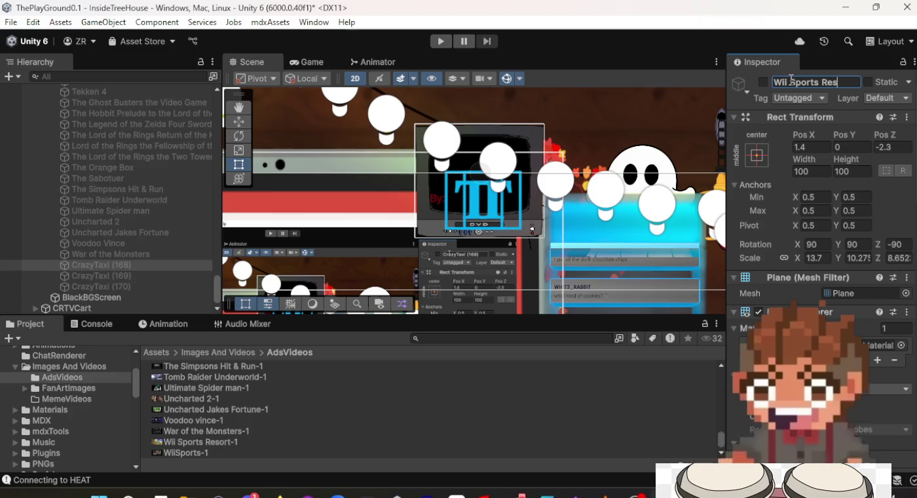
Step: Rename CrazyTaxi (168) to 'Wii Sports Resort', correcting the misspelled name
key(Return)
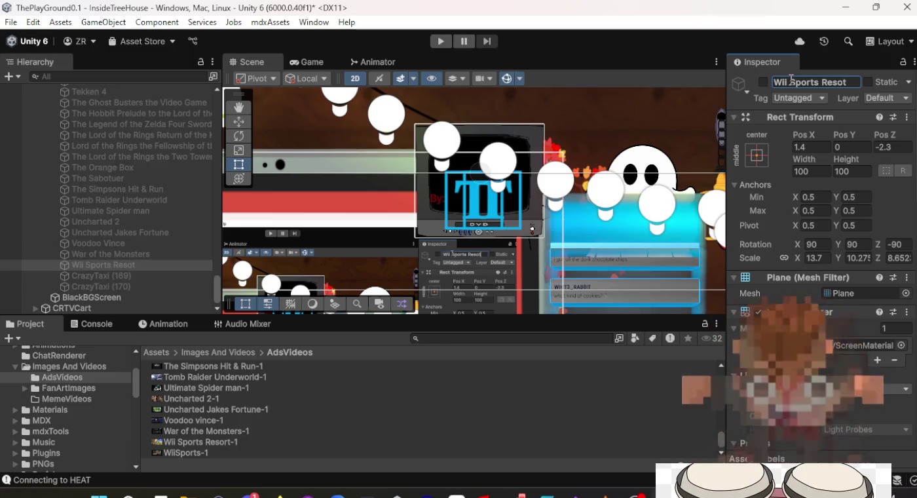
click(853, 82)
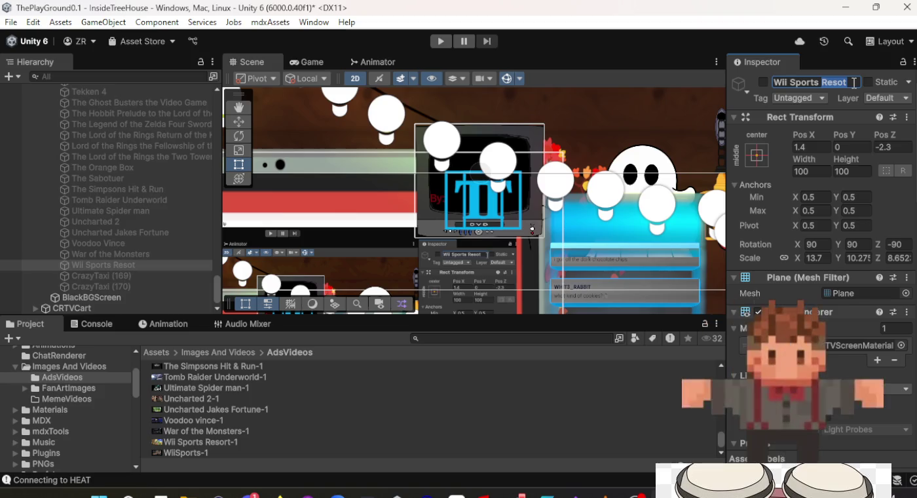
text(r)
key(Return)
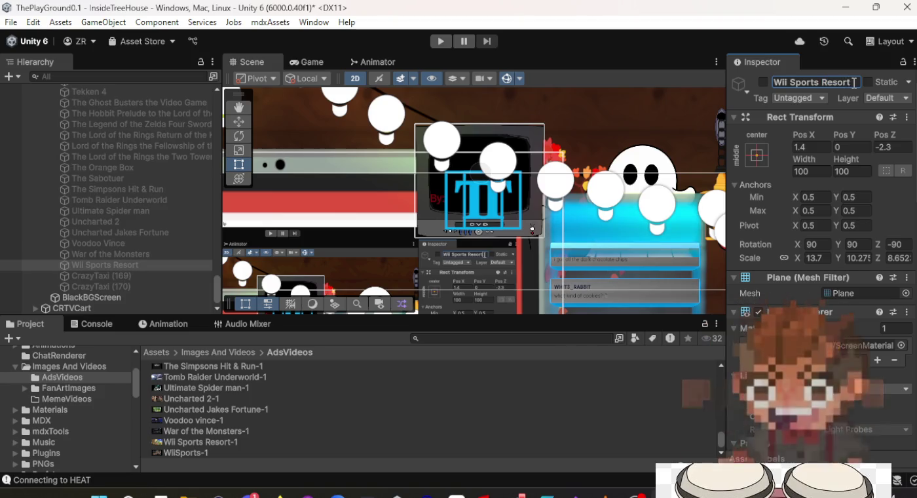
Step: Rename the CrazyTaxi (169) screen to 'Wii Sports'
click(91, 275)
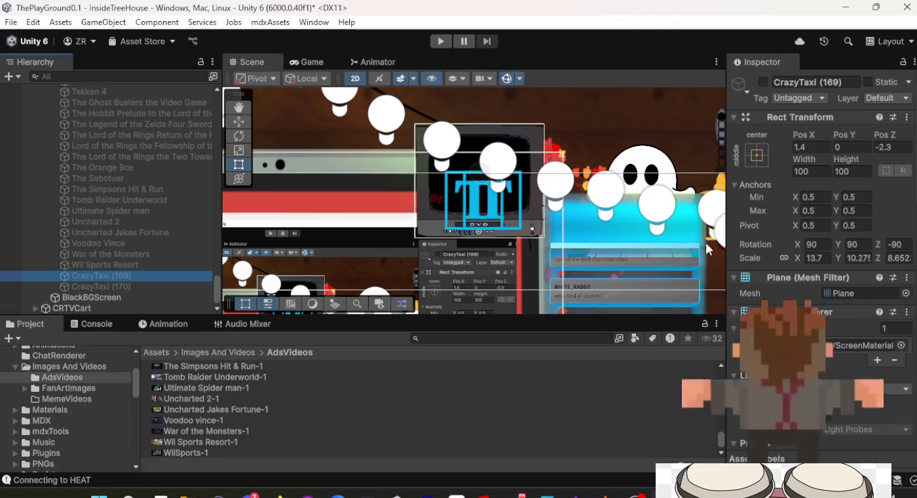
click(841, 82)
text(Wii Sports)
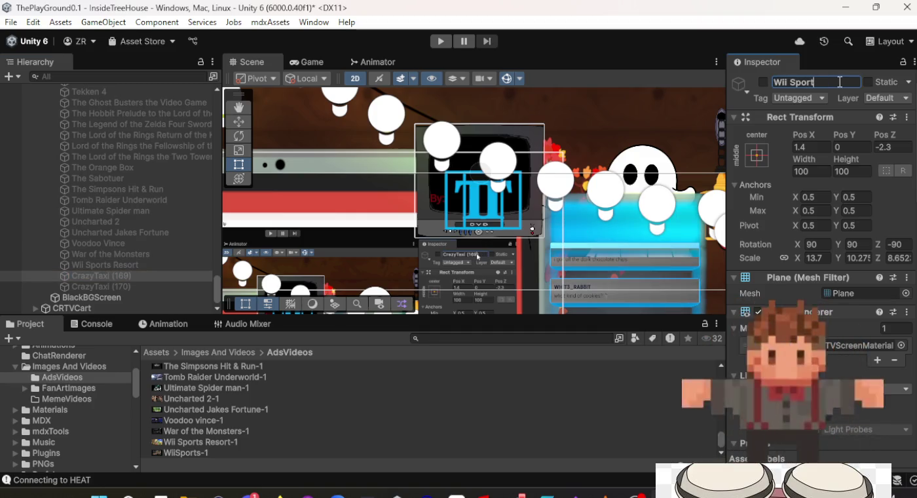
key(Return)
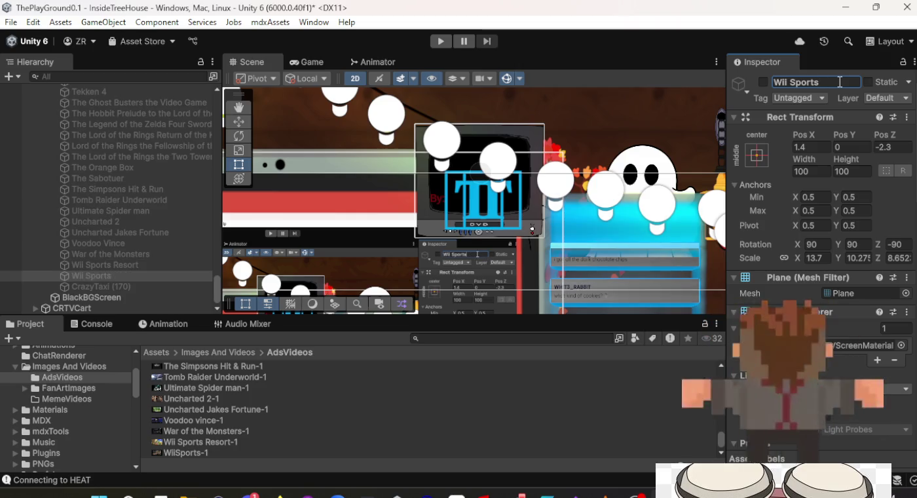
scroll(839, 231, down, 15)
scroll(821, 262, up, 4)
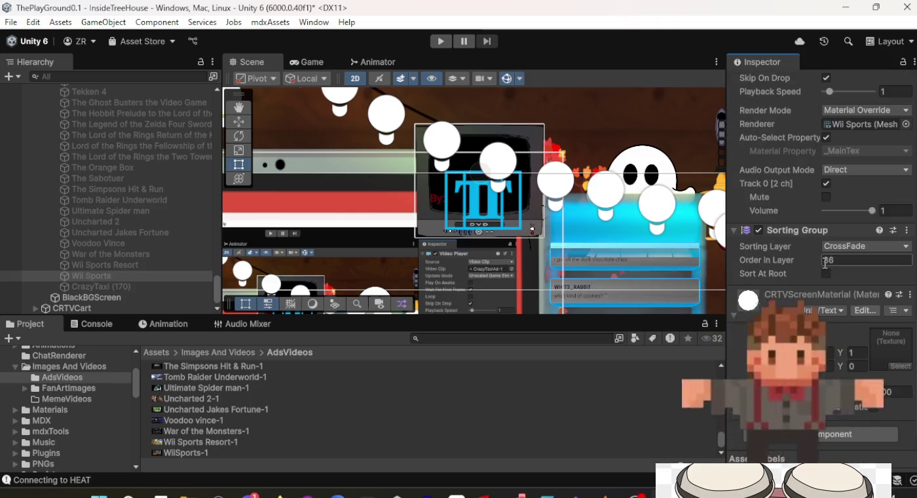
Step: Assign the Wii Sports Resort-1 and WiiSports-1 clips to the Video Player's Video Clip field
mouse_move(182, 441)
mouse_down()
mouse_move(216, 419)
mouse_move(865, 209)
mouse_move(872, 153)
mouse_up()
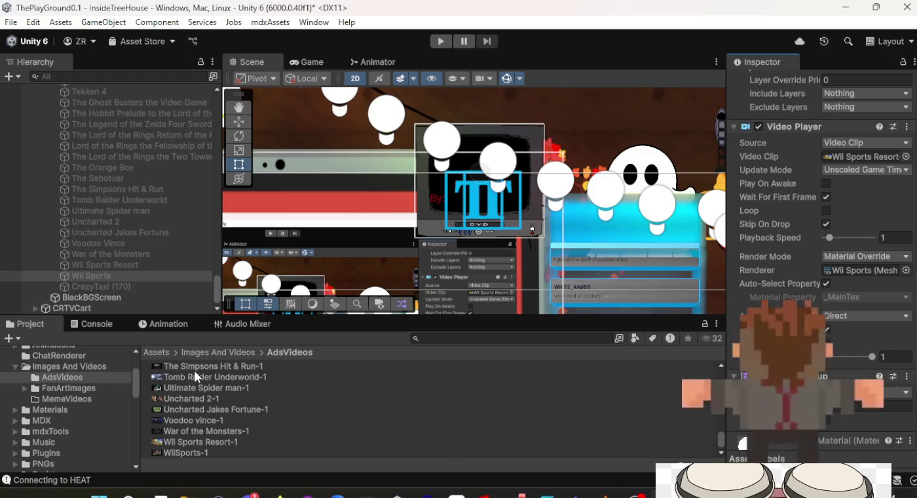
mouse_move(196, 454)
mouse_down()
mouse_move(386, 450)
mouse_move(656, 262)
mouse_move(867, 139)
mouse_move(865, 197)
mouse_up()
click(129, 275)
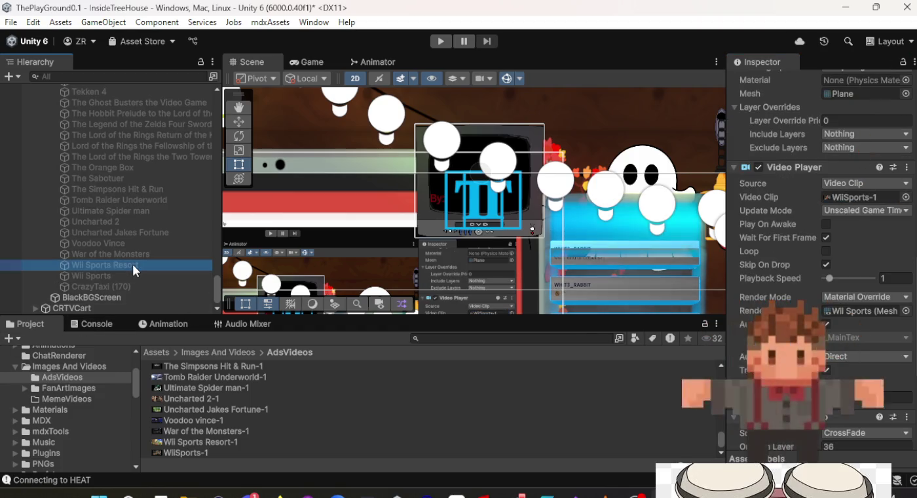
Step: Check the clips on War of the Monsters, CrazyTaxi (170), Wii Sports Resort and nearby screens
click(136, 254)
click(132, 276)
click(131, 287)
scroll(262, 411, up, 5)
scroll(262, 413, down, 5)
click(140, 275)
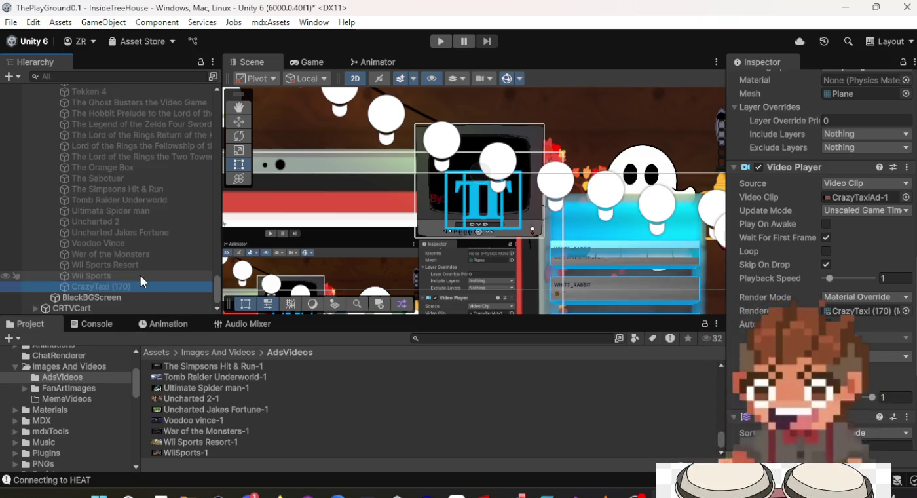
click(139, 264)
click(139, 254)
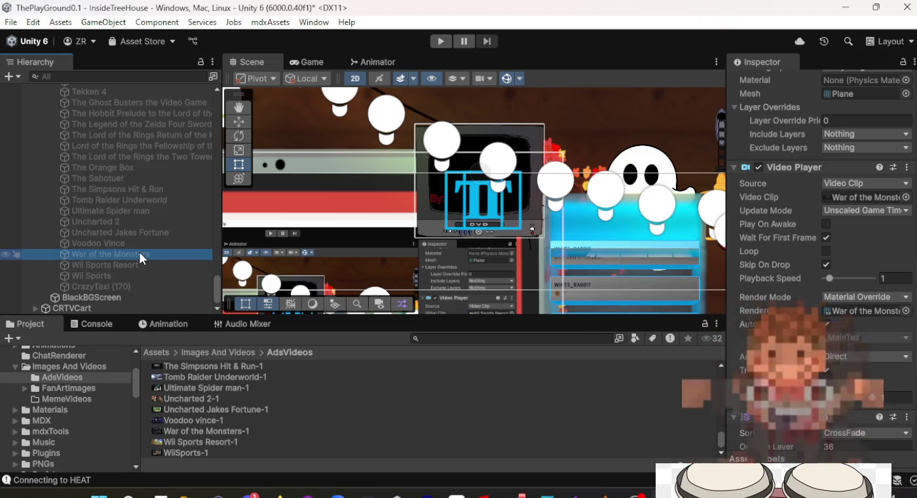
click(141, 243)
click(147, 230)
click(133, 287)
click(135, 280)
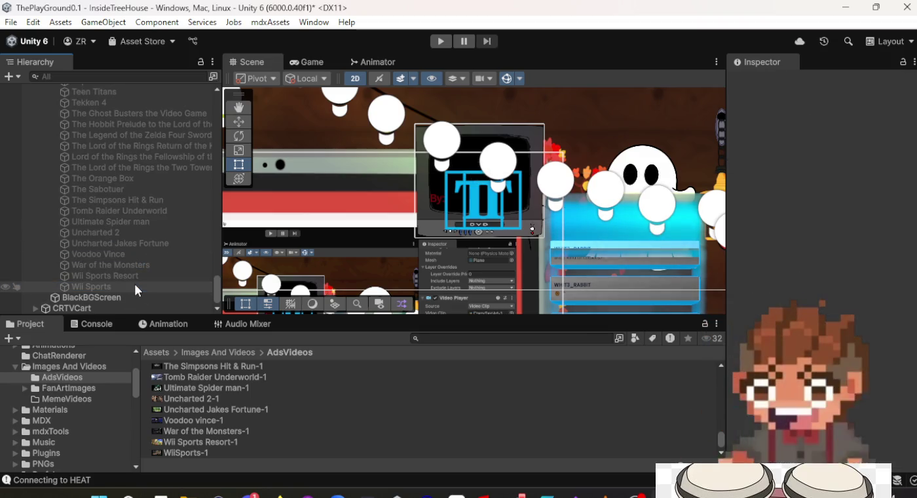
Step: Drag CrazyTaxi under AdVideos to sit just below Call of Duty World at War
scroll(135, 279, up, 5)
scroll(136, 272, up, 10)
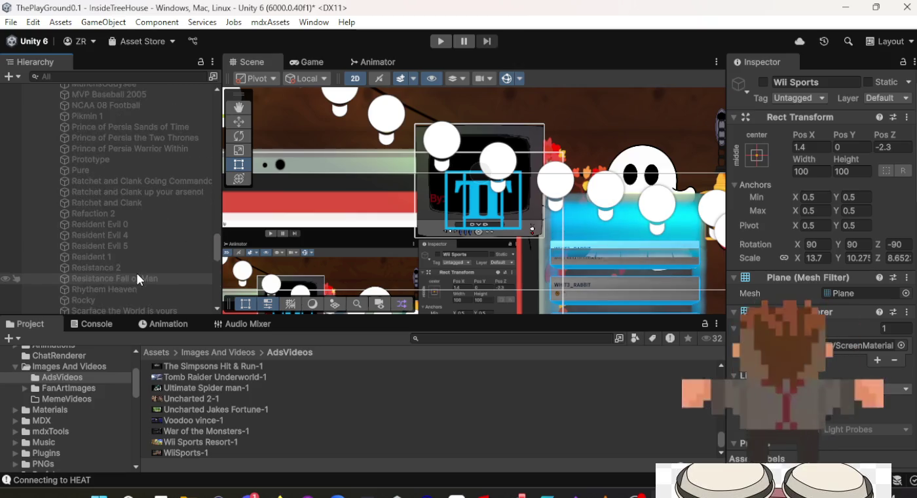
scroll(135, 271, up, 5)
scroll(136, 270, up, 5)
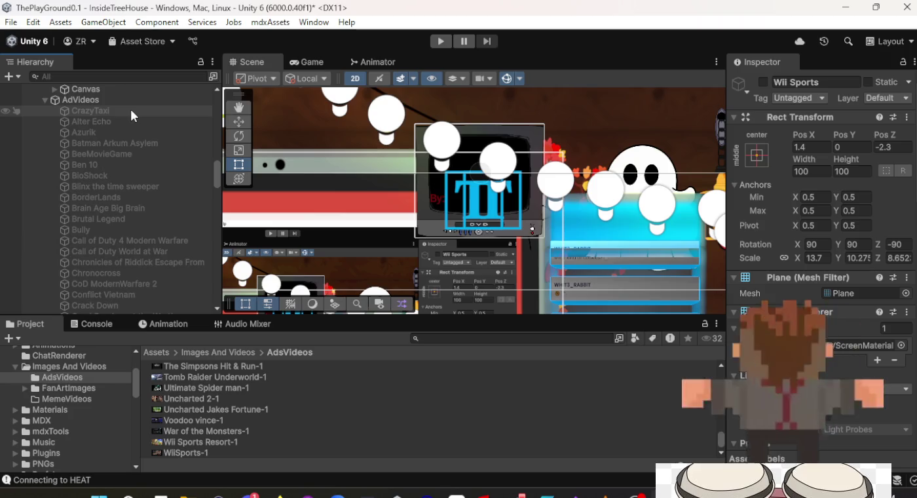
click(130, 111)
mouse_move(121, 232)
mouse_down()
mouse_move(121, 271)
mouse_move(121, 254)
mouse_up()
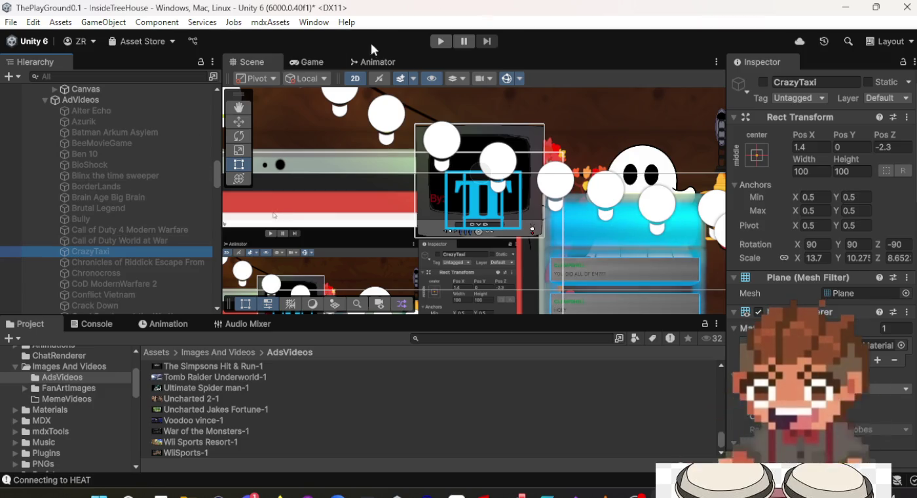
click(113, 262)
click(126, 108)
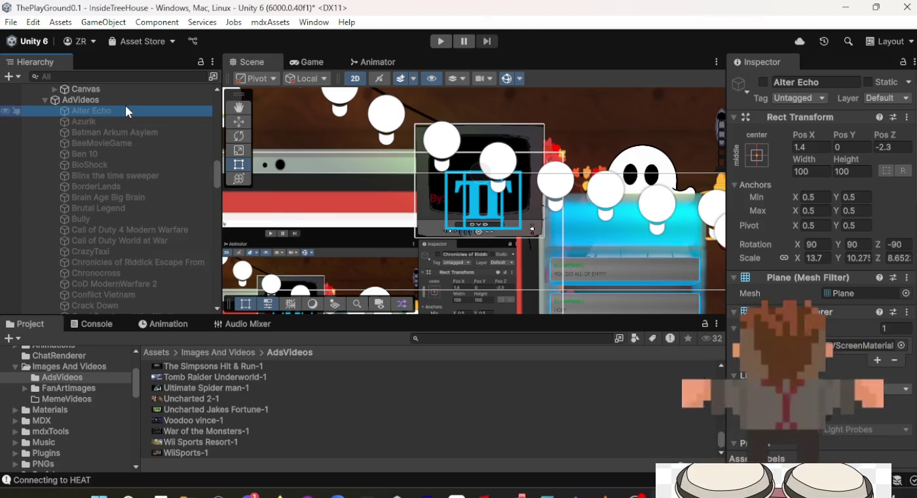
scroll(772, 190, down, 10)
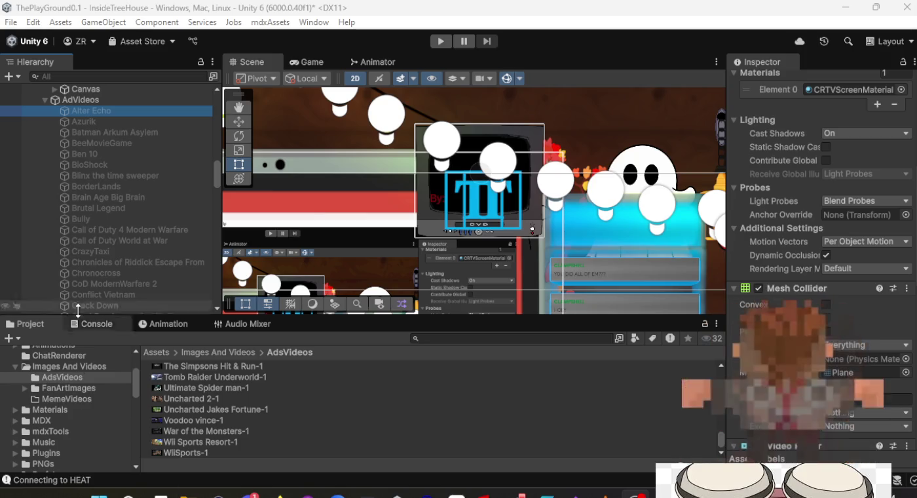
click(105, 126)
click(105, 173)
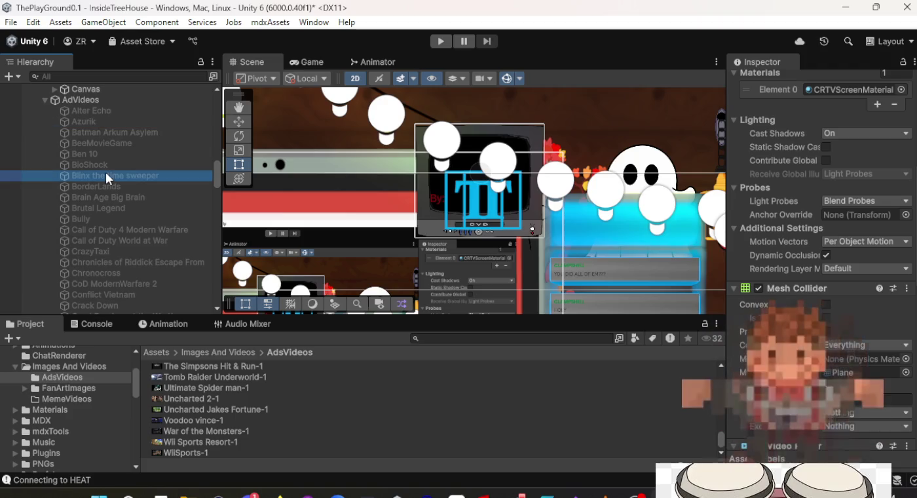
scroll(114, 247, down, 15)
scroll(114, 250, down, 15)
click(114, 250)
scroll(114, 248, down, 10)
click(110, 287)
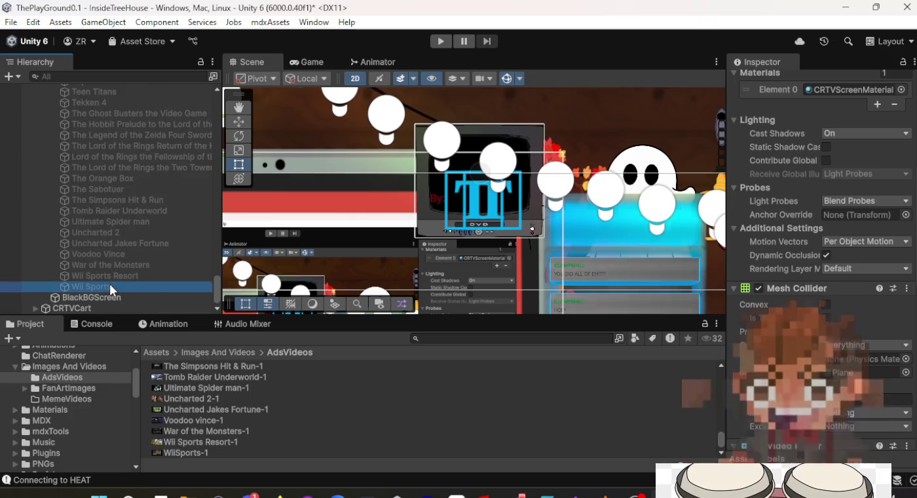
scroll(109, 275, up, 20)
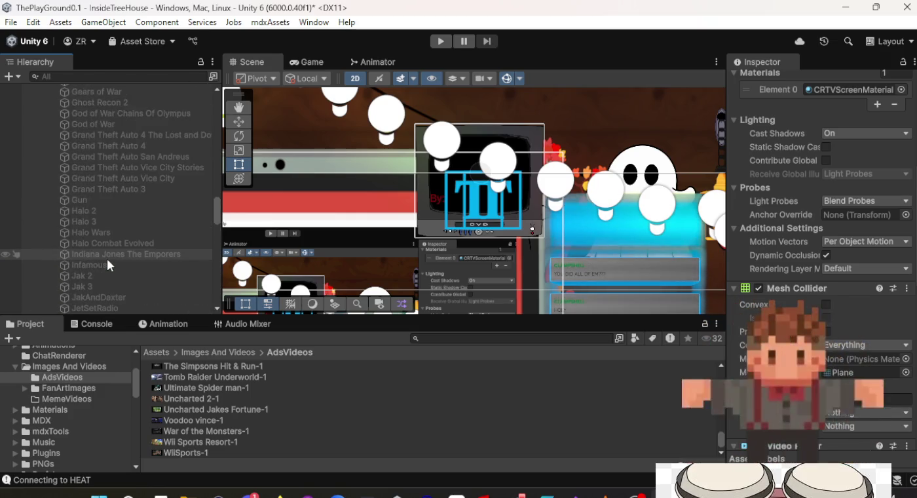
scroll(771, 287, down, 10)
scroll(771, 286, up, 3)
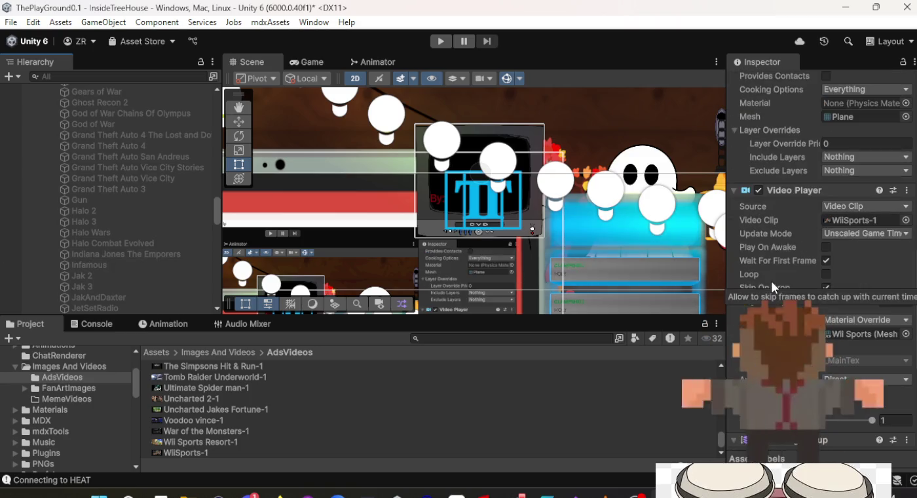
scroll(150, 271, down, 10)
scroll(150, 275, down, 15)
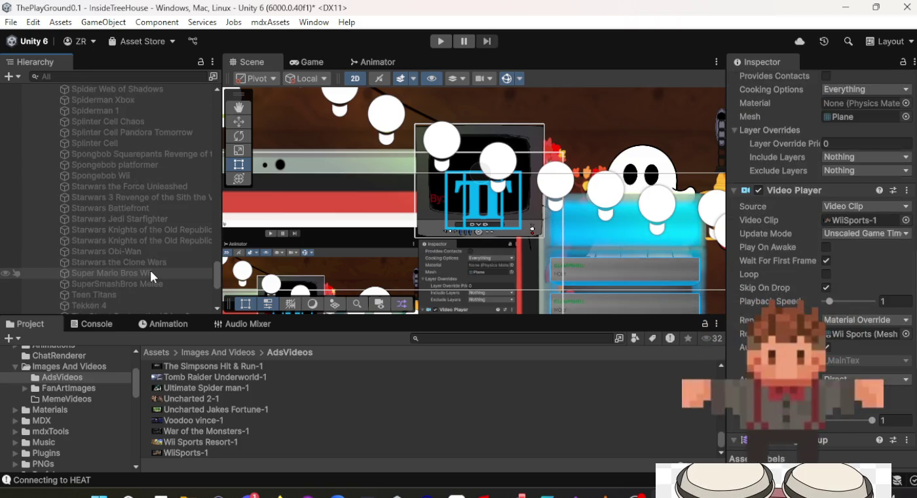
Step: Step up through the AdVideos screens from Voodoo Vince to Alter Echo, checking each clip
key(Up)
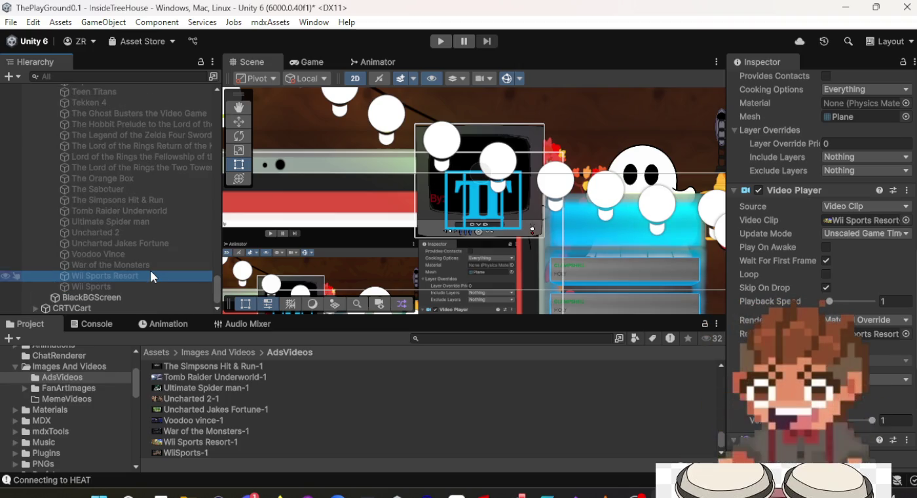
key(Up)
key(Up)
key(Up)
key(Up)
key(Up)
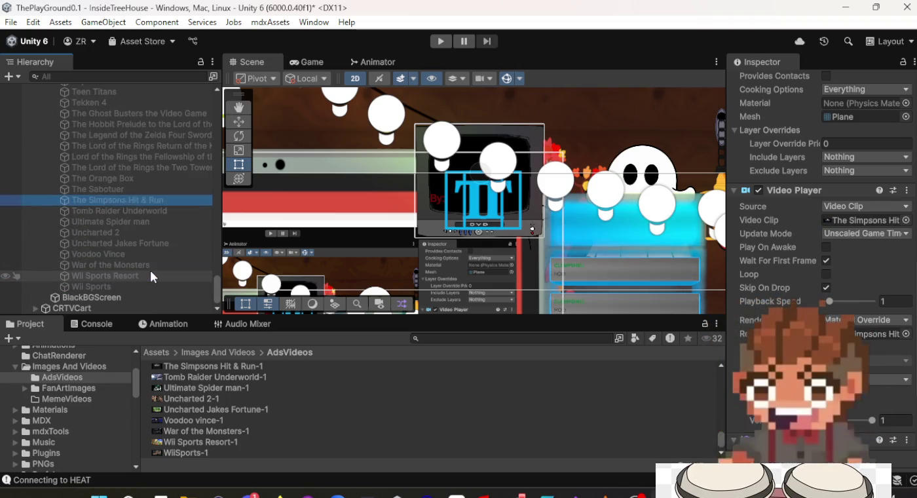
key(Up)
key(Up)
key(Up)
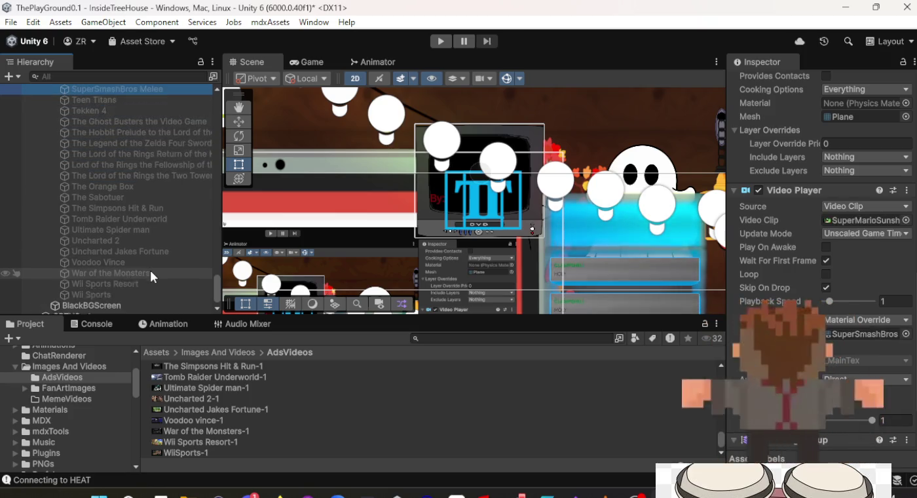
key(Up)
key(Up)
key(Up)
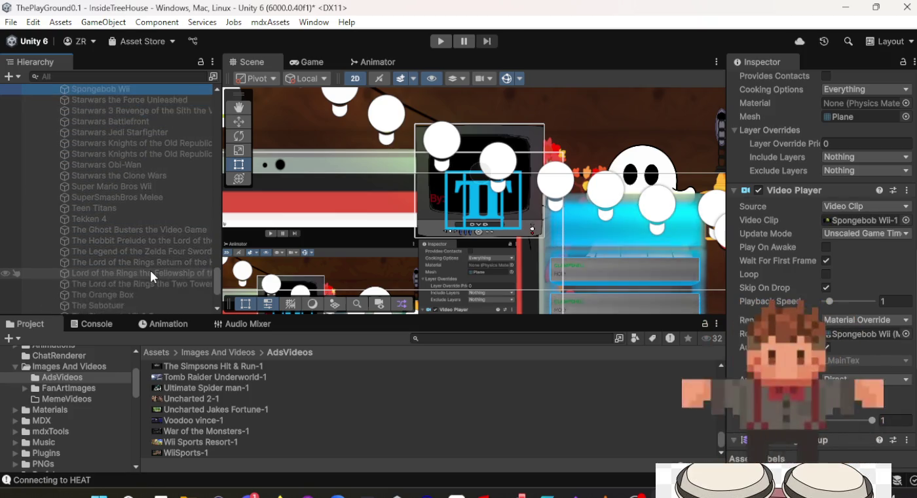
key(Up)
key(Up)
key(Up)
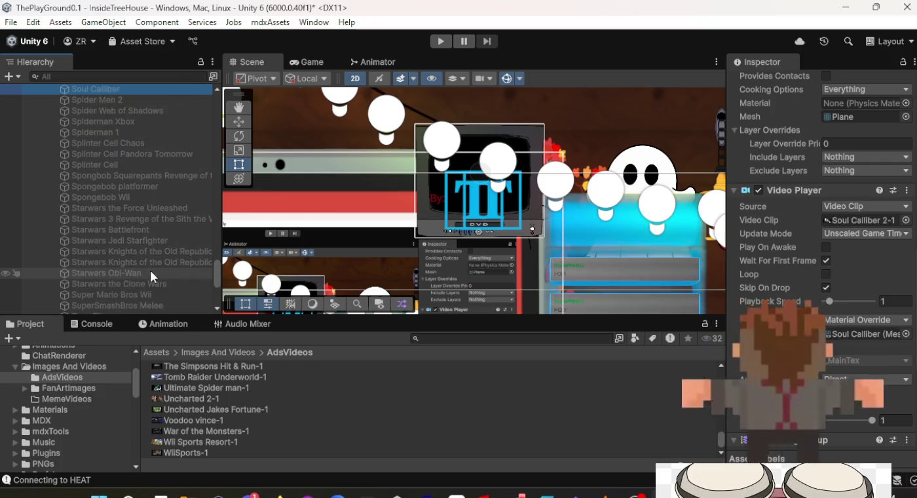
key(Up)
key(Up)
key(Up)
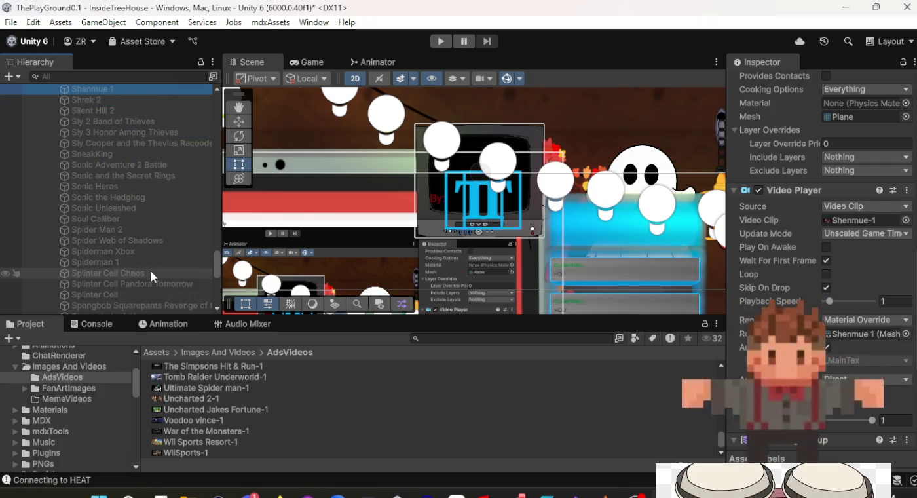
key(Up)
key(Up)
key(Up)
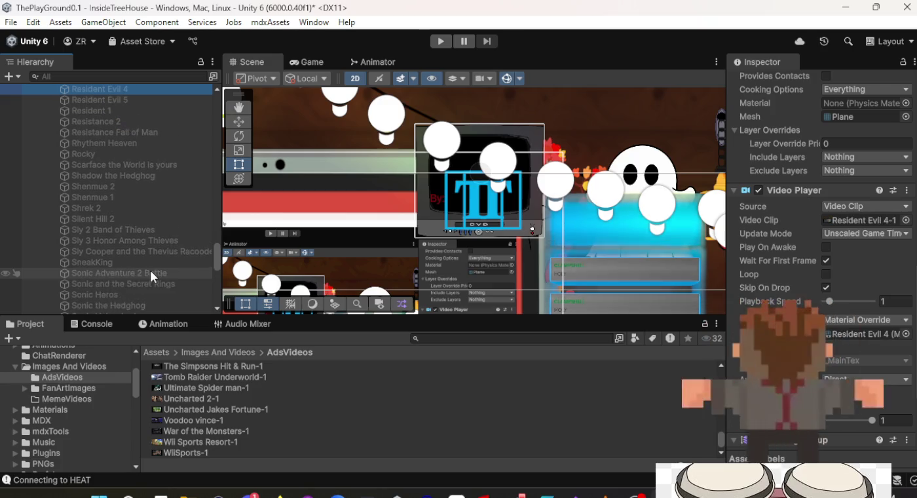
key(Up)
key(Up)
key(Up)
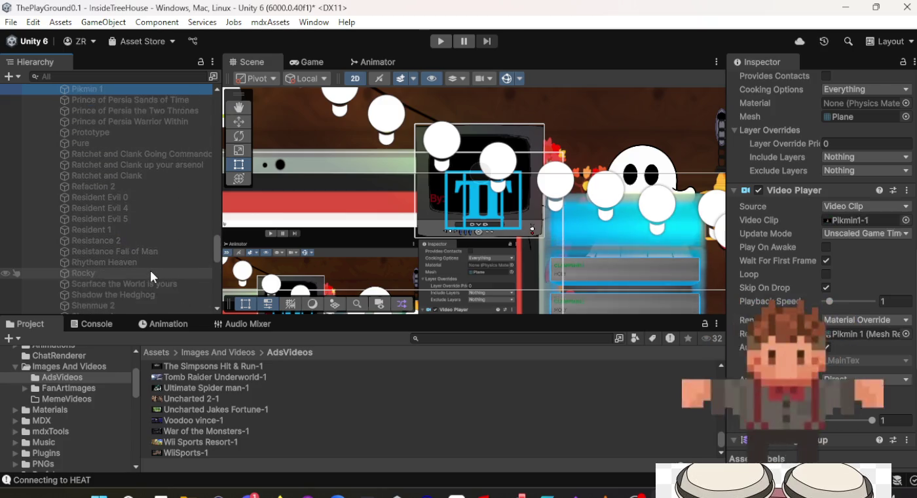
key(Up)
key(Up)
key(Up)
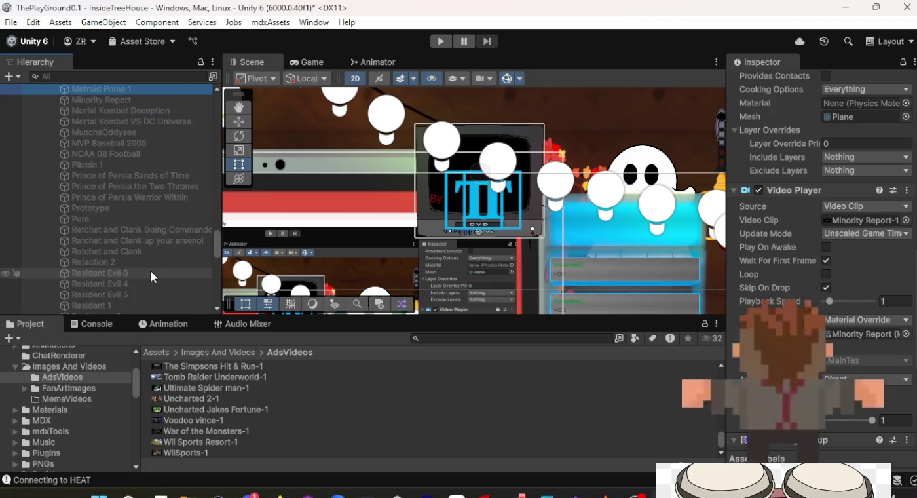
key(Up)
key(Up)
key(Up)
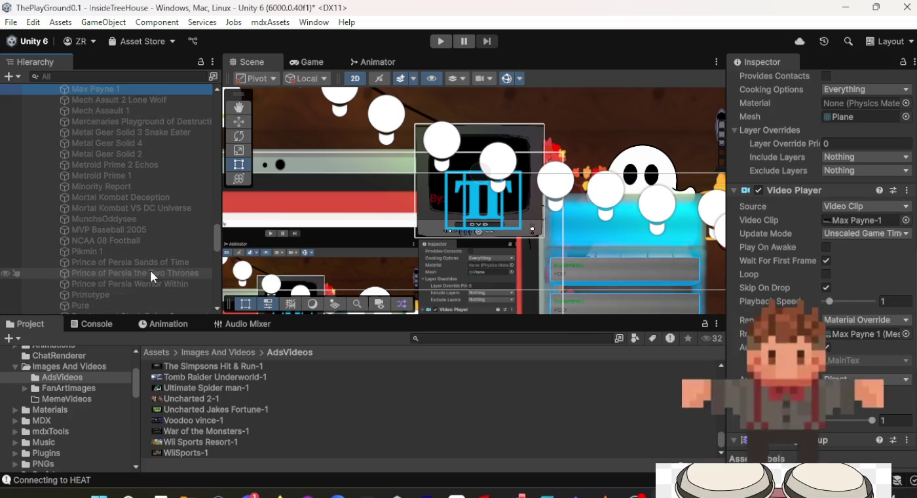
key(Up)
key(Up)
key(Up)
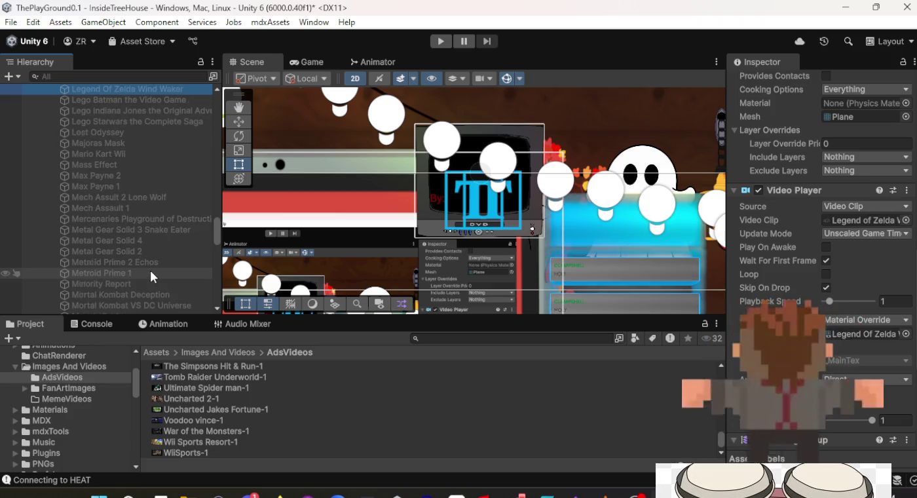
key(Up)
key(Up)
key(Up)
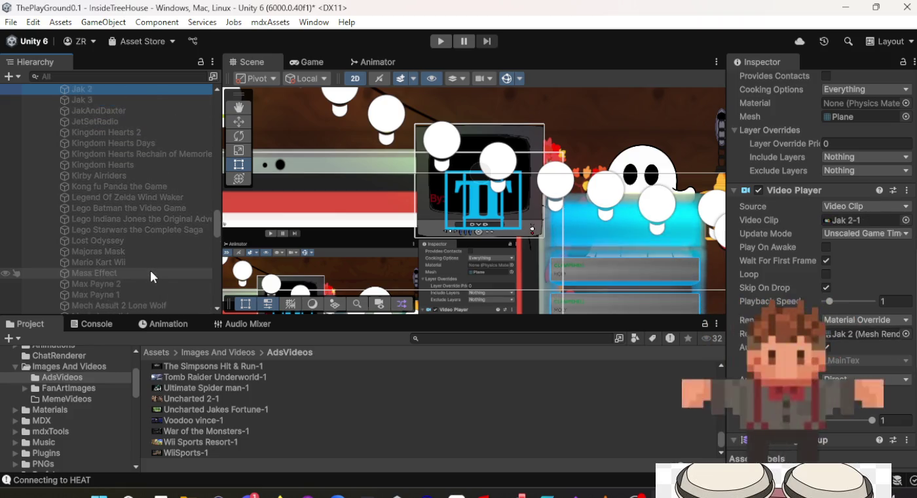
key(Up)
key(Up)
key(Up)
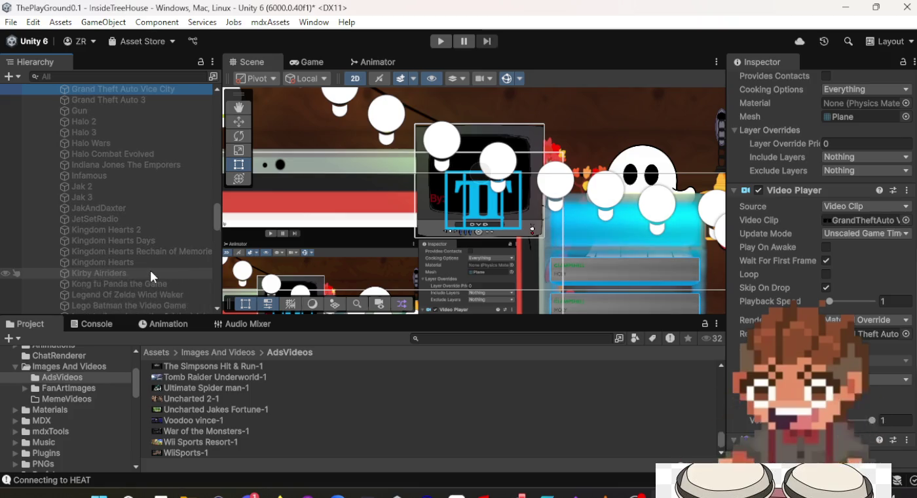
key(Up)
key(Up)
key(Up)
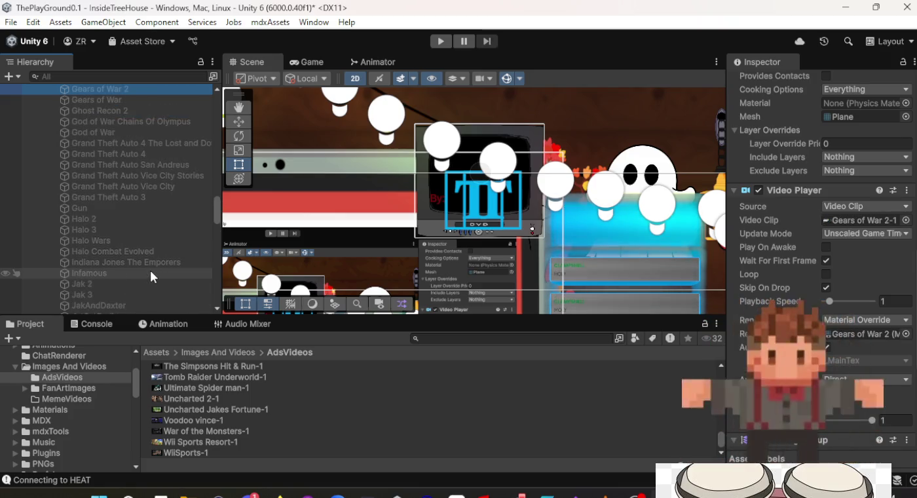
key(Up)
key(Up)
key(Up)
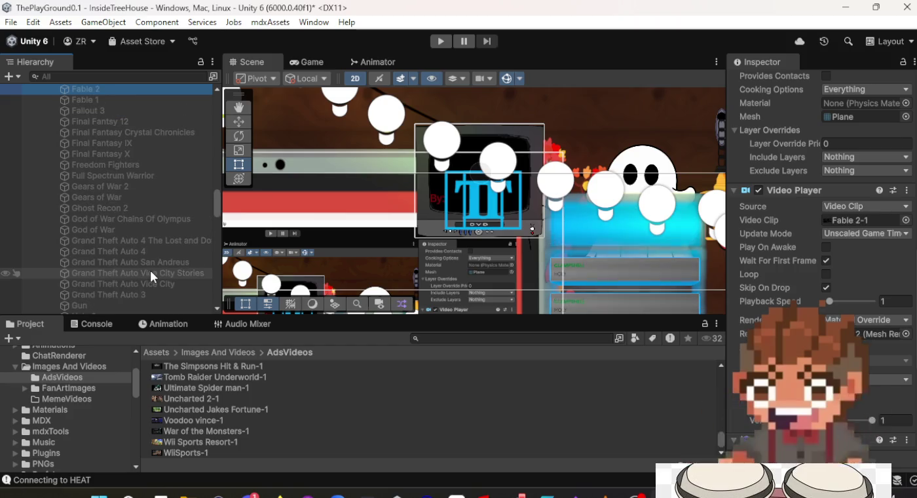
key(Up)
key(Up)
key(Up)
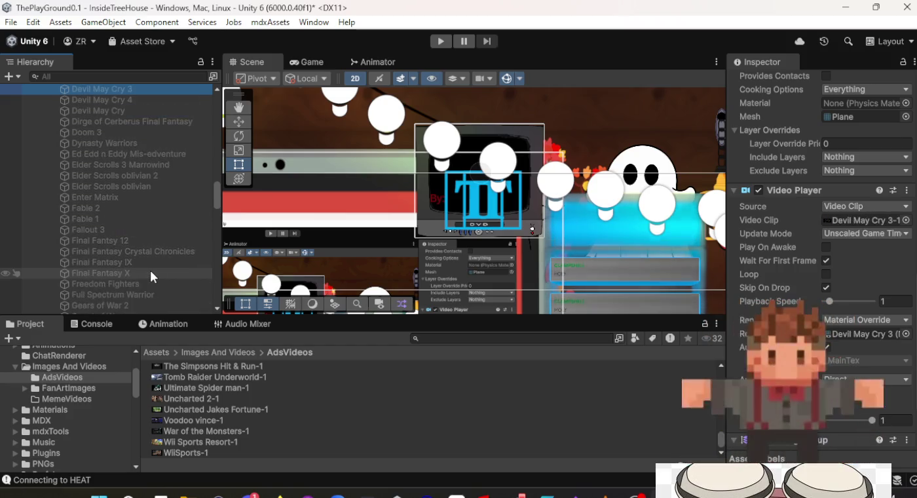
key(Up)
key(Up)
key(Up)
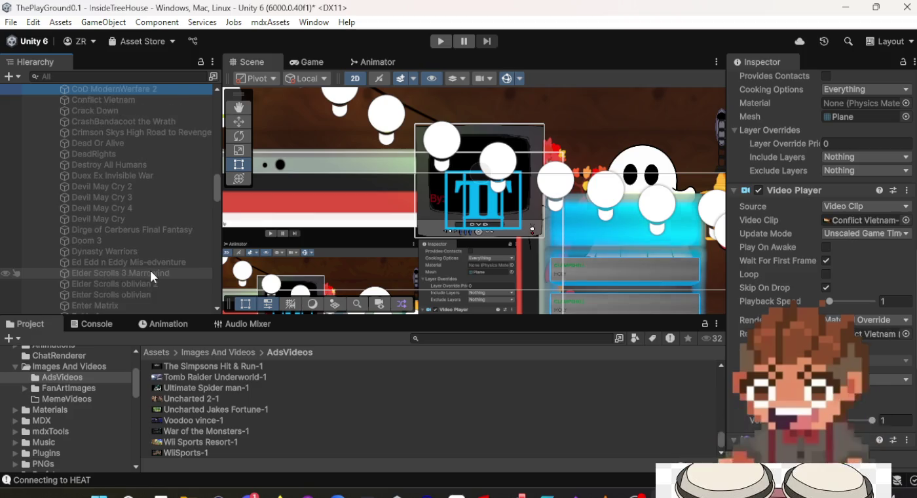
key(Up)
key(Up)
key(Up)
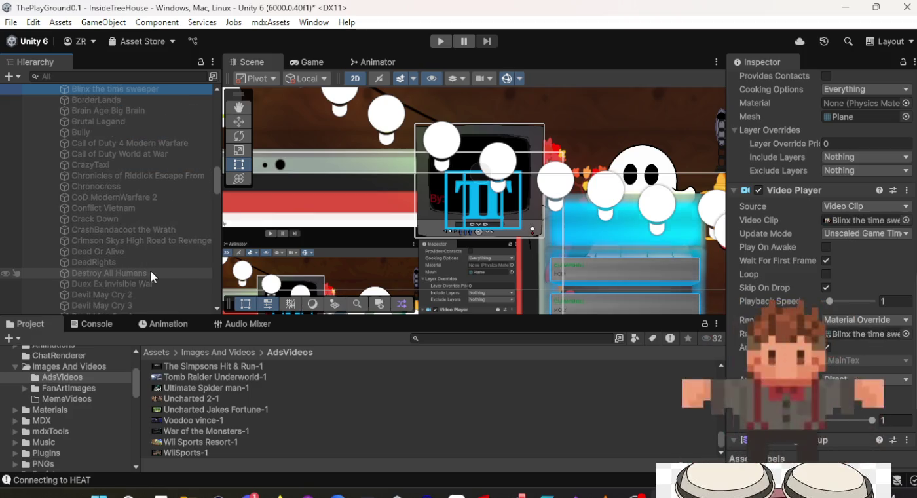
key(Up)
key(Up)
key(Up)
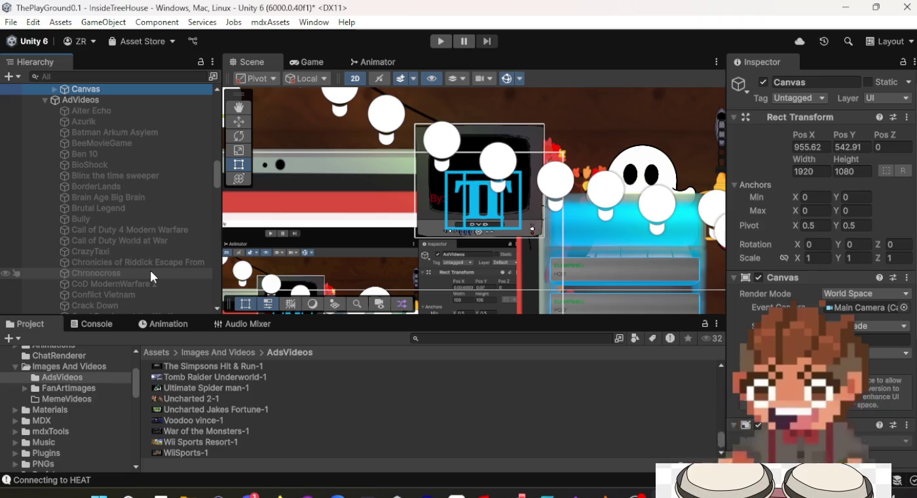
key(Down)
key(Down)
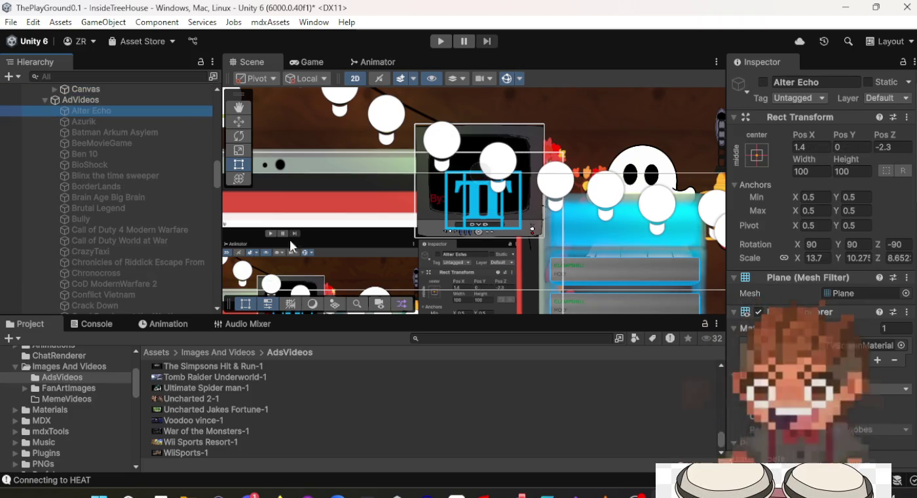
Step: Scroll to the Video Player component and enter Play mode
scroll(787, 272, down, 2)
scroll(786, 272, down, 12)
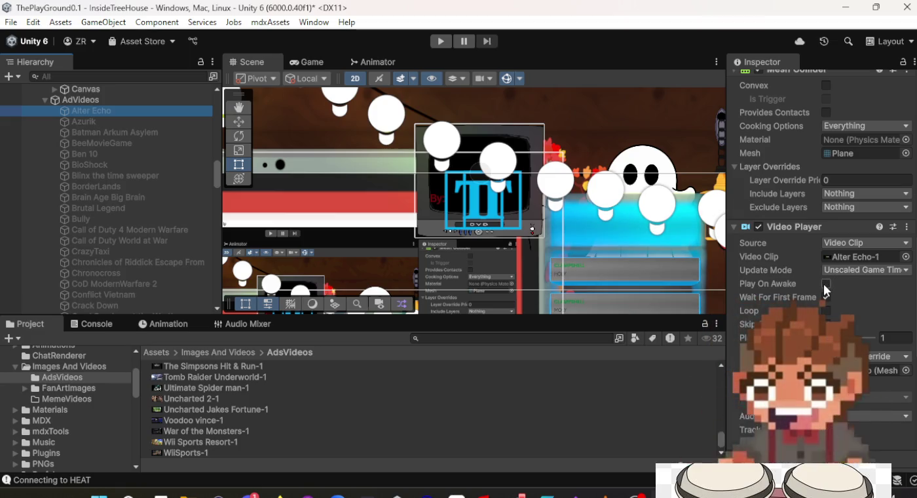
click(440, 42)
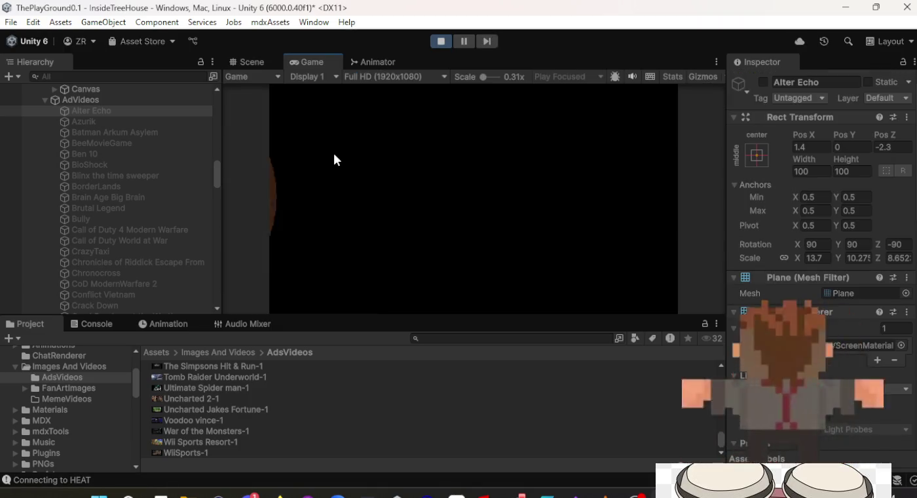
Step: In the Scene view, activate Alter Echo and enable Play On Awake on its Video Player
click(244, 62)
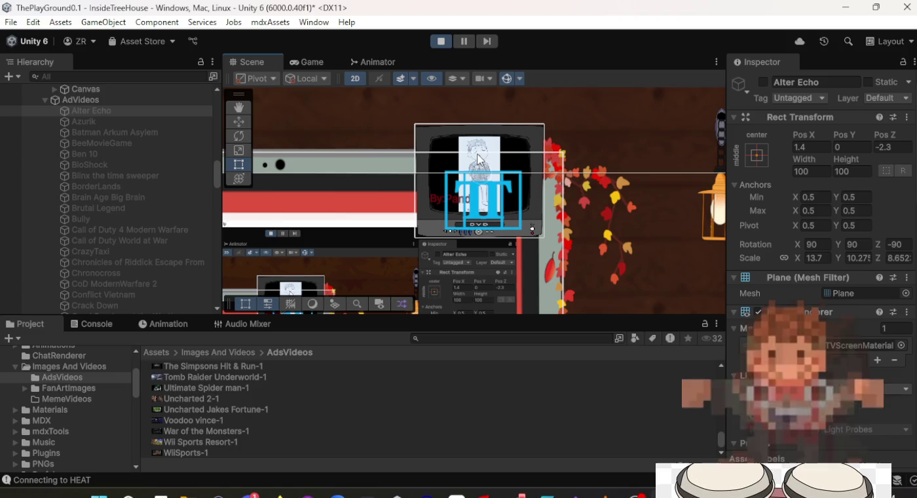
click(154, 110)
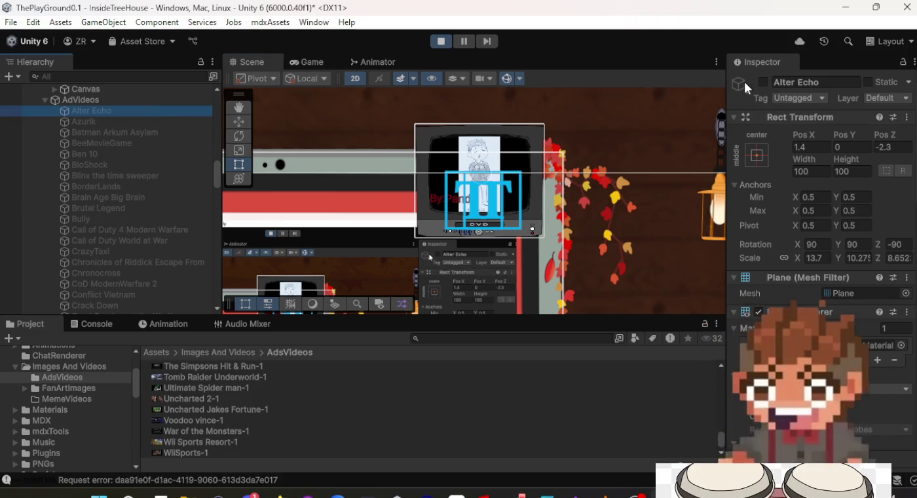
click(760, 81)
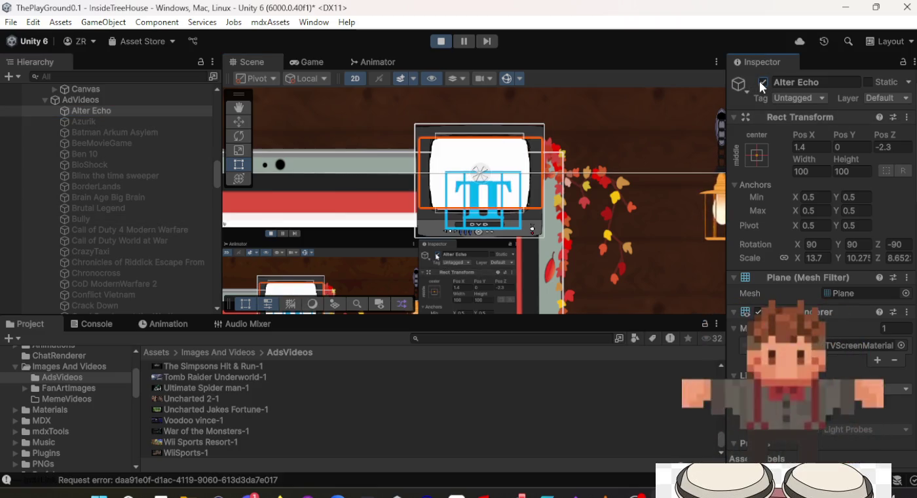
scroll(782, 274, down, 5)
scroll(780, 291, down, 10)
click(826, 283)
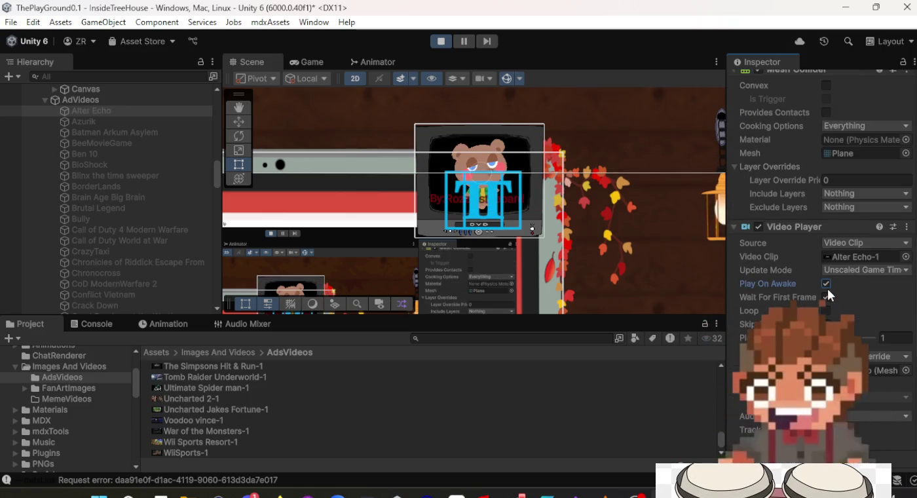
Step: Toggle Alter Echo on and off to test its video playback, leaving it disabled
scroll(769, 81, up, 15)
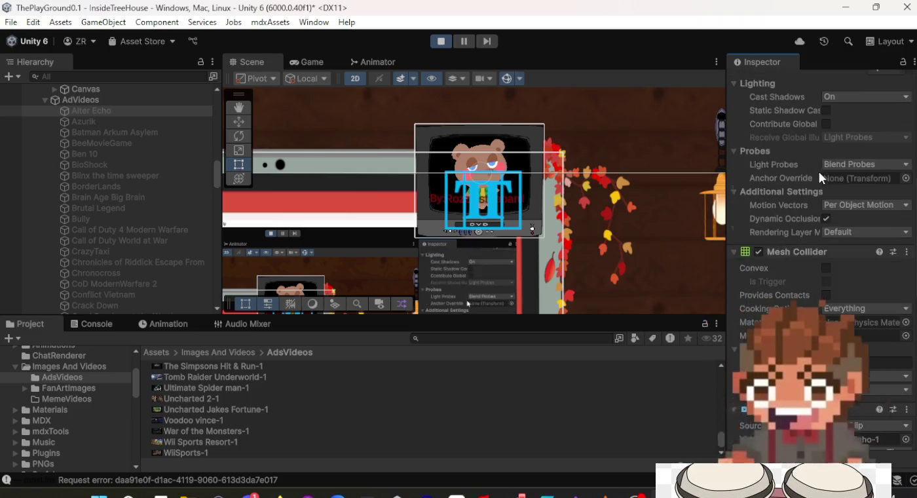
click(762, 83)
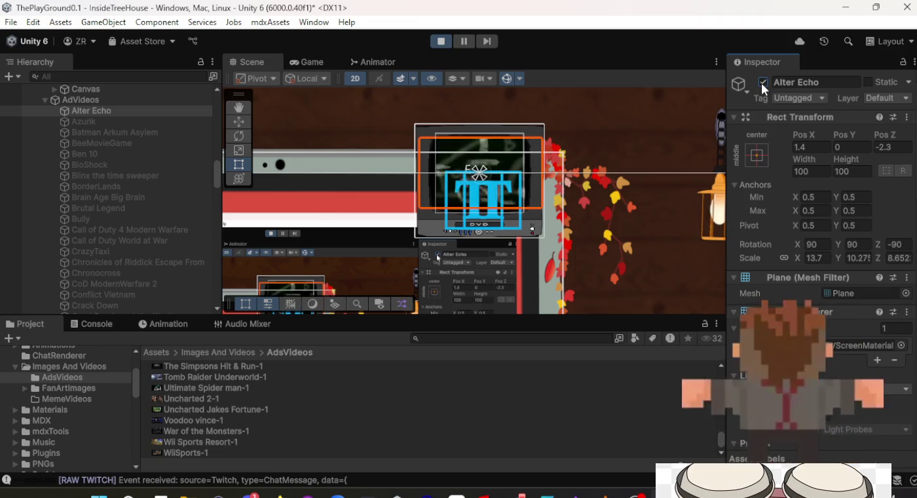
click(762, 83)
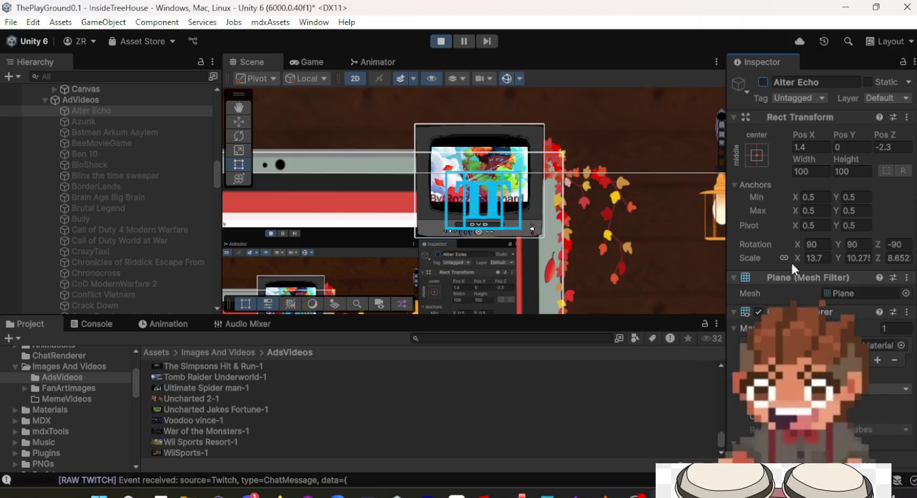
click(763, 81)
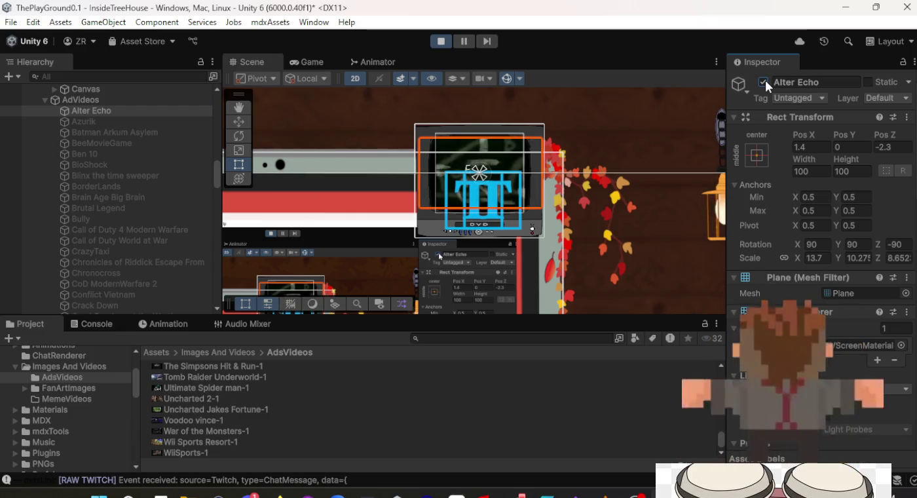
click(763, 82)
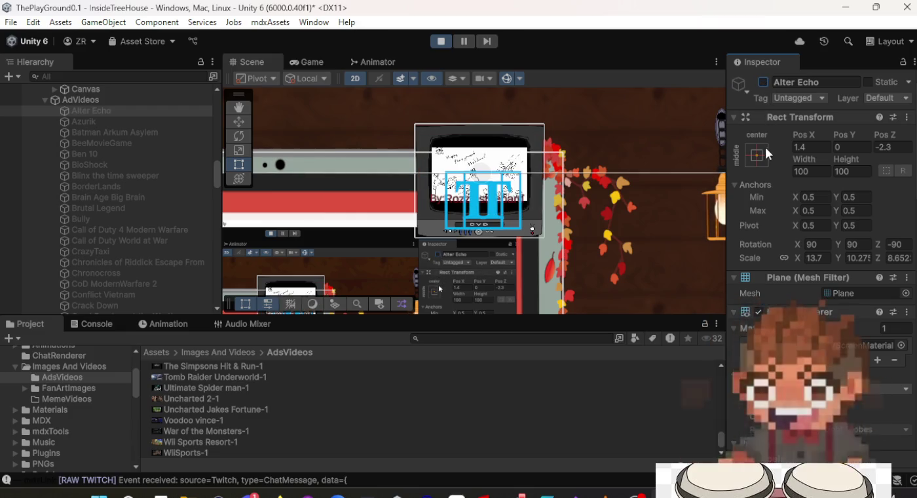
scroll(765, 151, down, 5)
scroll(762, 164, down, 5)
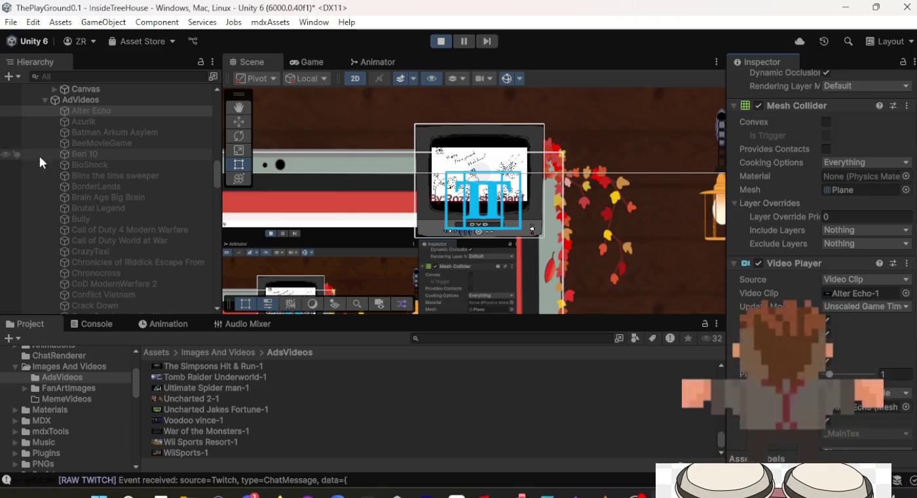
Step: Inspect the Video Player settings of Azurik, Wii Sports and Ben 10
click(132, 121)
scroll(133, 210, down, 6)
scroll(141, 272, down, 15)
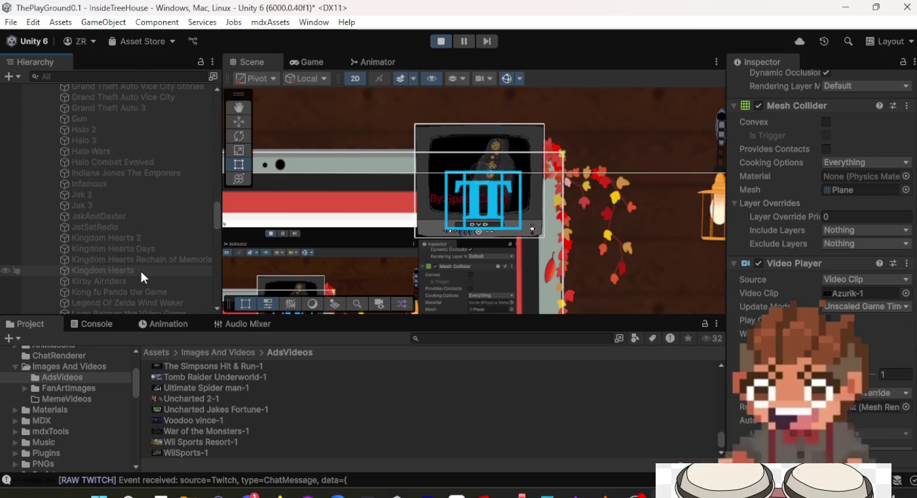
scroll(141, 272, down, 2)
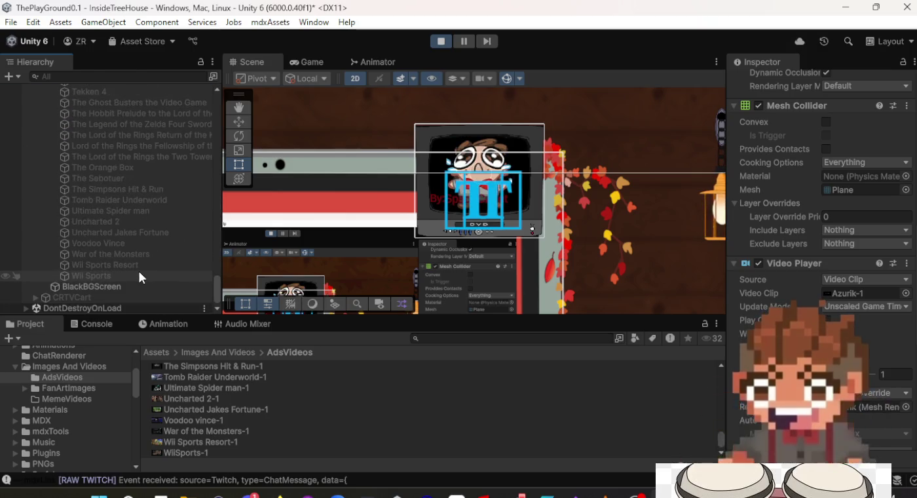
click(140, 274)
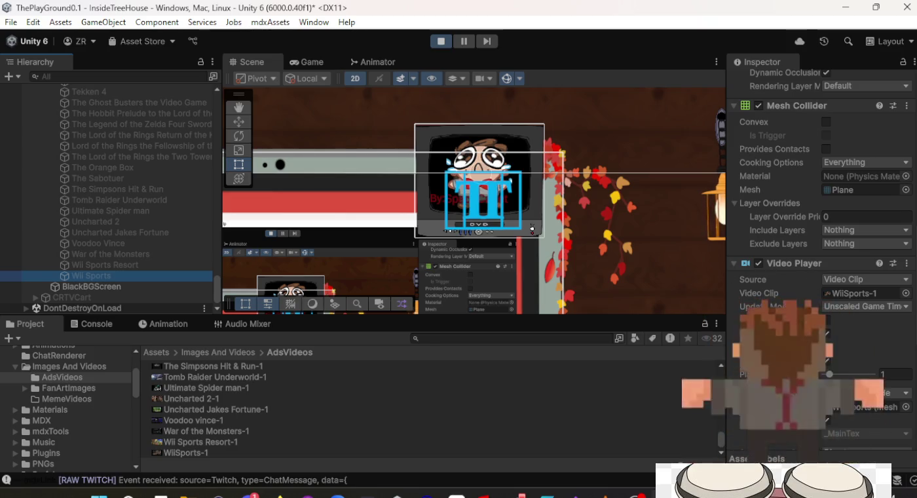
scroll(95, 172, up, 18)
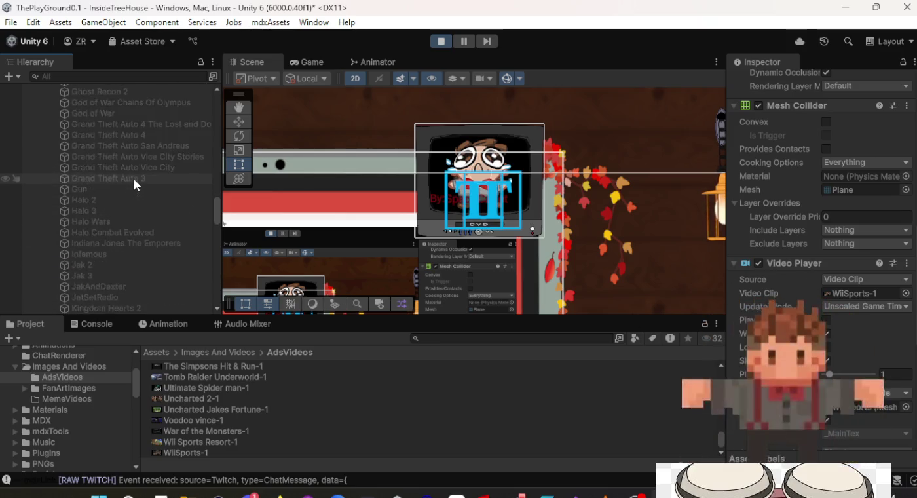
scroll(128, 179, up, 6)
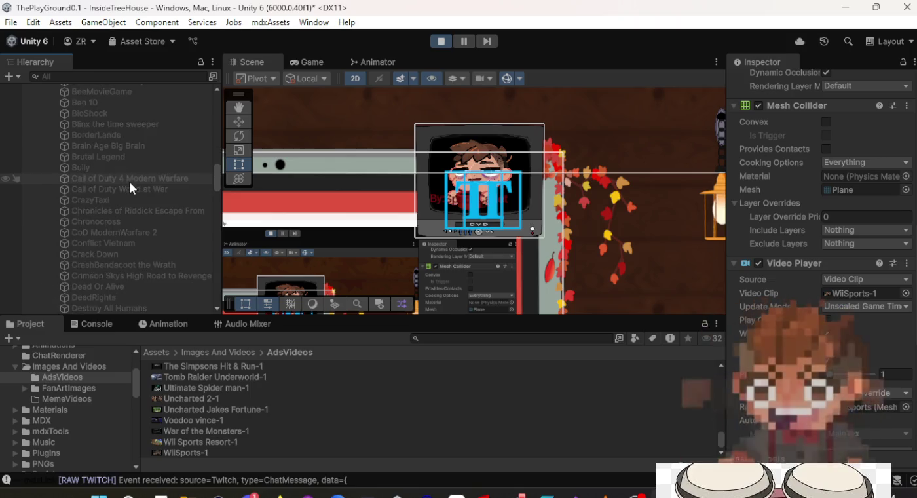
scroll(124, 144, up, 8)
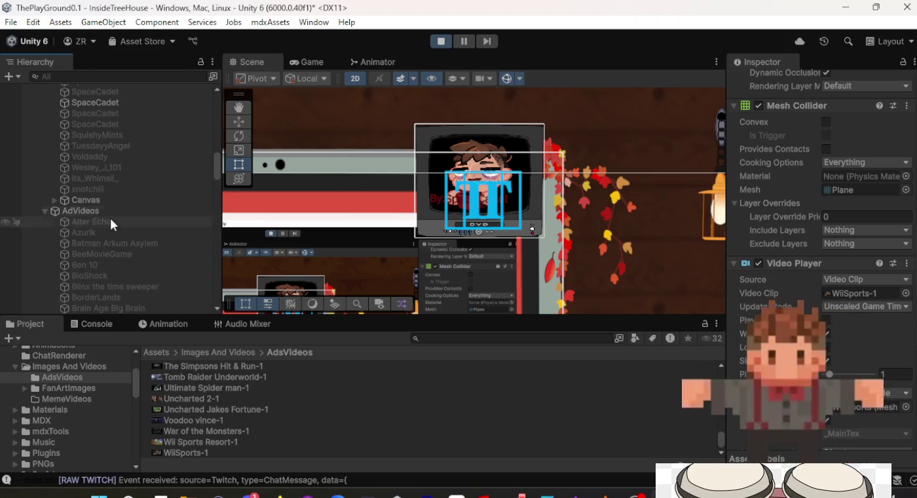
click(111, 233)
click(154, 264)
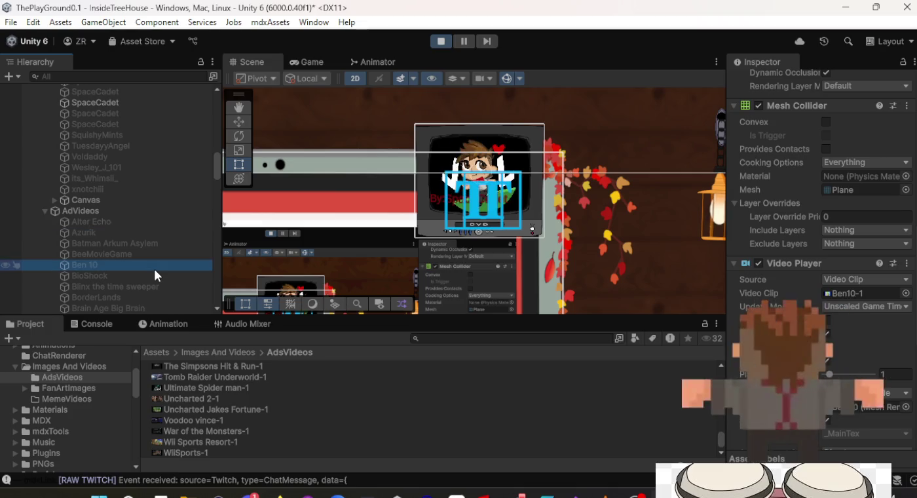
Step: Shift-select every AdVideos screen from Azurik through Wii Sports and view their Video Player
click(145, 234)
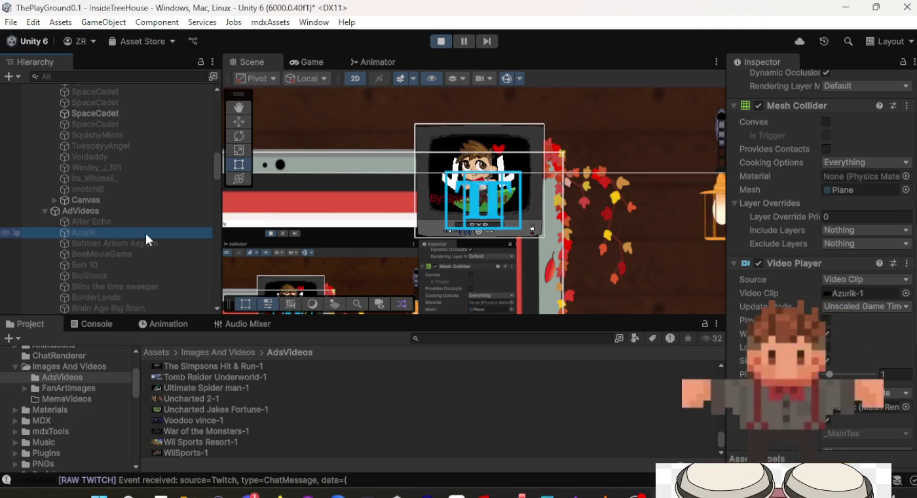
scroll(142, 263, down, 10)
shift+click(141, 264)
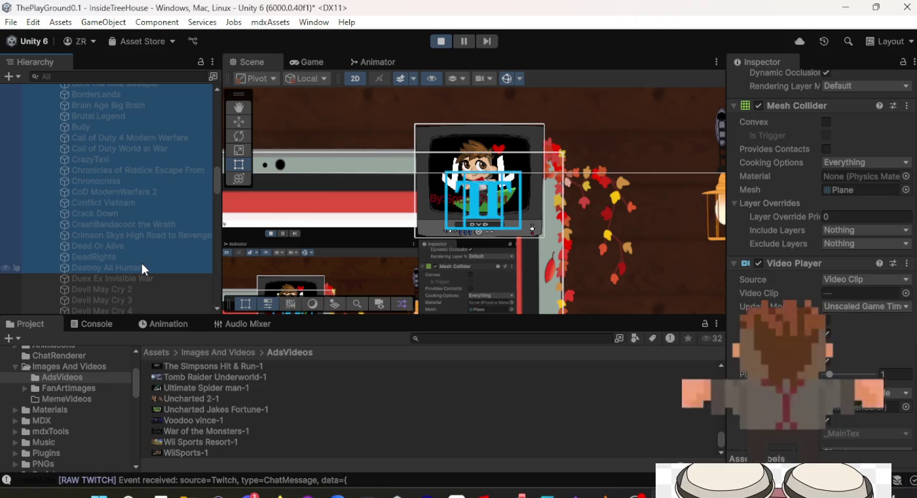
scroll(142, 263, down, 20)
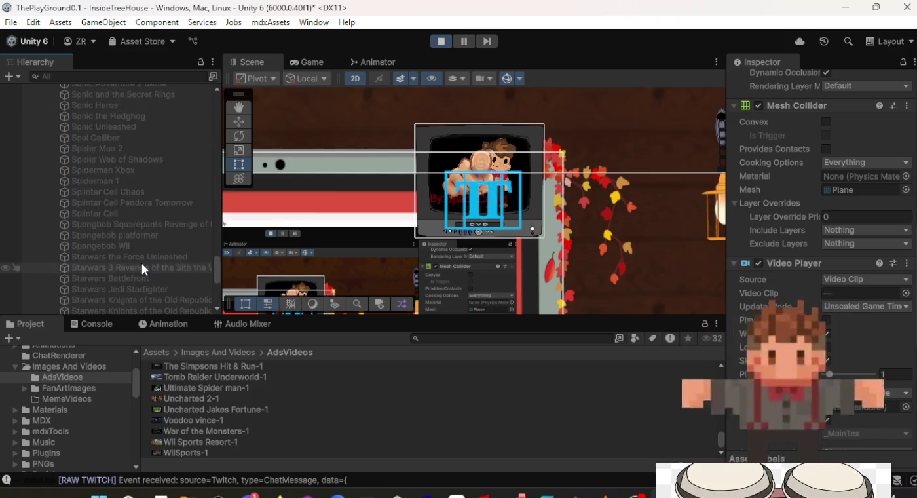
scroll(141, 263, down, 10)
shift+click(140, 272)
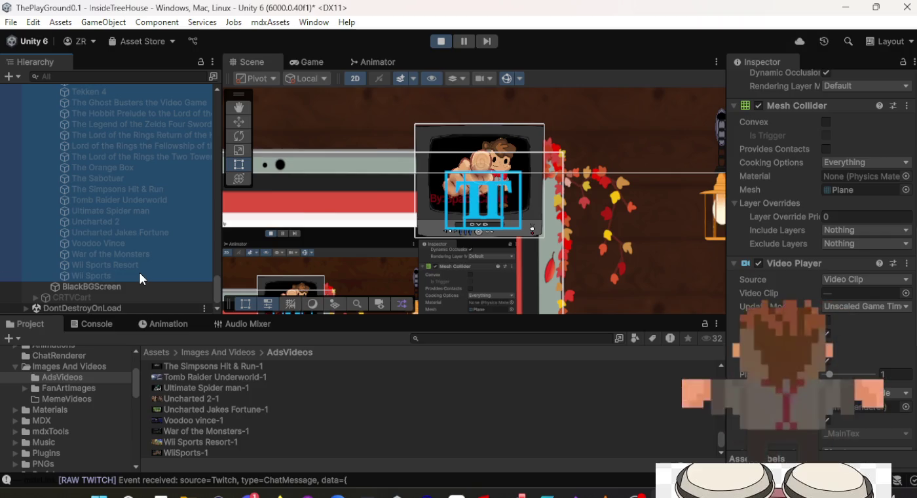
scroll(140, 272, up, 15)
scroll(144, 281, up, 15)
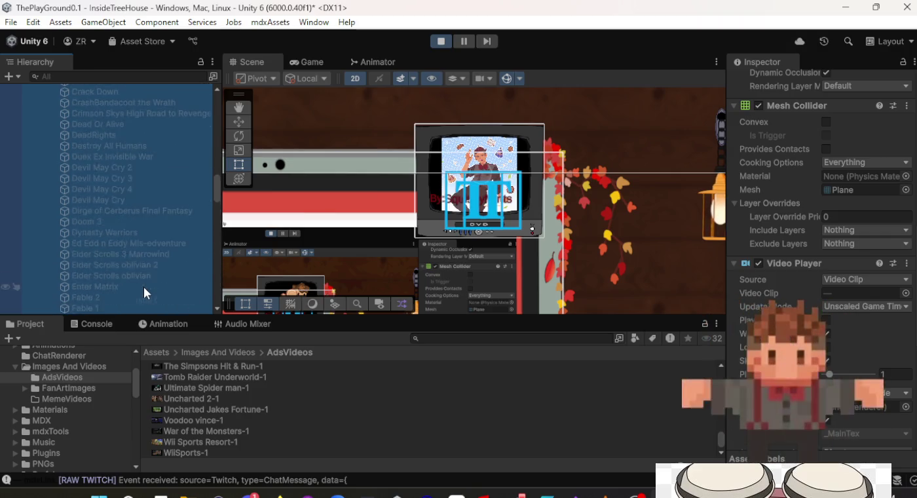
scroll(146, 277, down, 5)
scroll(790, 272, down, 5)
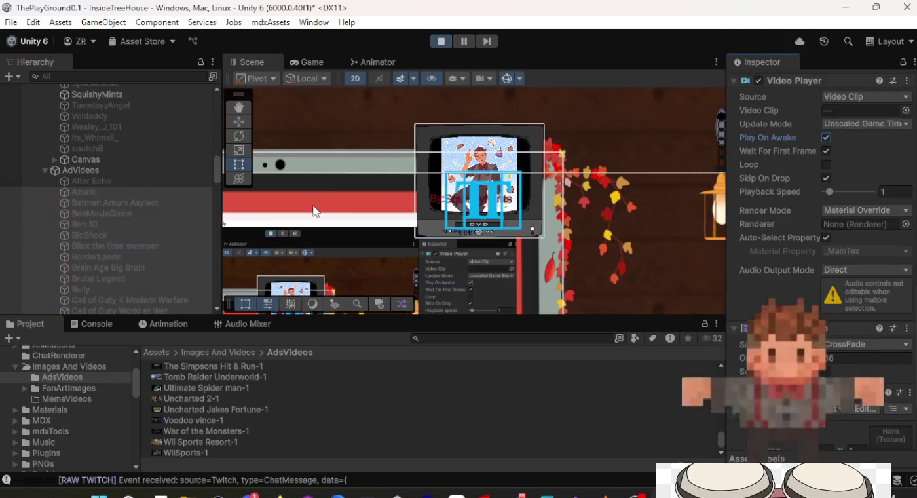
Step: Select Azurik alone and preview its ad on the TV by toggling it on and off
click(102, 187)
scroll(840, 136, up, 8)
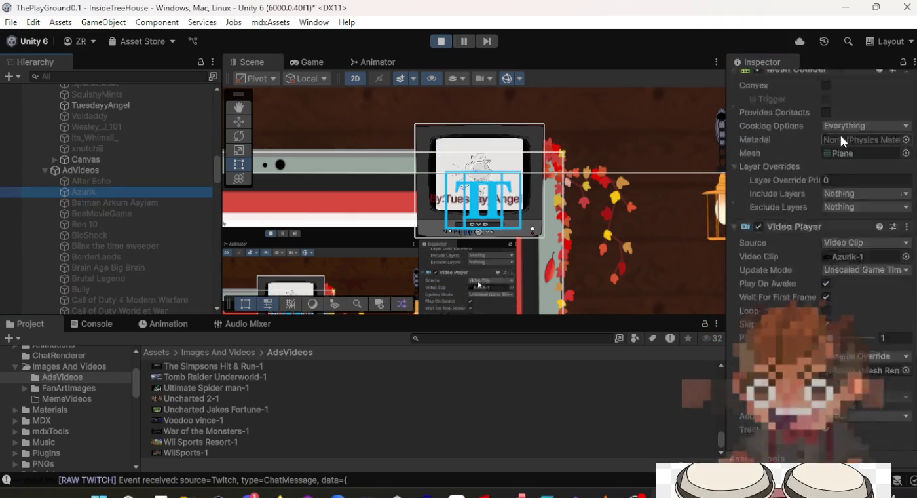
scroll(811, 127, up, 6)
click(763, 82)
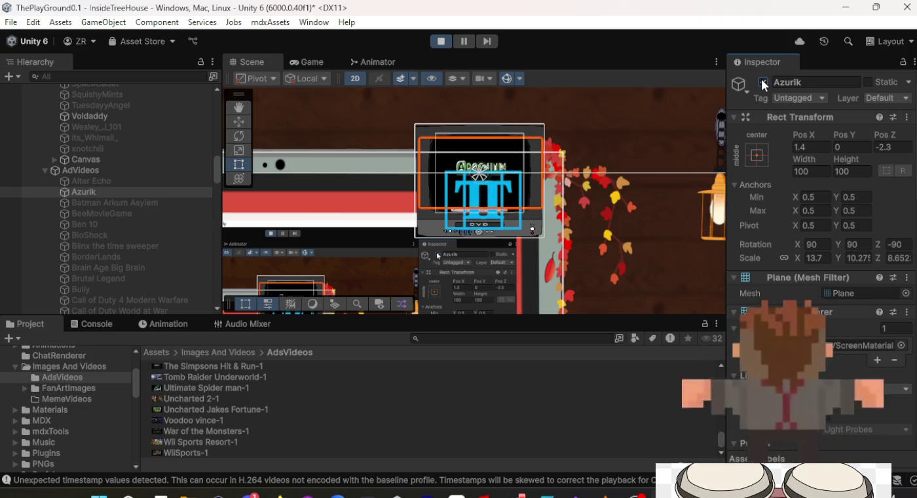
click(764, 82)
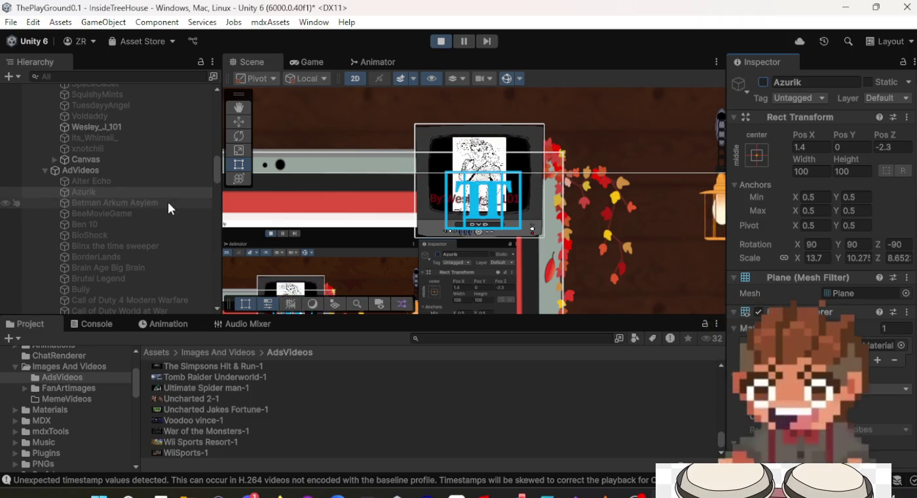
Step: Preview Batman Arkum Asylem's ad the same way, then select Alter Echo
click(761, 83)
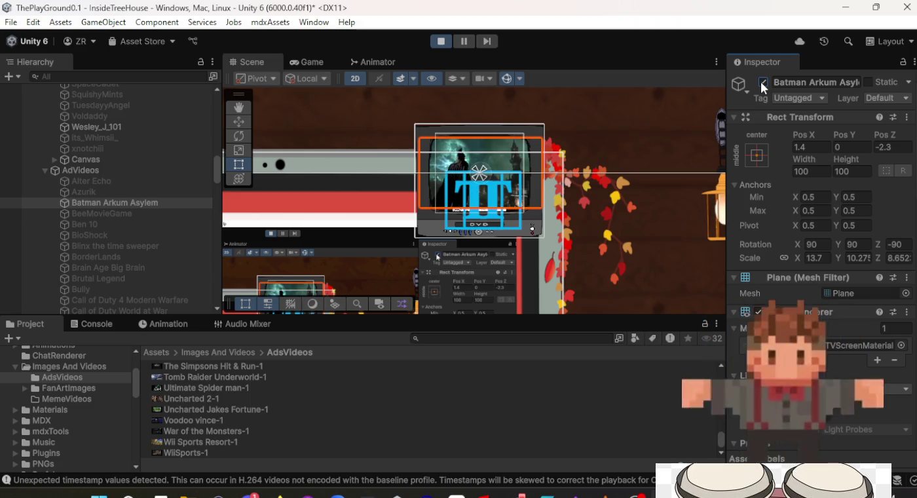
click(762, 81)
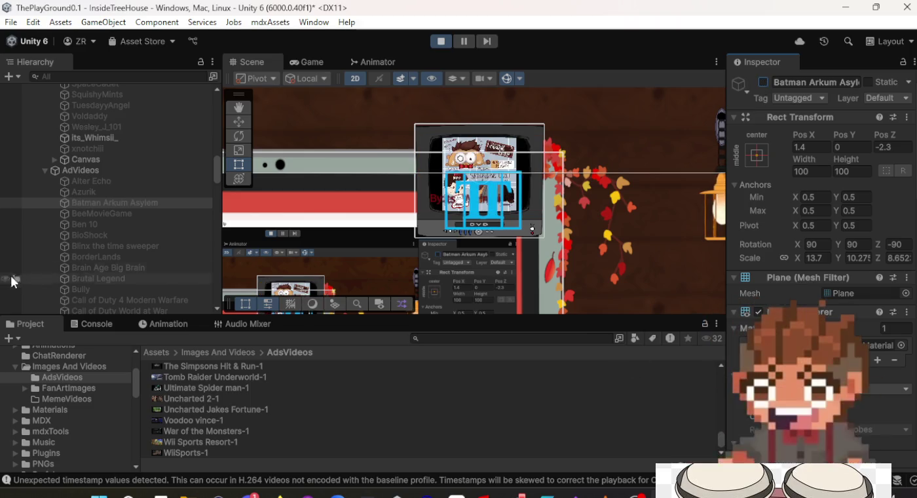
scroll(805, 294, down, 10)
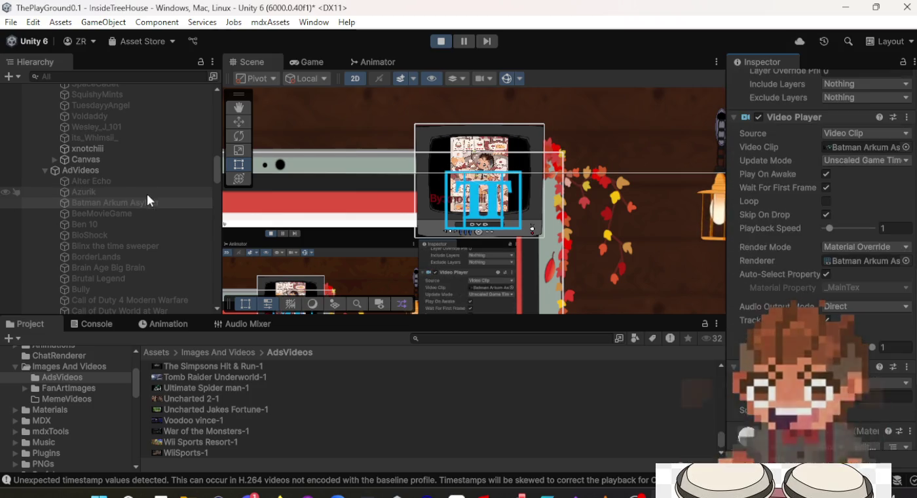
click(129, 182)
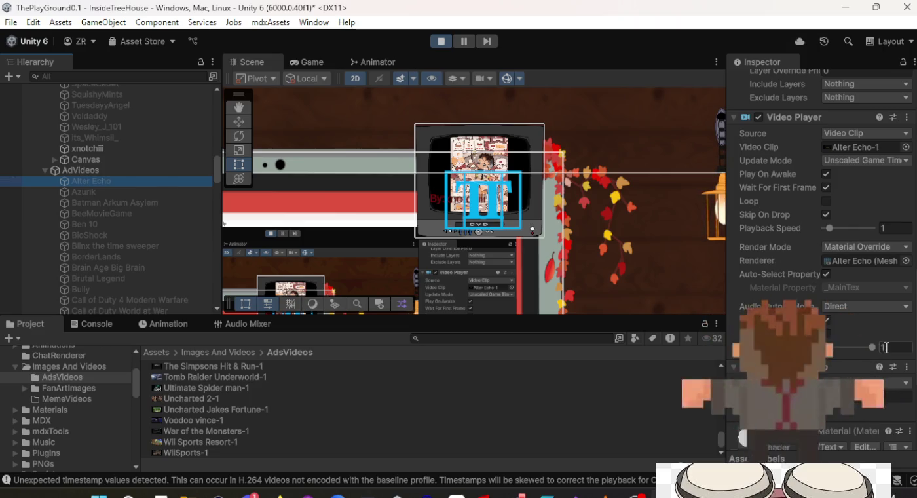
Step: Select the ad screens from Tekken 4 through Wii Sports
scroll(168, 208, down, 20)
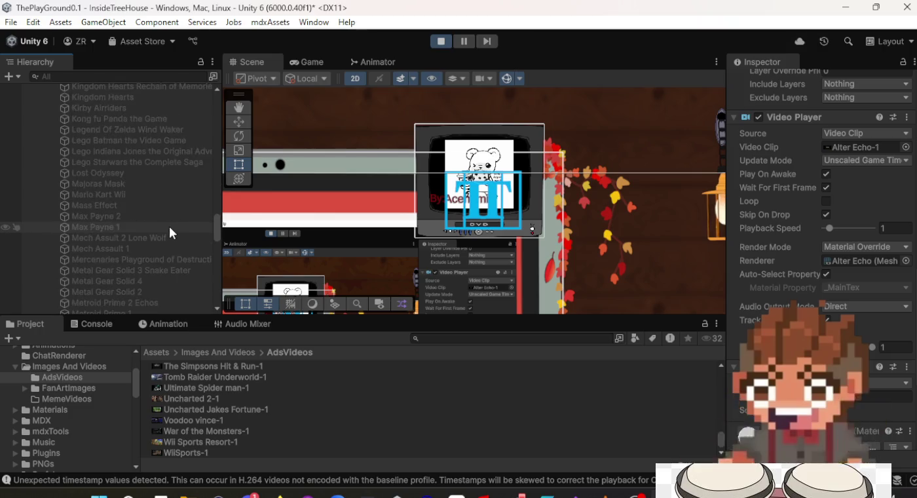
scroll(167, 227, down, 10)
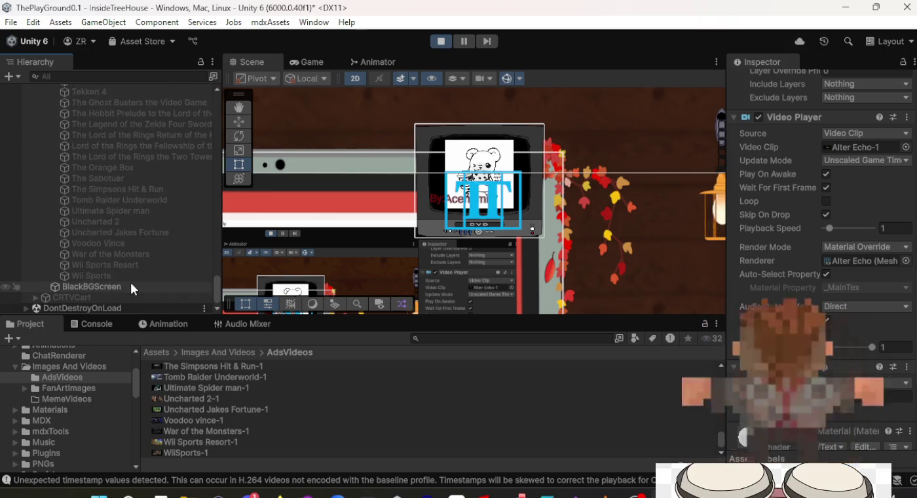
shift+click(131, 274)
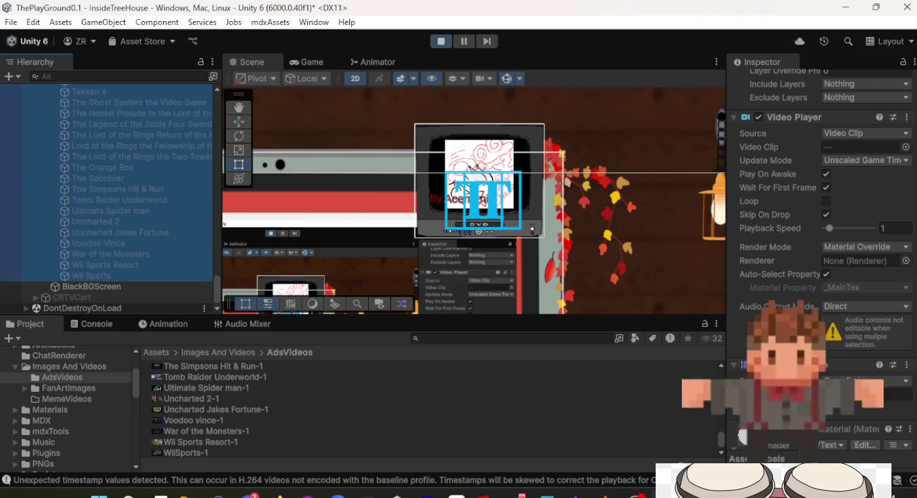
scroll(846, 249, down, 3)
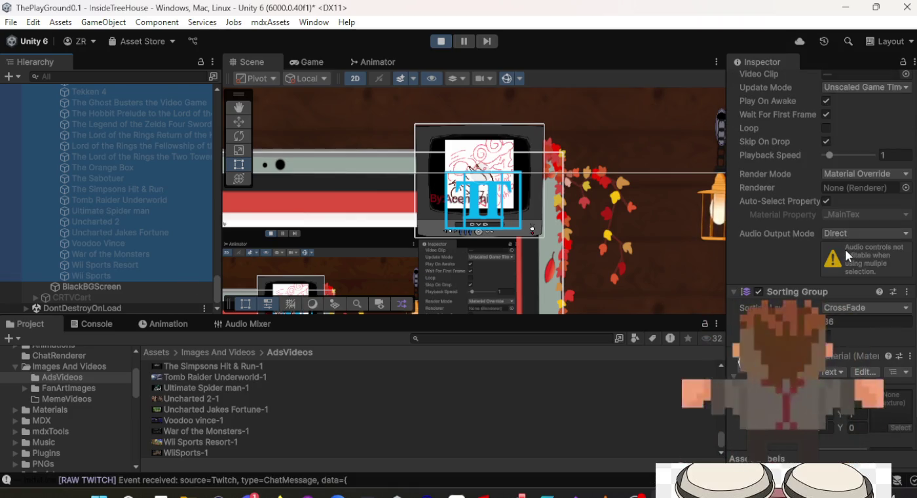
scroll(845, 247, up, 3)
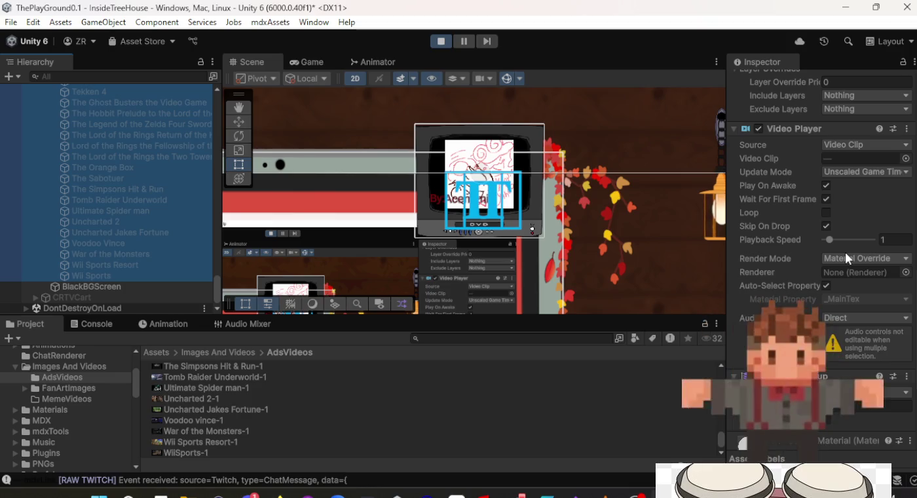
scroll(845, 253, up, 1)
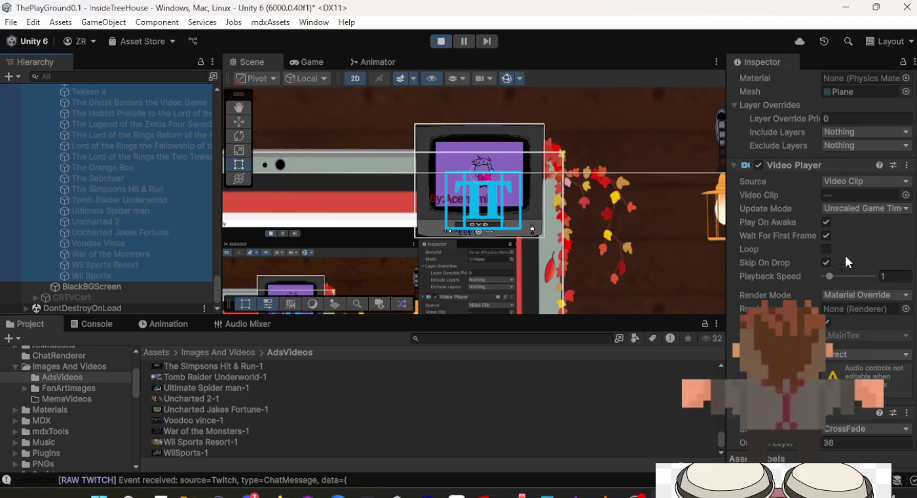
scroll(845, 253, up, 4)
scroll(845, 252, down, 6)
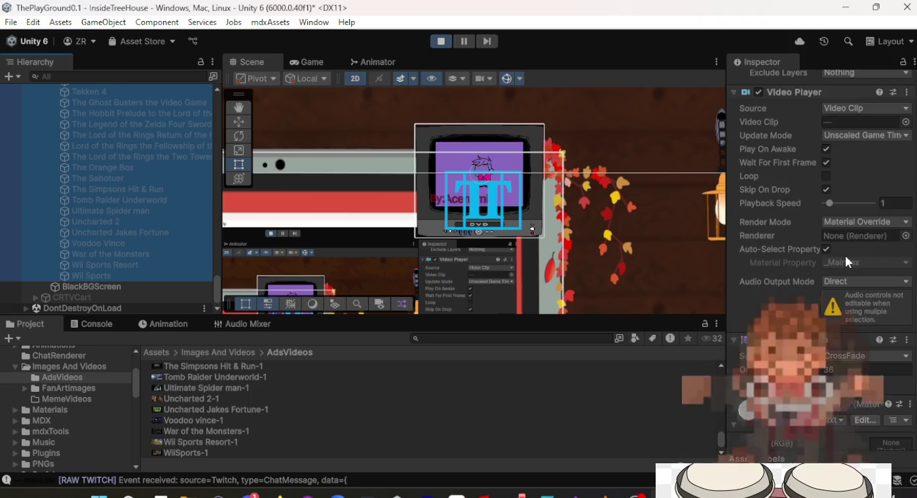
scroll(786, 285, down, 2)
scroll(776, 284, up, 1)
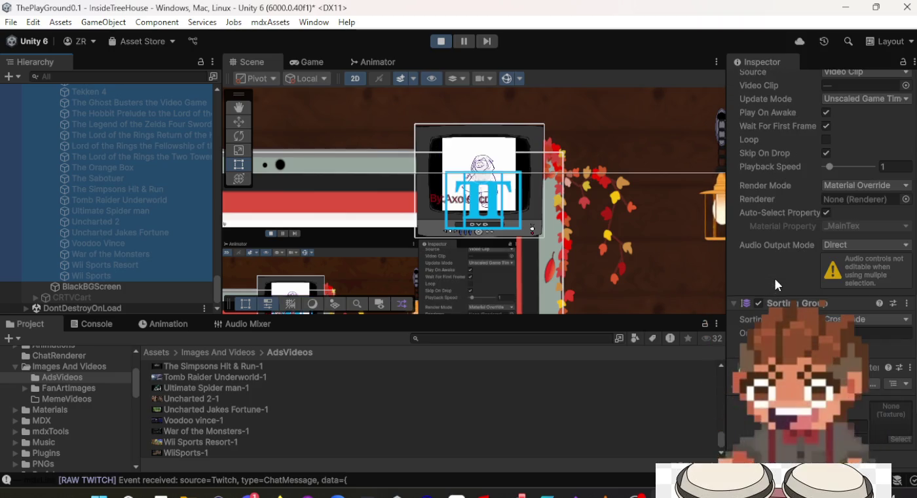
Step: Try different selections, including Hobbit, ending with only Wii Sports selected
click(167, 275)
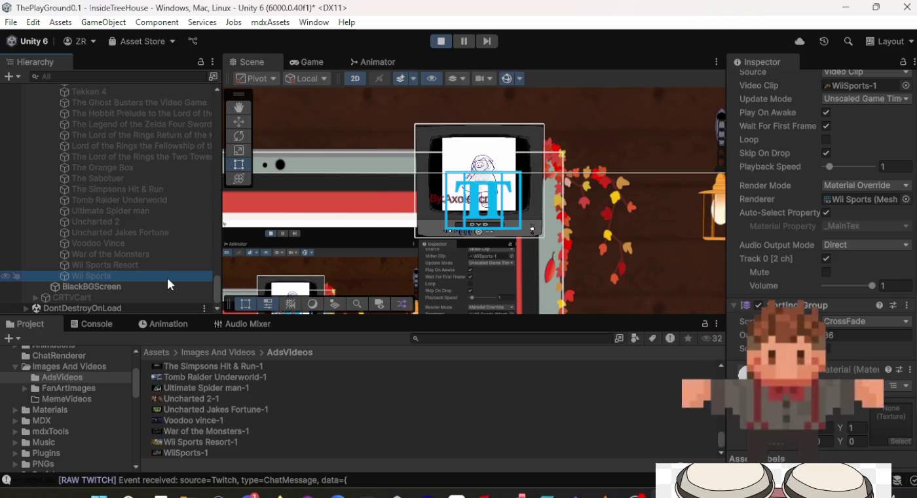
scroll(166, 275, up, 2)
shift+click(154, 154)
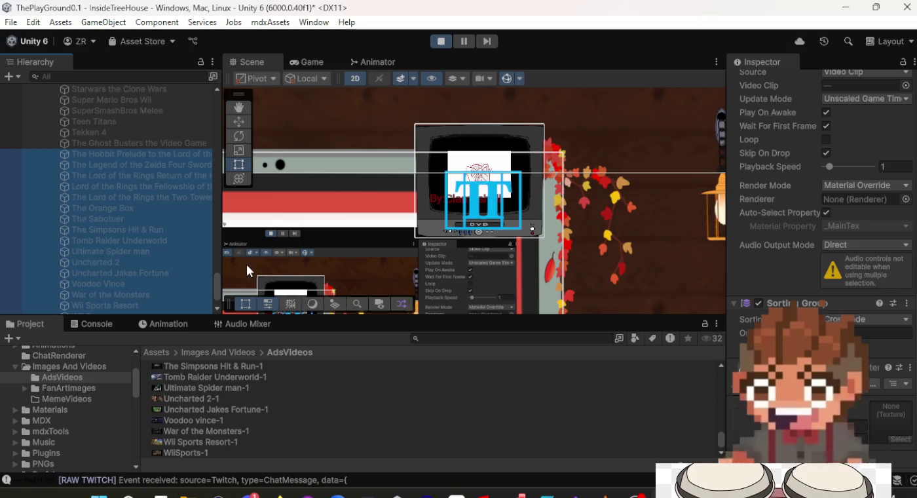
click(109, 149)
scroll(130, 283, down, 2)
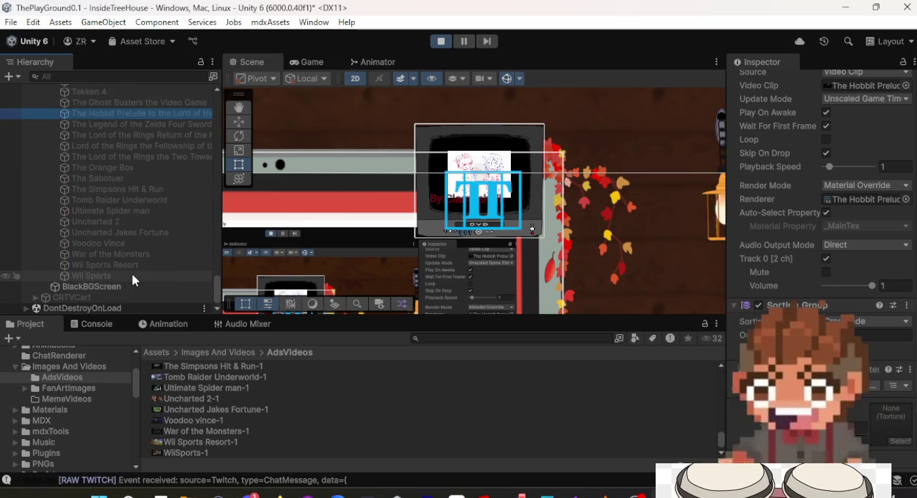
click(132, 275)
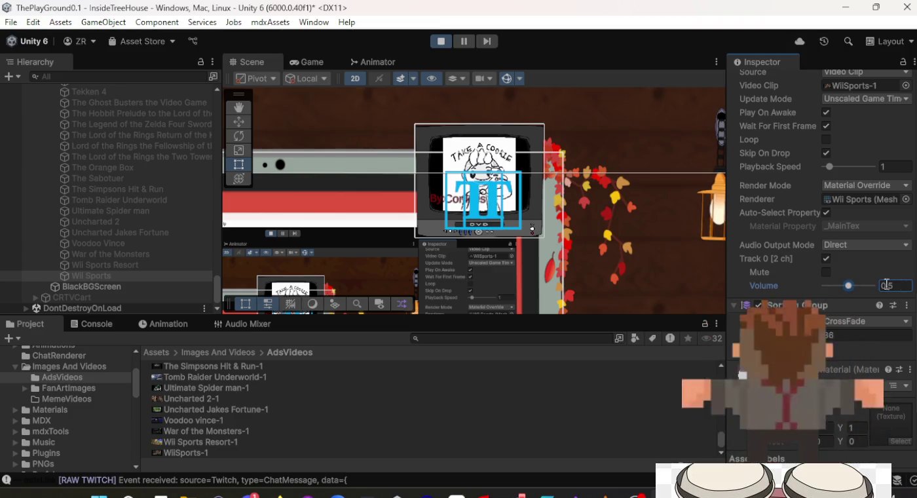
scroll(822, 164, up, 4)
scroll(821, 164, up, 5)
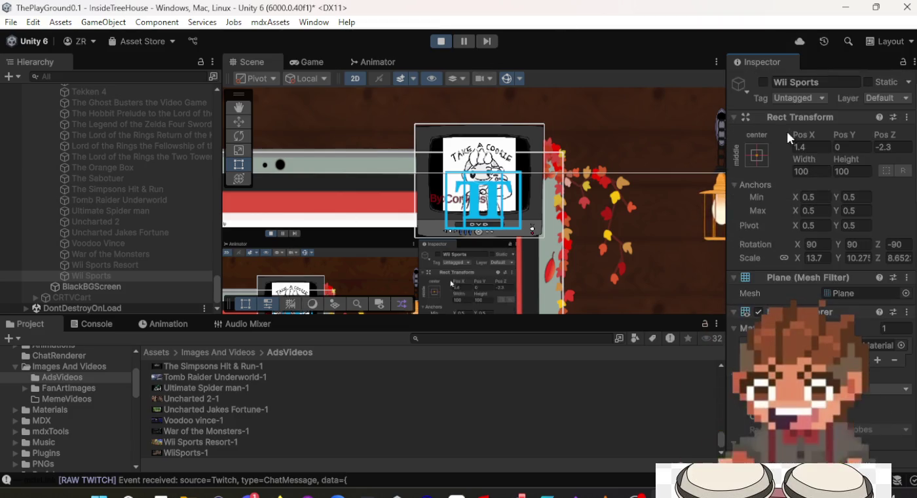
scroll(807, 219, down, 10)
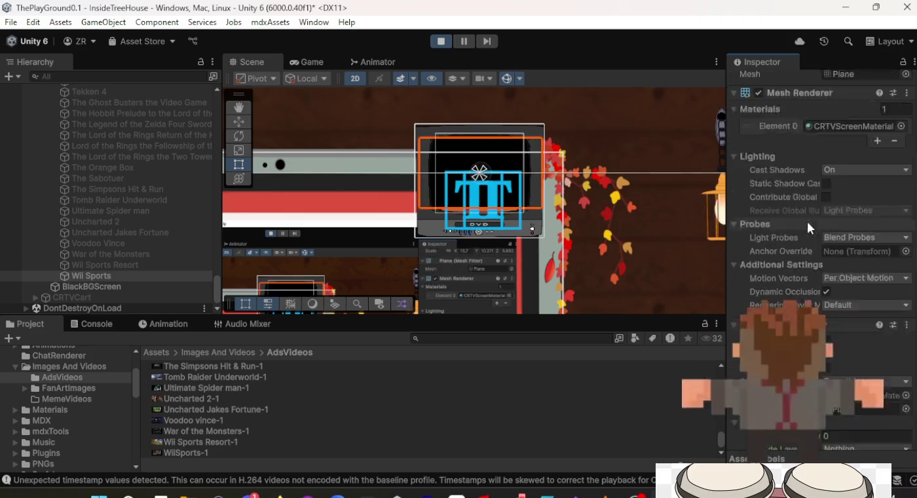
Step: Lower Wii Sports' Track 0 volume to 0.27, then further to 0.08
drag(850, 420, 838, 422)
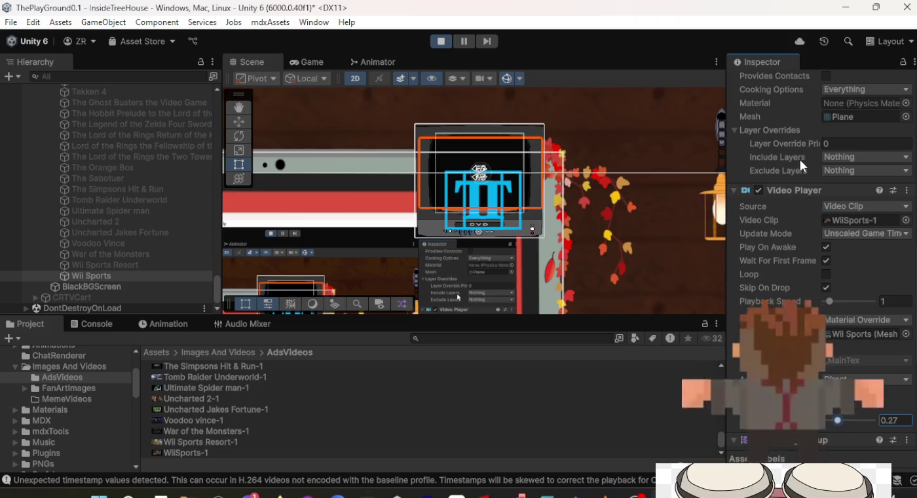
scroll(799, 161, up, 8)
scroll(797, 162, down, 8)
scroll(798, 162, up, 10)
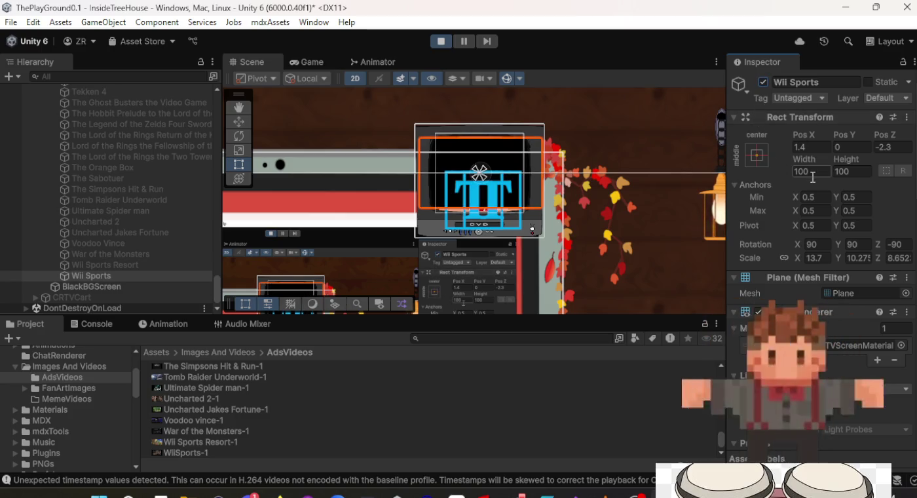
scroll(813, 176, down, 8)
scroll(813, 178, down, 8)
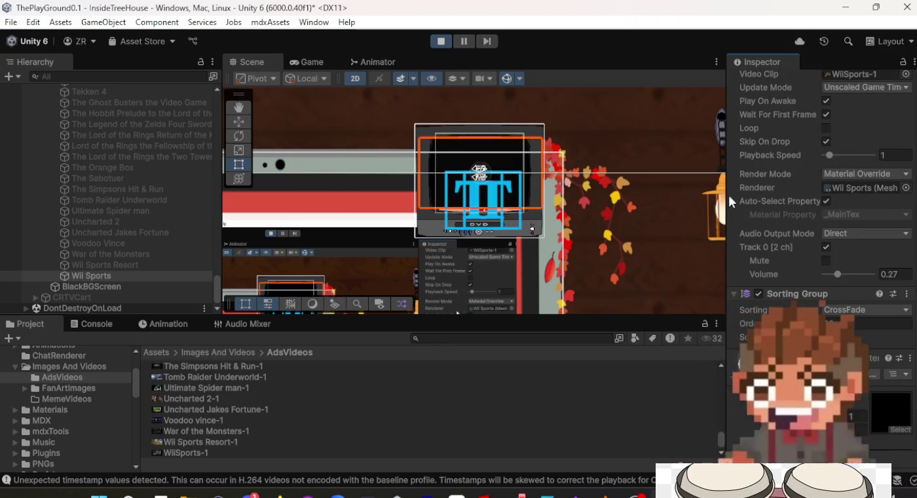
click(145, 268)
click(143, 272)
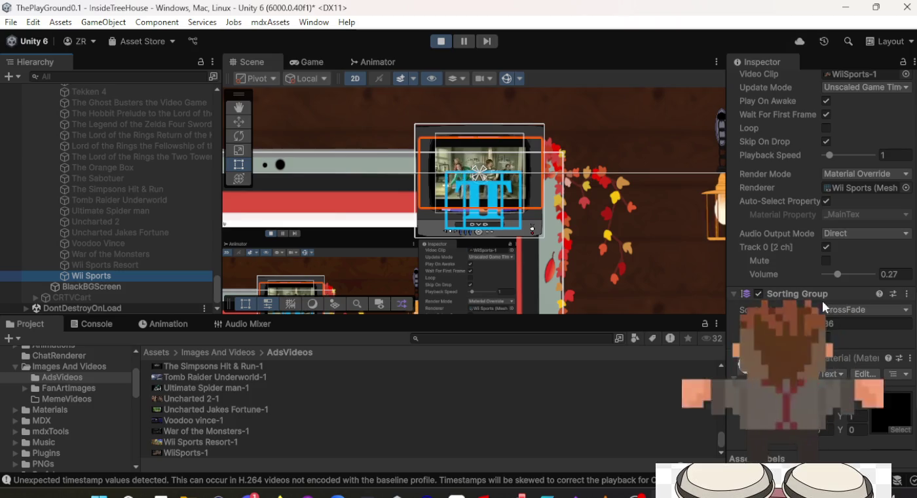
click(829, 275)
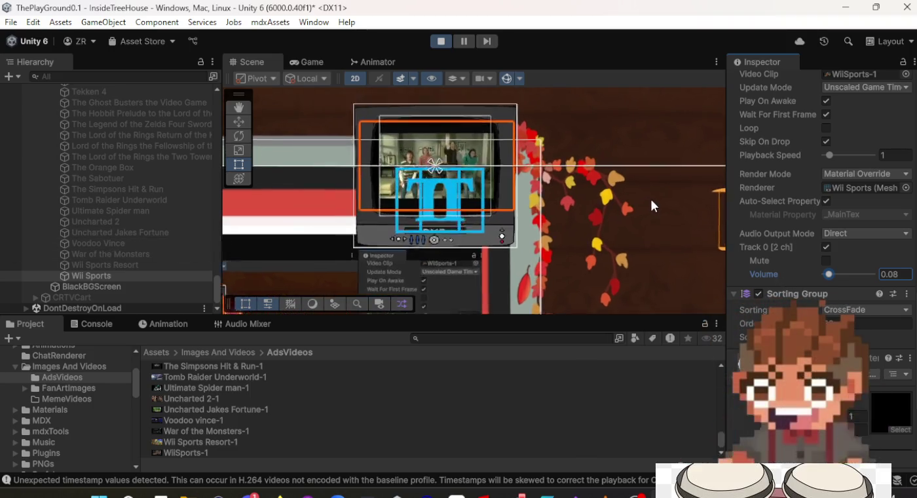
scroll(763, 169, up, 10)
scroll(767, 165, up, 5)
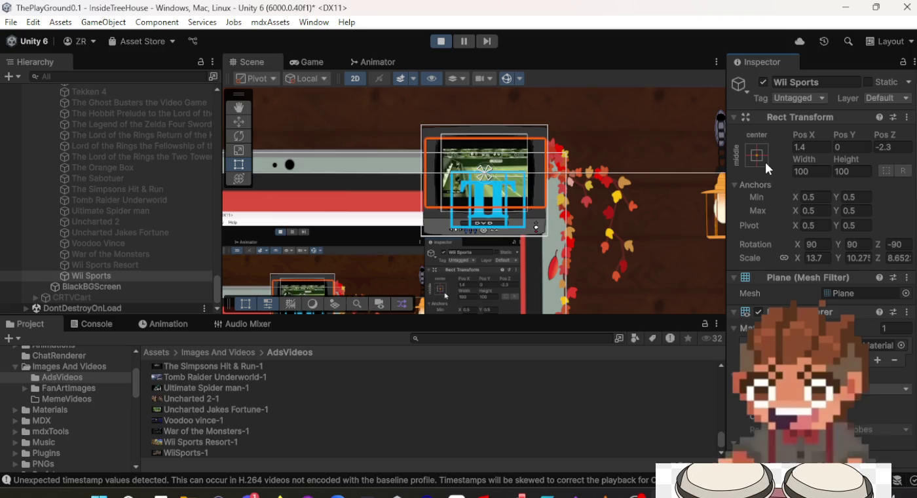
Step: Activate Wii Sports Resort and drag its video volume down to 0.1
click(175, 264)
click(760, 82)
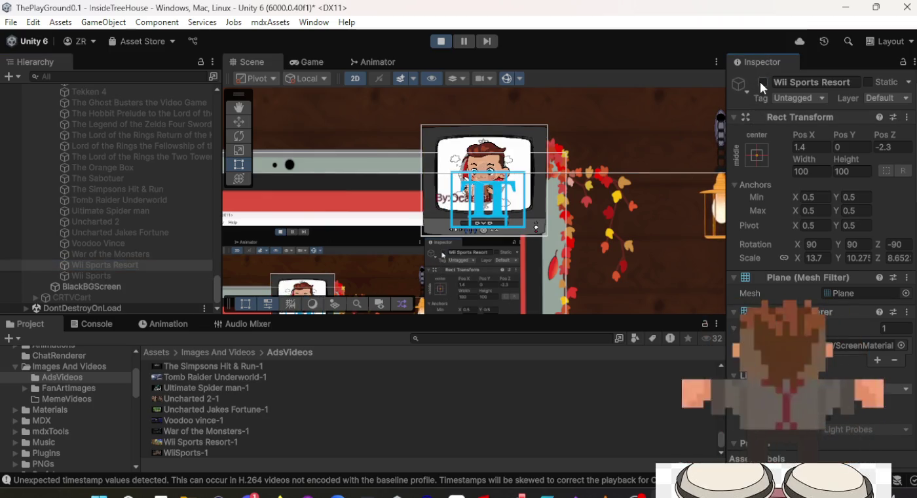
scroll(794, 268, down, 10)
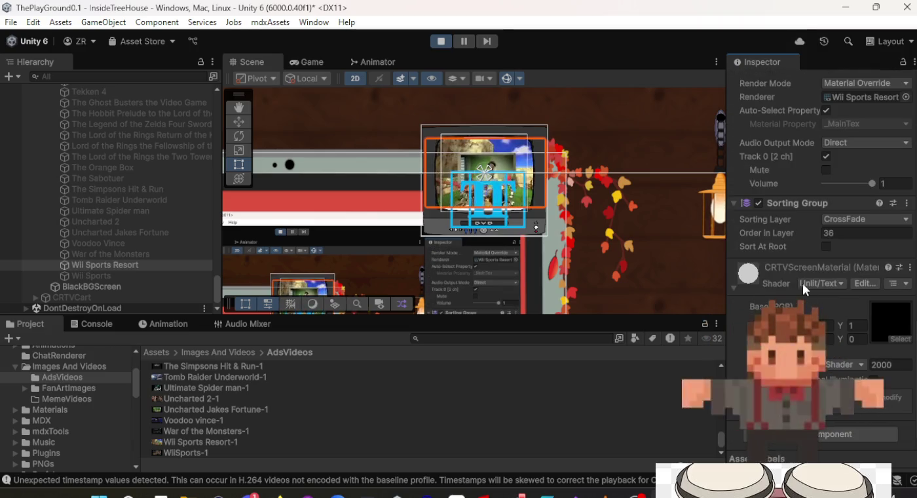
drag(852, 184, 829, 186)
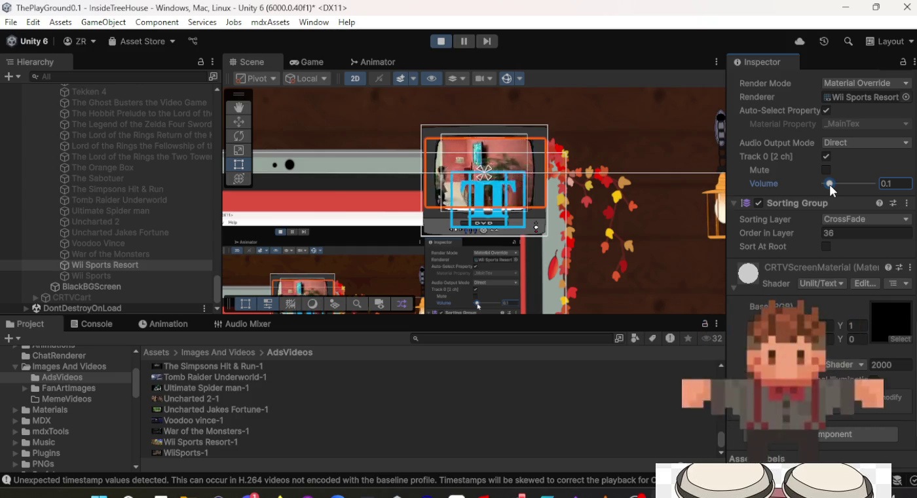
Step: Try Audio Source as the audio output mode, then set it back to Direct
click(865, 142)
click(853, 173)
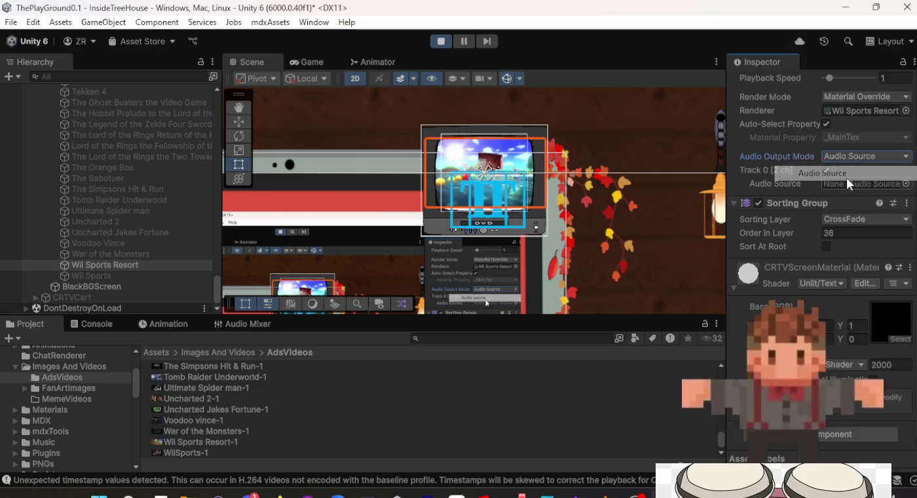
click(907, 184)
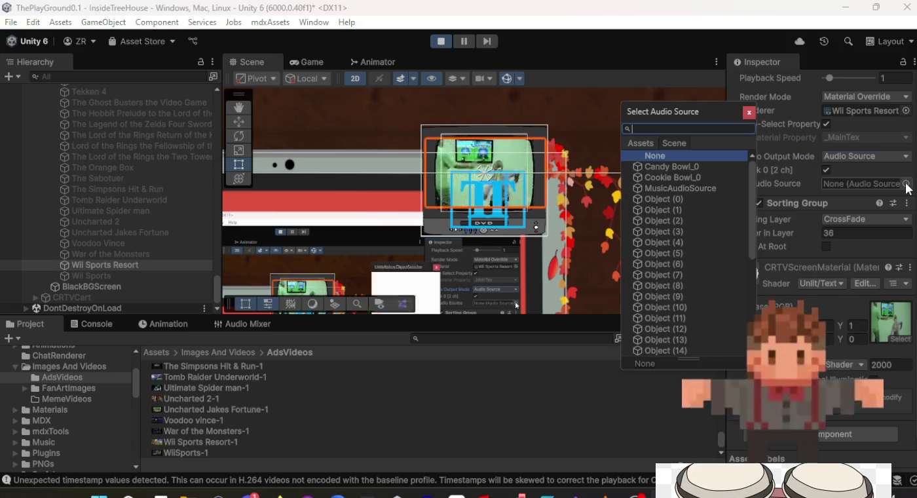
click(749, 113)
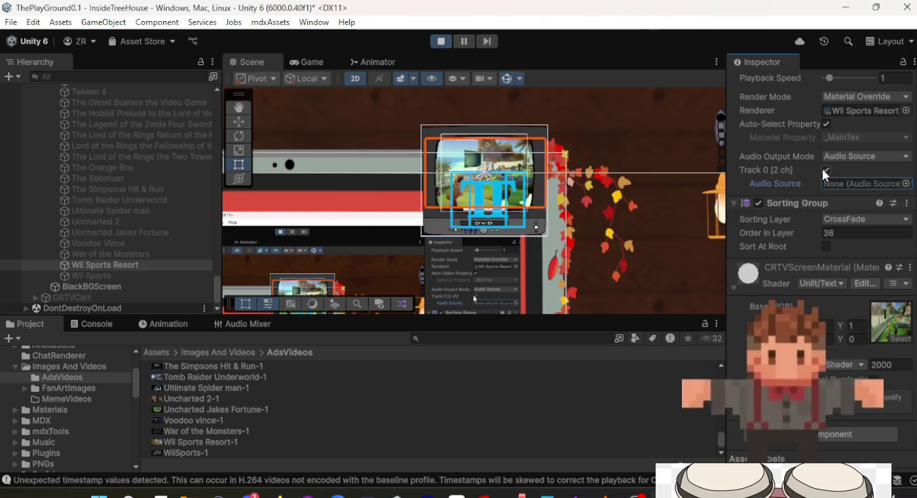
click(855, 158)
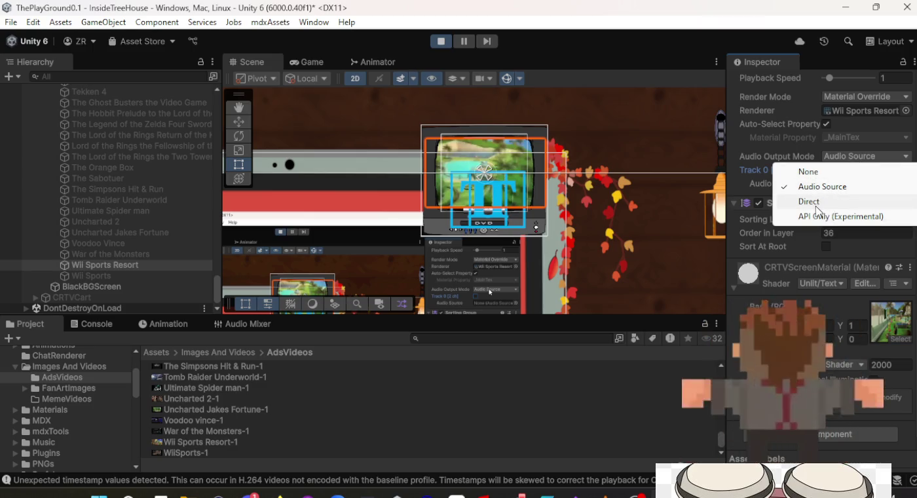
click(816, 206)
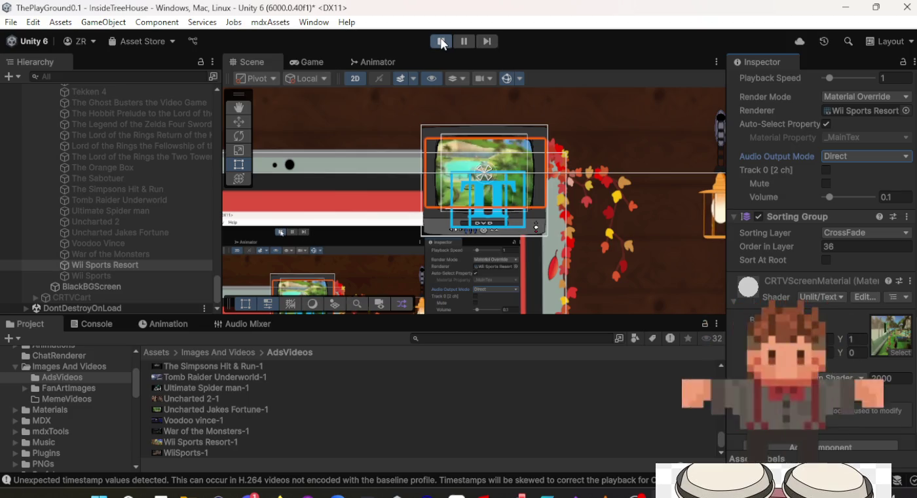
Step: Stop Play mode and select all the child videos under AdVideos, from Wii Sports Resort onward
click(441, 41)
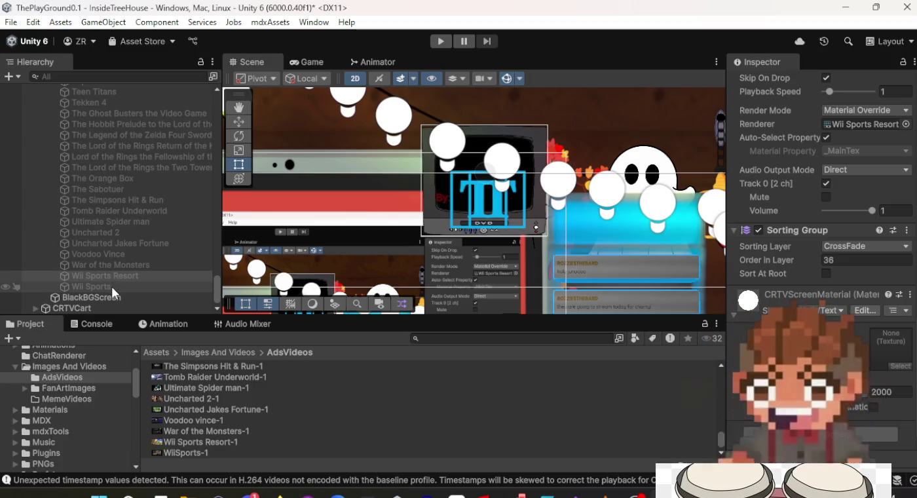
click(112, 286)
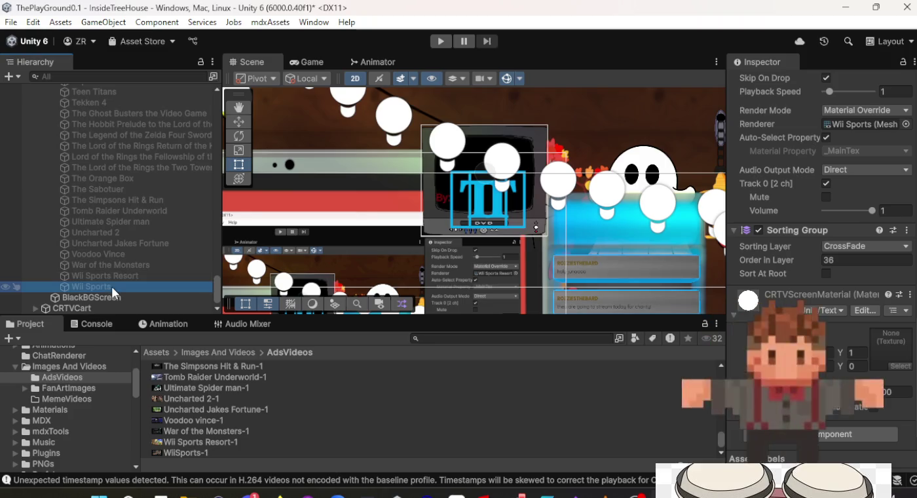
scroll(111, 268, up, 10)
scroll(119, 236, up, 15)
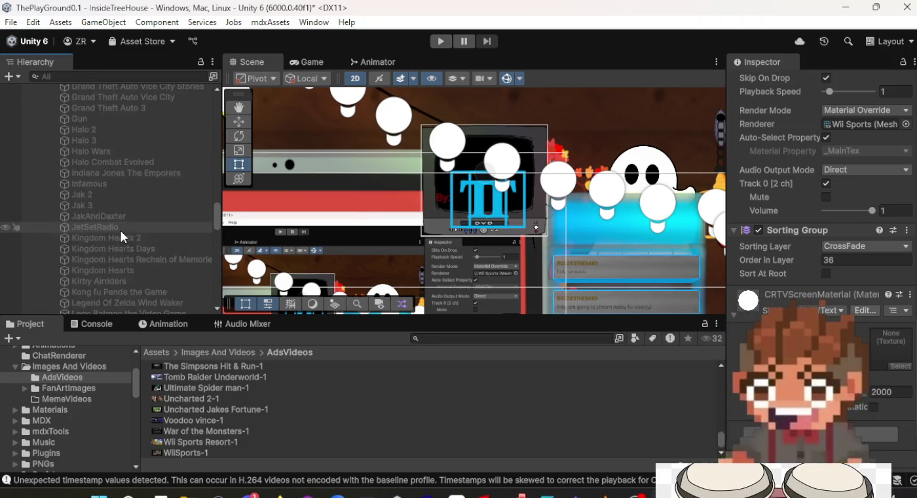
scroll(122, 232, down, 7)
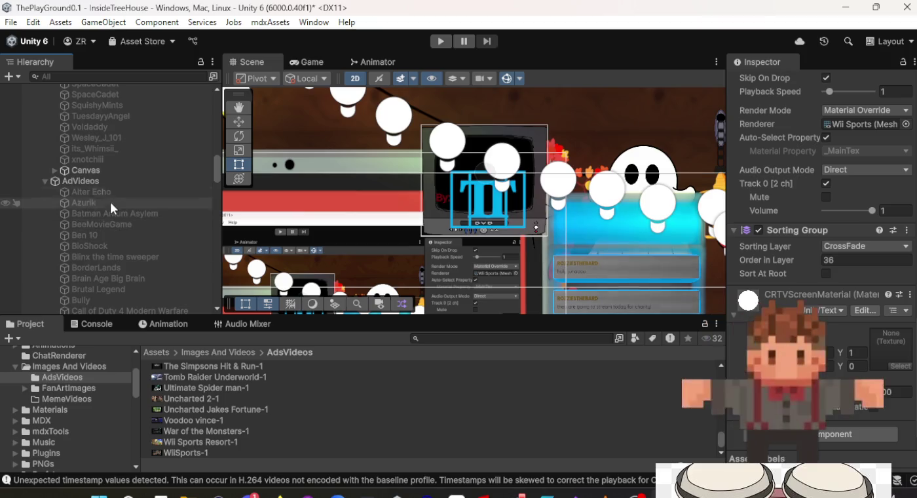
shift+click(107, 189)
scroll(808, 120, up, 5)
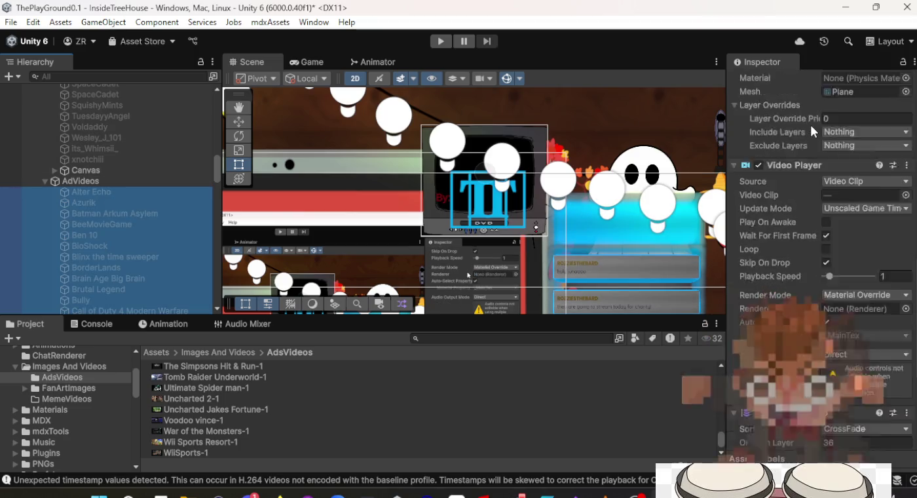
Step: Enable Play On Awake for all child videos and set Azurik's Video Player volume to 0.1
click(826, 223)
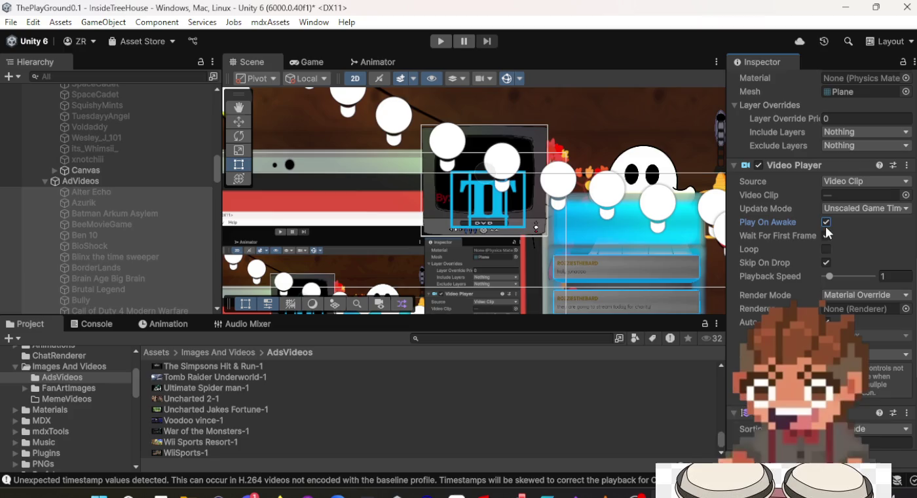
click(119, 192)
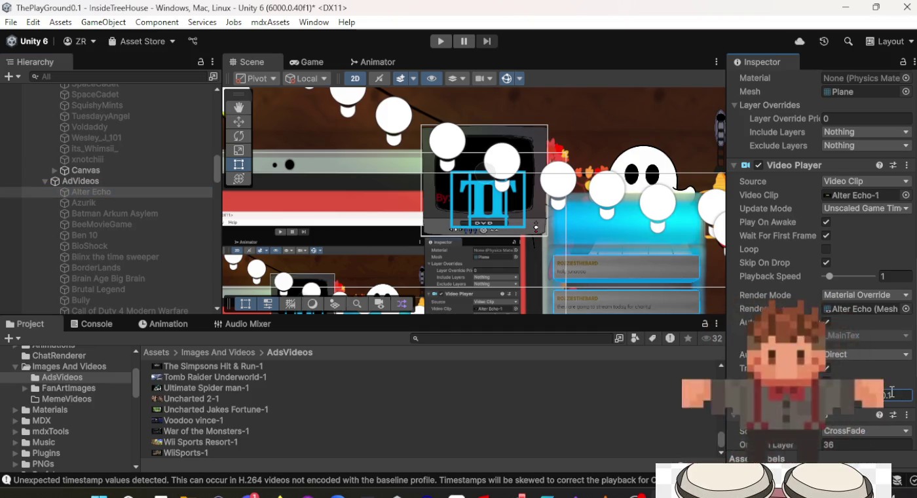
scroll(892, 392, up, 2)
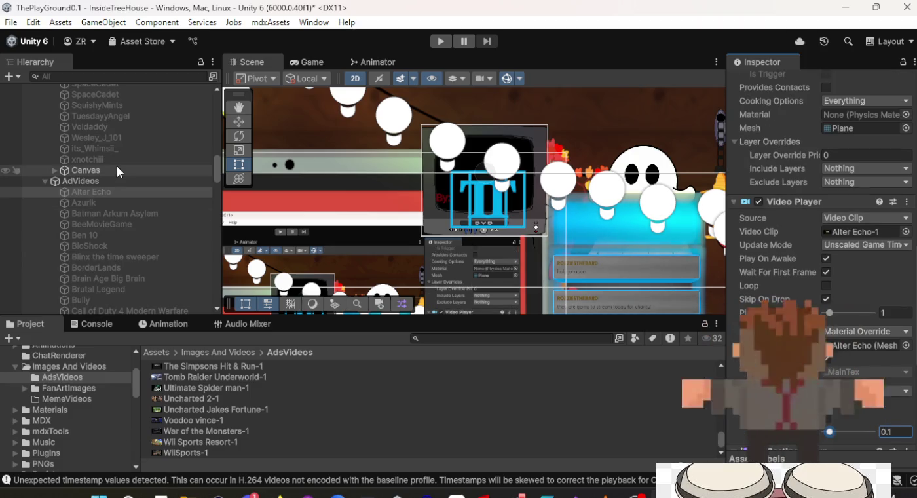
click(124, 202)
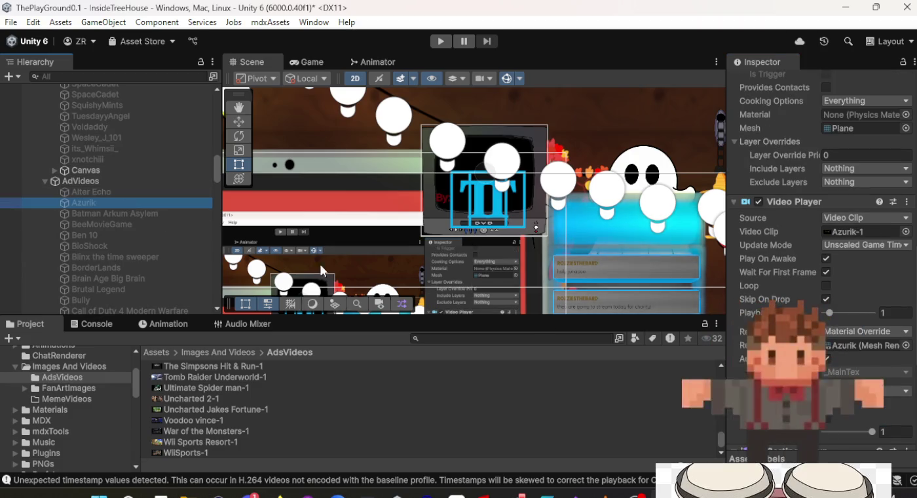
click(899, 431)
text(0.1)
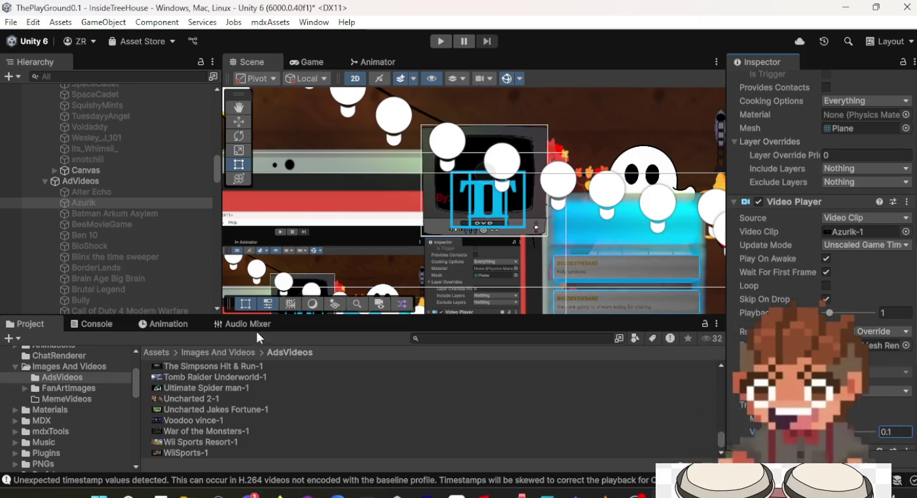
Step: Set the Batman Arkum Asylem and BeeMovieGame Video Player volumes to 0.1
click(165, 217)
click(884, 430)
text(0.1)
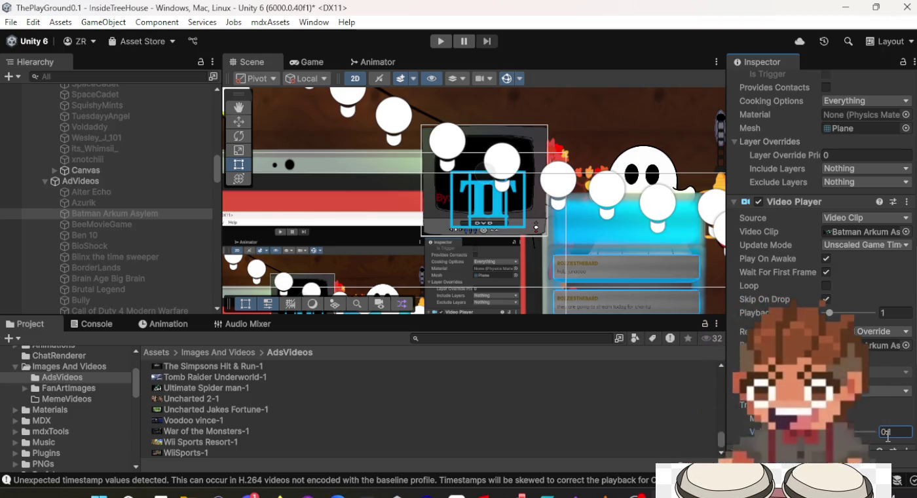
click(144, 225)
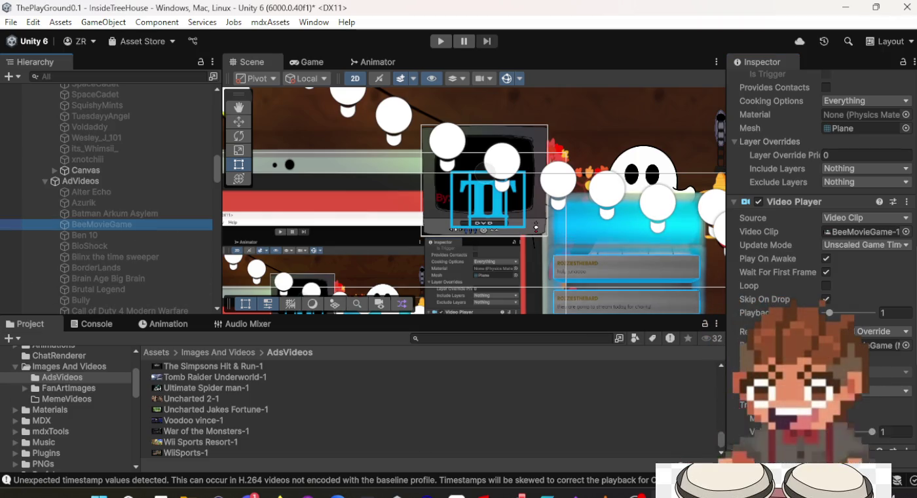
text(0.)
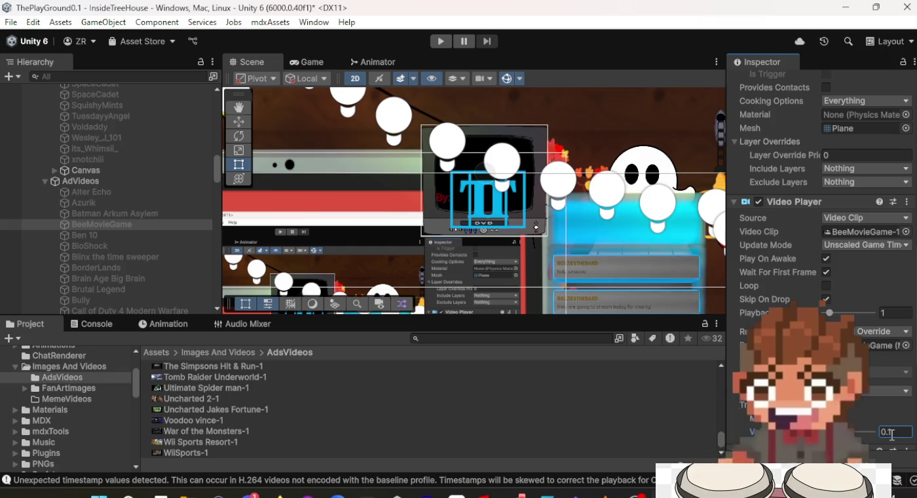
Step: Check the volumes of Alter Echo, Azurik, Batman and BeeMovieGame, ending on the AdVideos parent
click(103, 192)
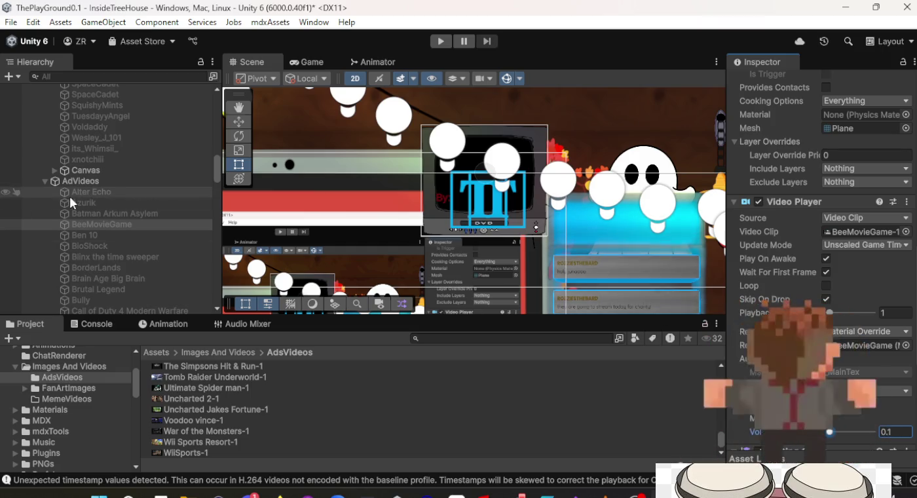
click(106, 202)
click(105, 213)
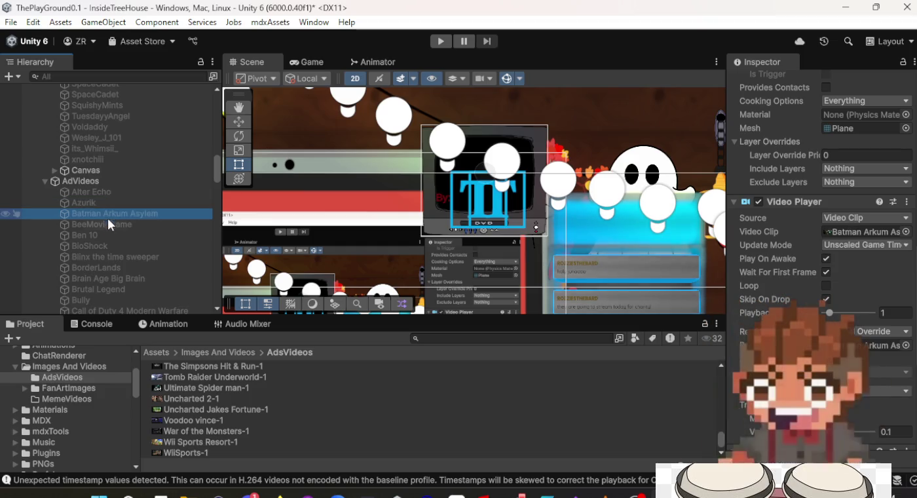
click(110, 224)
click(105, 180)
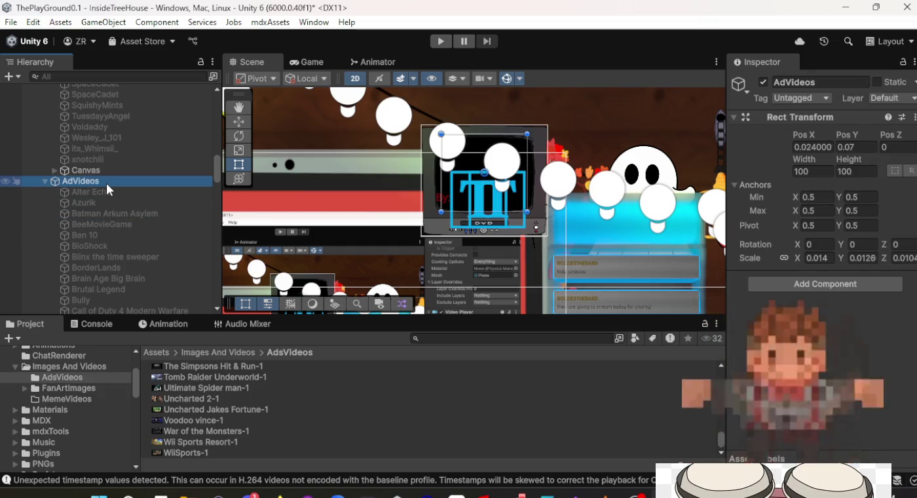
Step: Add an Audio Source component to the AdVideos parent object
click(814, 289)
text(colli)
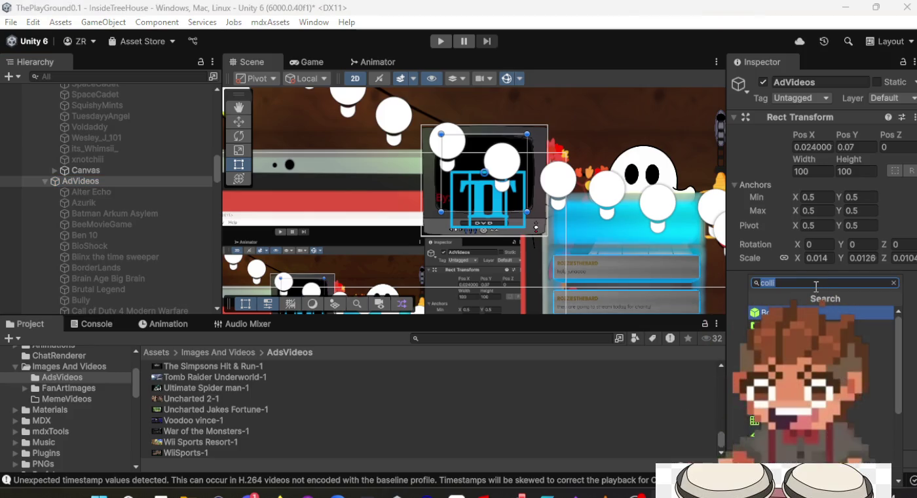
text(Audio)
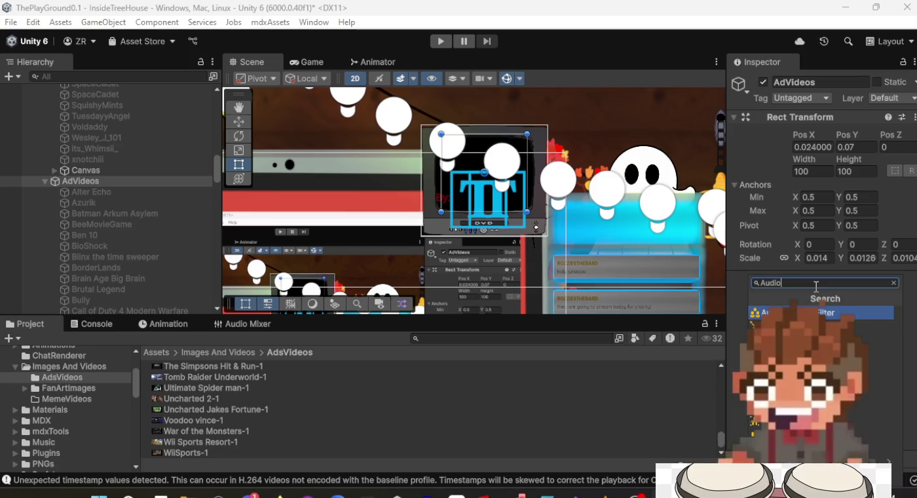
key(Down)
key(Down)
key(Down)
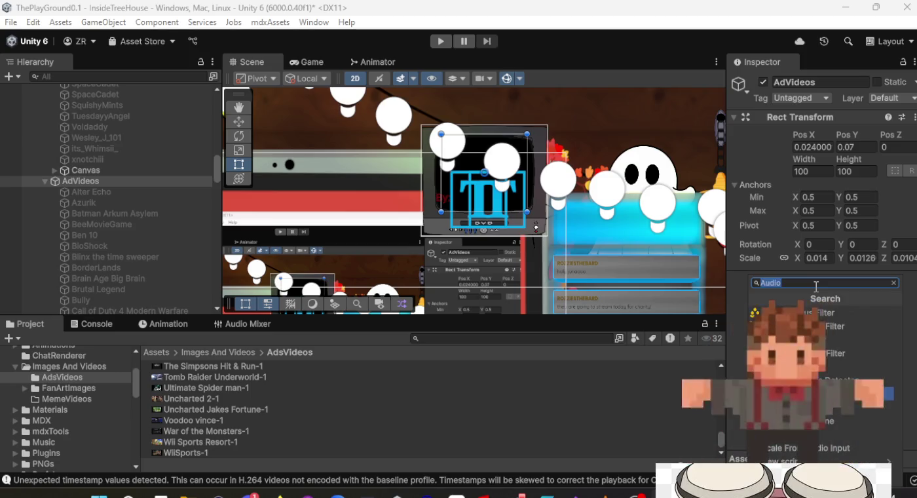
key(Return)
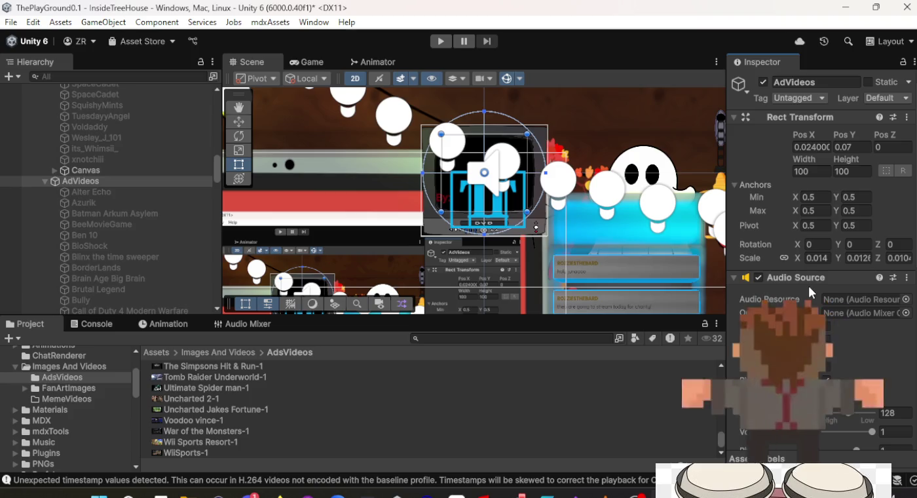
Step: Route the Audio Source output to the SFX mixer group, leaving no audio clip assigned
click(905, 313)
double_click(663, 198)
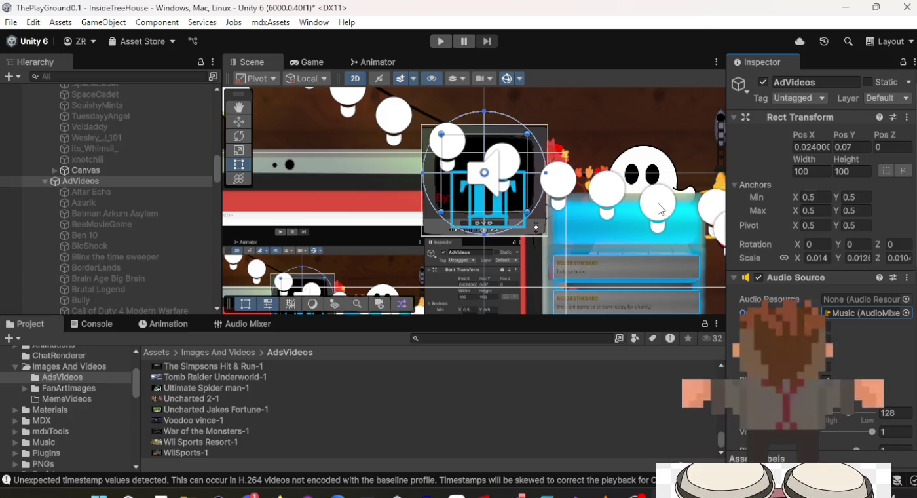
click(905, 313)
double_click(662, 209)
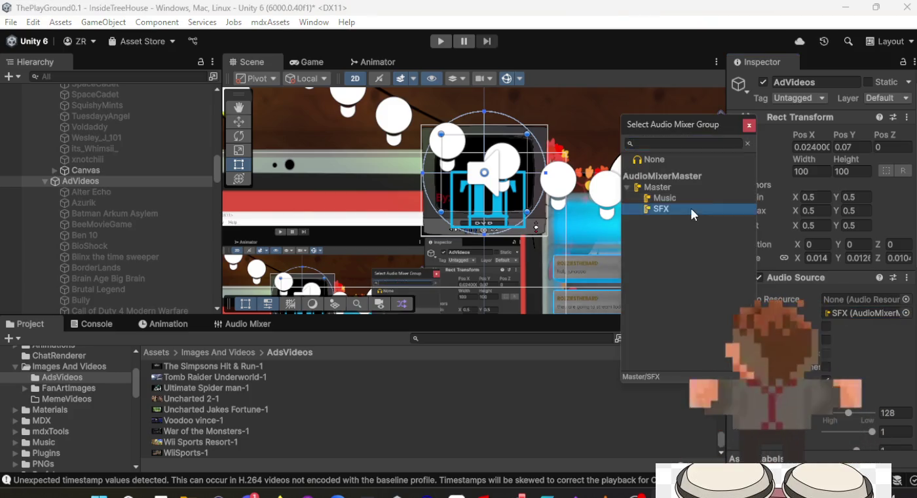
click(905, 299)
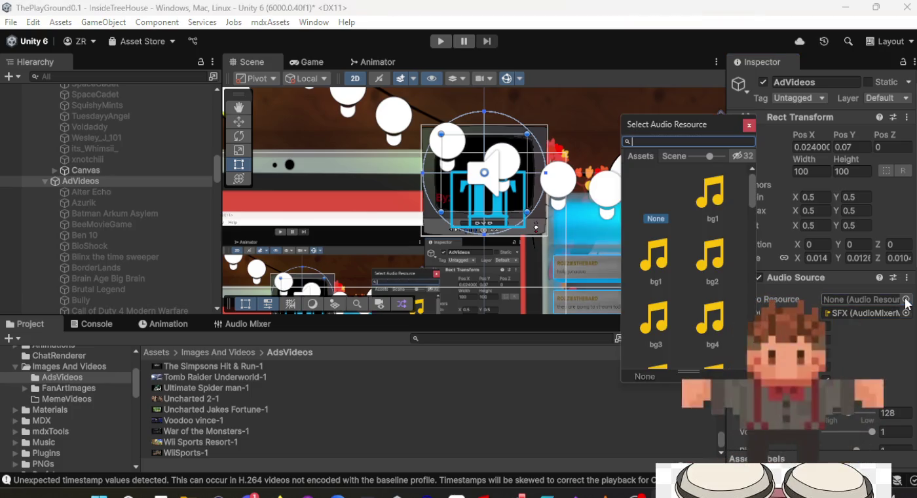
click(754, 131)
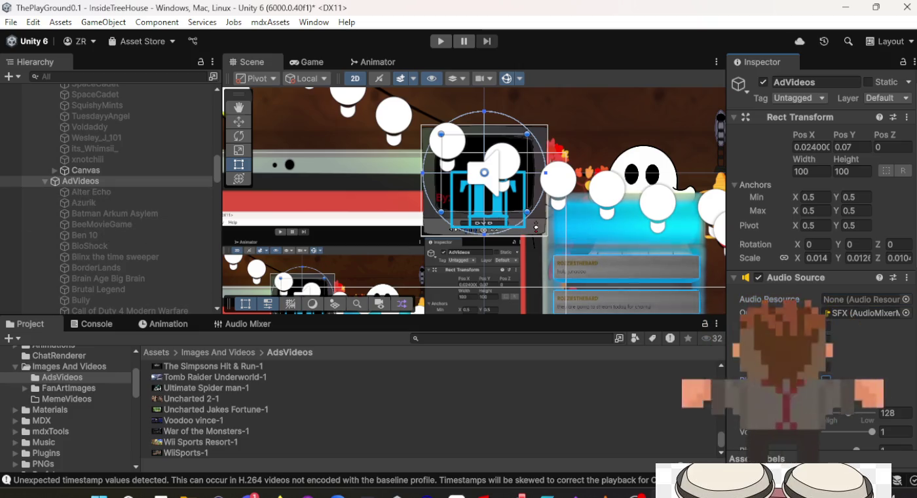
Step: Set Alter Echo's Audio Output Mode to Audio Source and assign AdVideos as its source
click(134, 192)
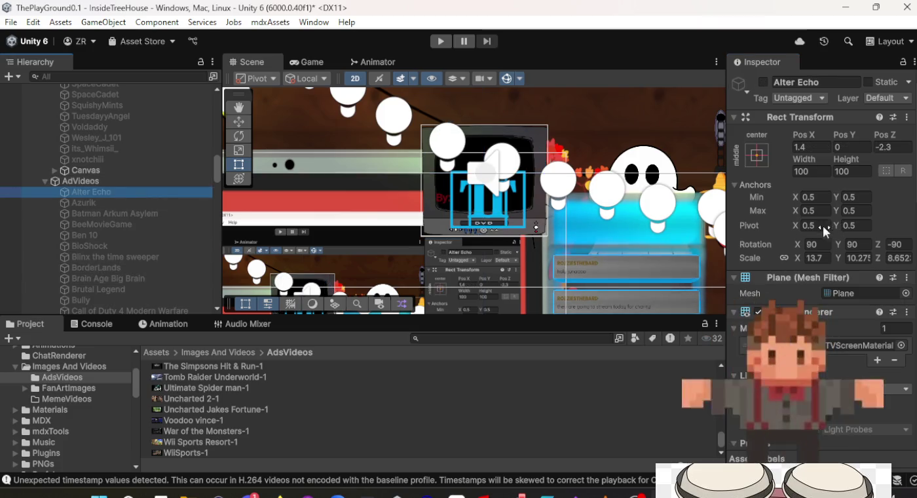
scroll(827, 223, down, 10)
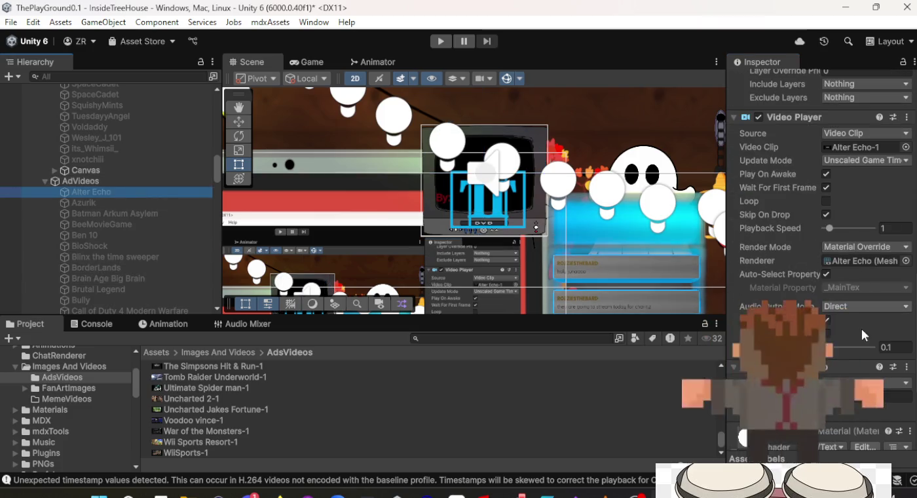
click(863, 307)
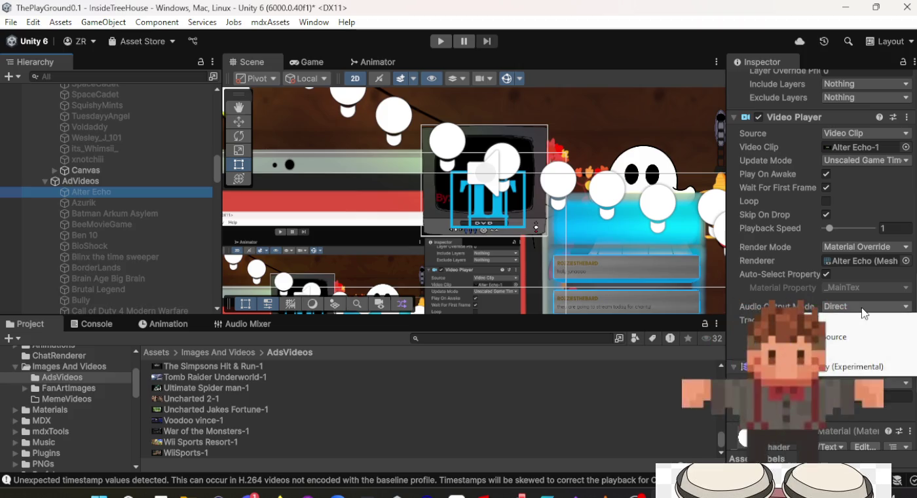
click(829, 337)
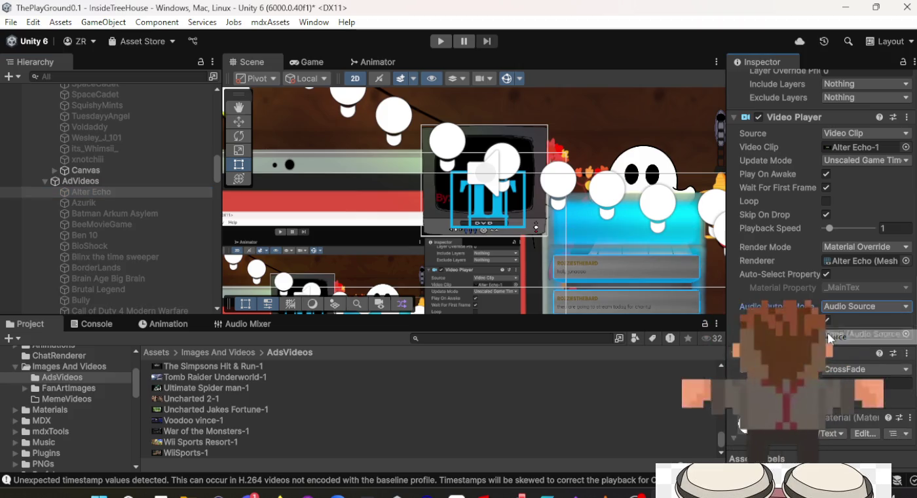
click(898, 335)
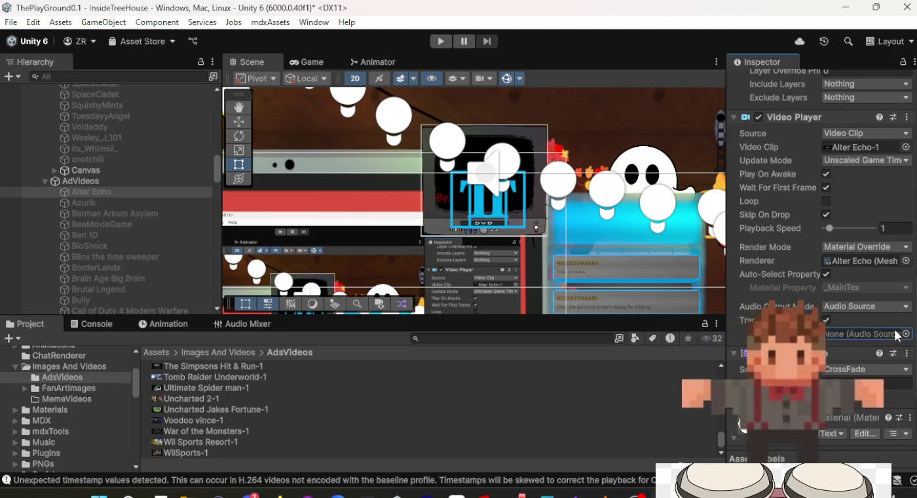
mouse_move(136, 181)
mouse_down()
mouse_move(498, 275)
mouse_move(839, 333)
mouse_up()
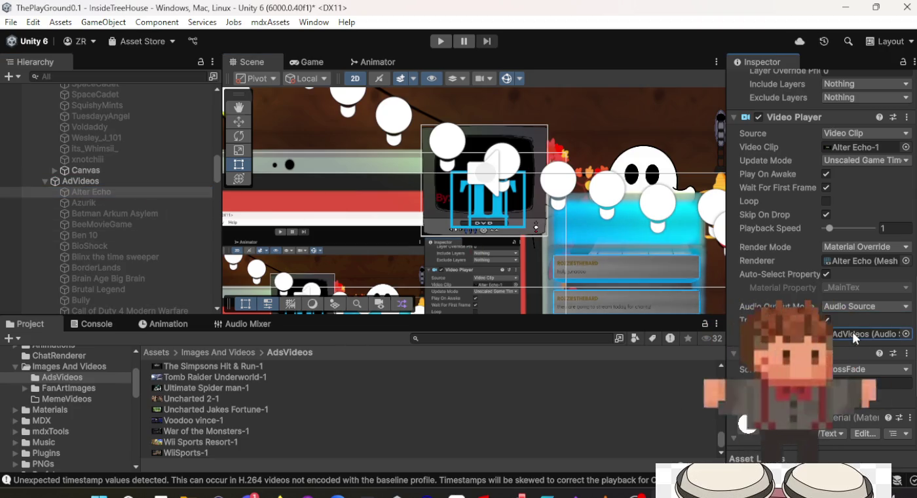
Step: Review the AdVideos Audio Source settings, then return to check Alter Echo's Video Player
click(150, 179)
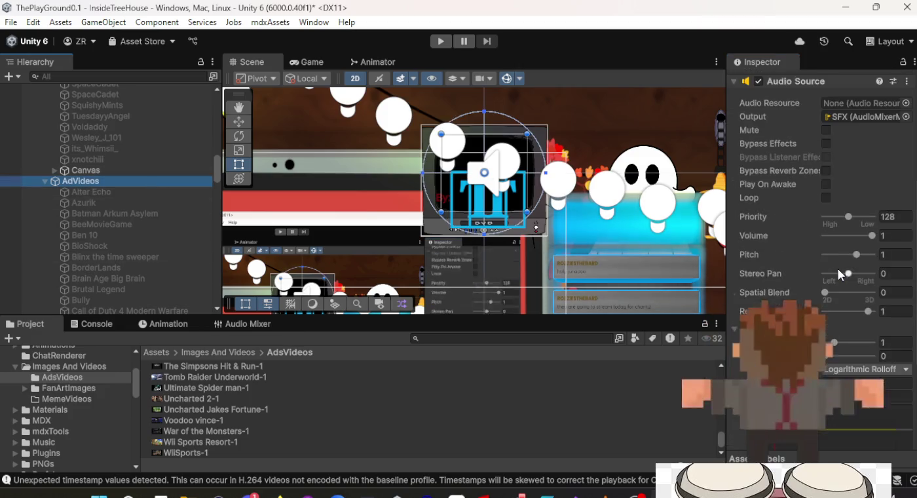
scroll(837, 268, up, 4)
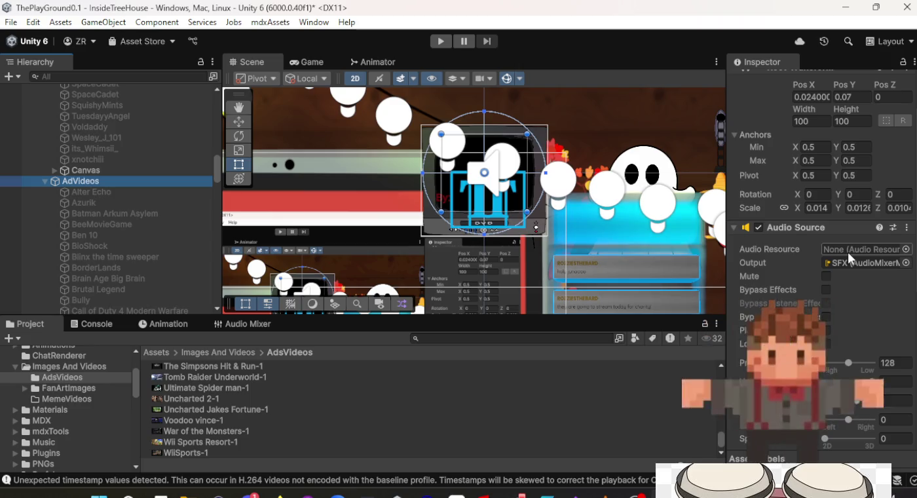
click(906, 248)
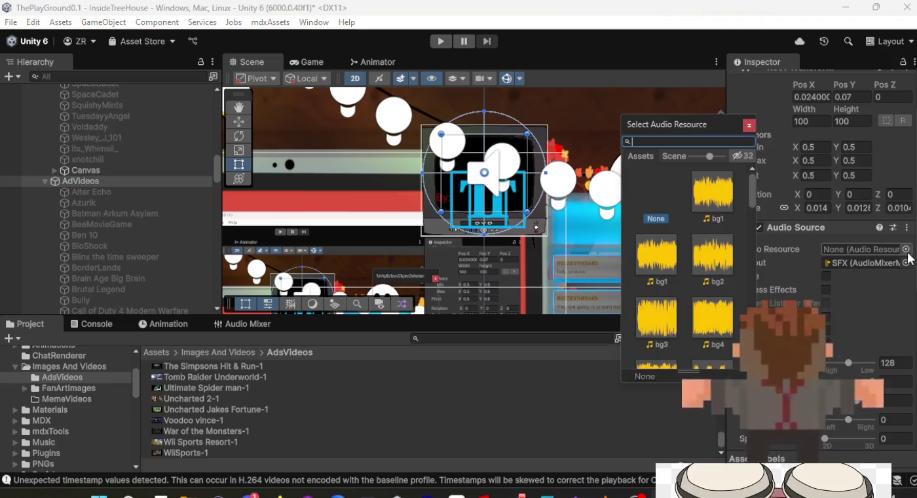
click(752, 129)
click(125, 192)
scroll(799, 286, down, 10)
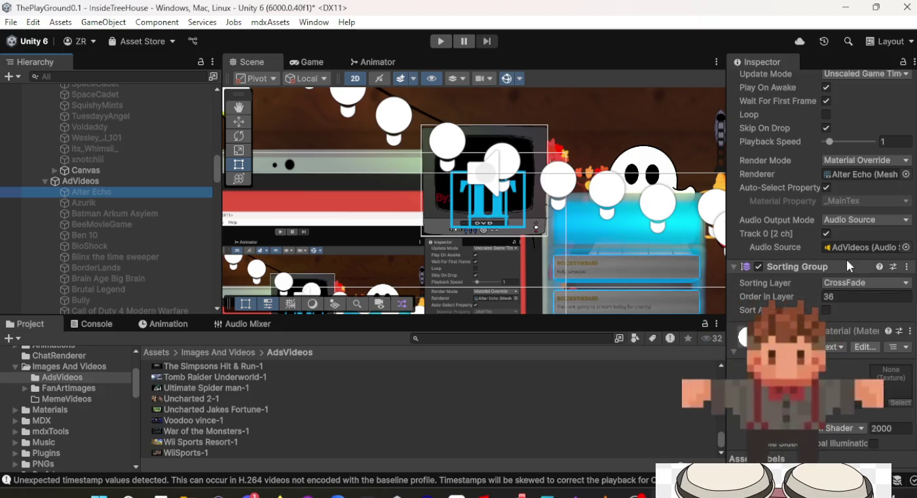
scroll(848, 252, up, 8)
scroll(850, 256, up, 5)
scroll(850, 256, down, 8)
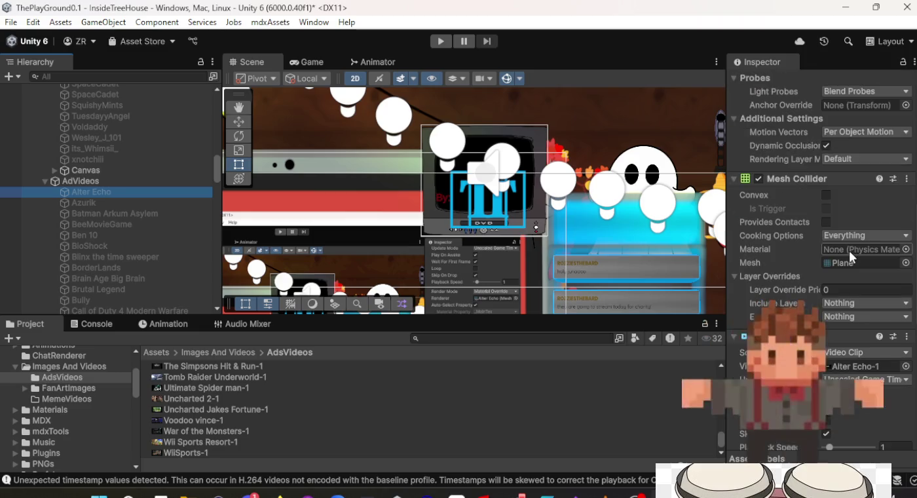
scroll(850, 249, up, 8)
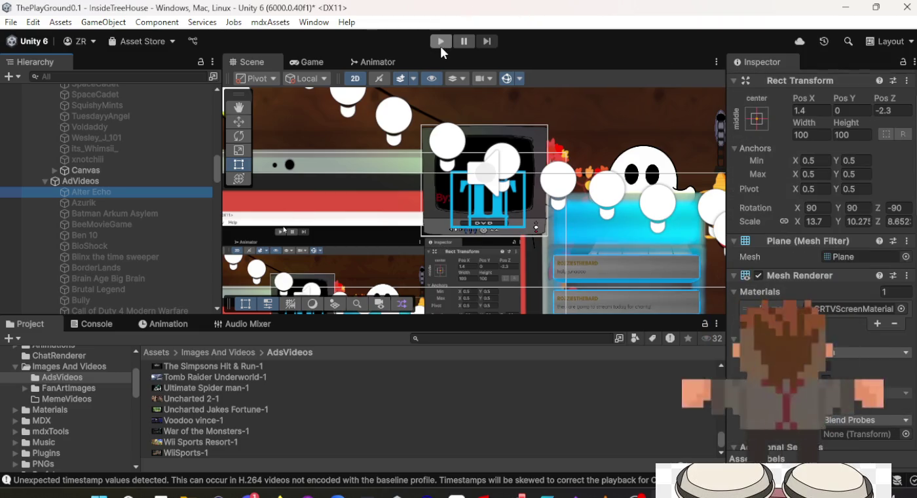
Step: Enter Play mode, show the AudioMixerMaster groups, and switch Alter Echo on
click(440, 43)
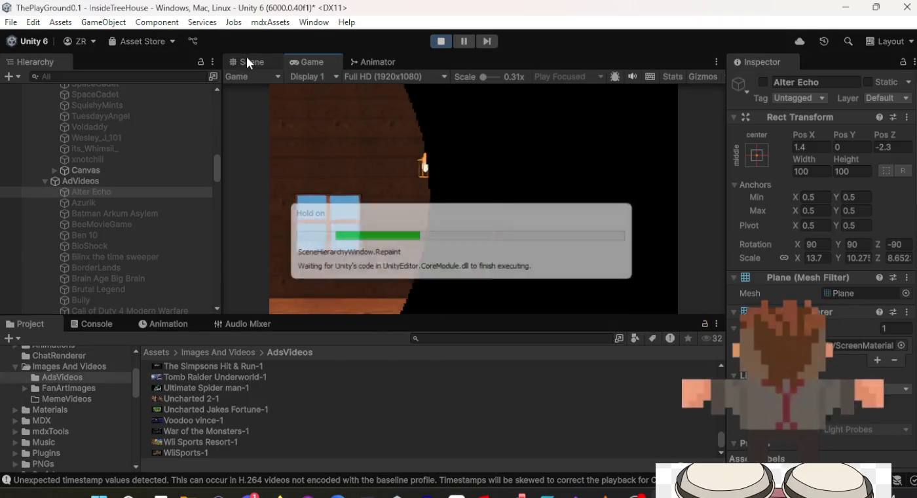
click(245, 325)
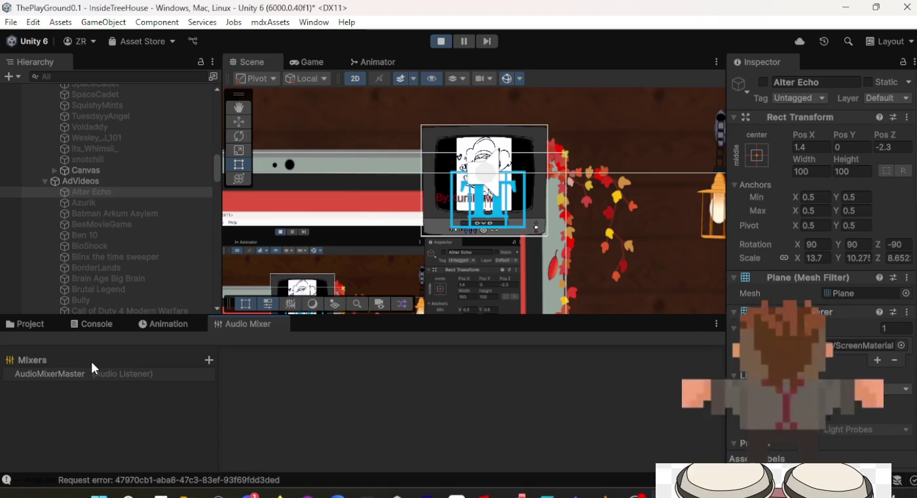
click(68, 375)
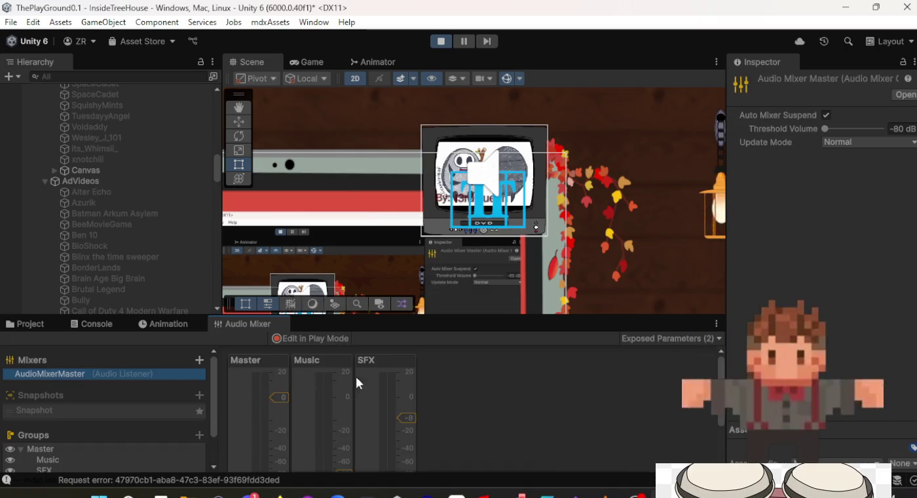
click(126, 190)
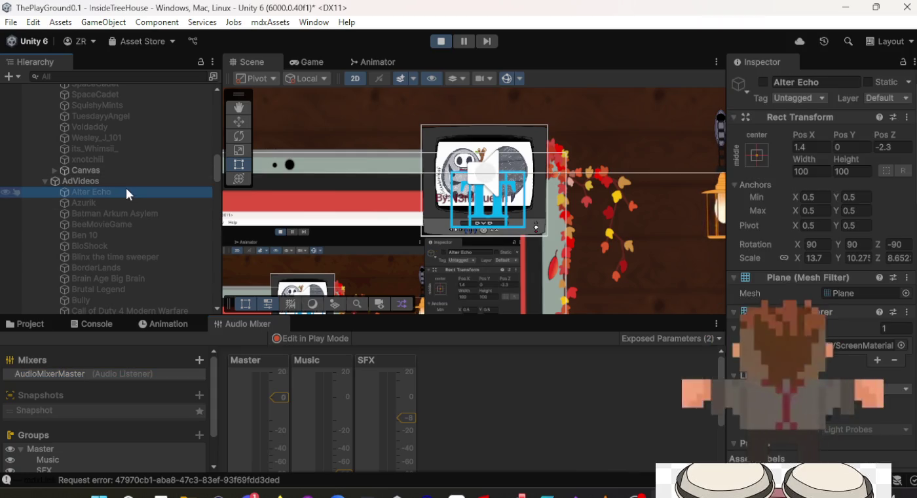
click(762, 82)
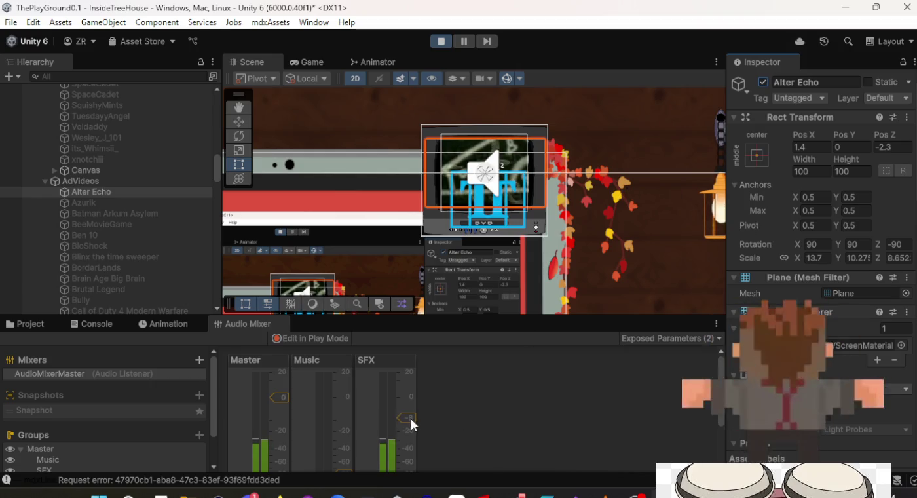
Step: Select the SFX mixer group to view its volume at -8.38 dB
click(411, 386)
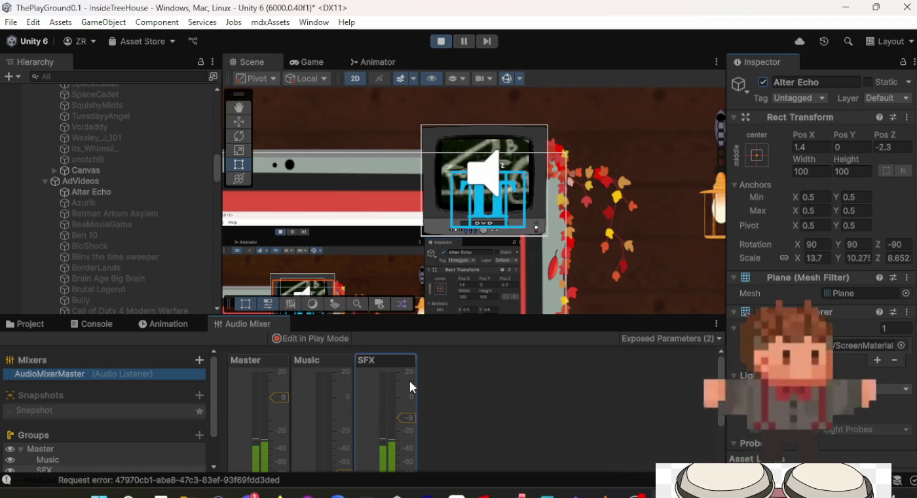
click(406, 414)
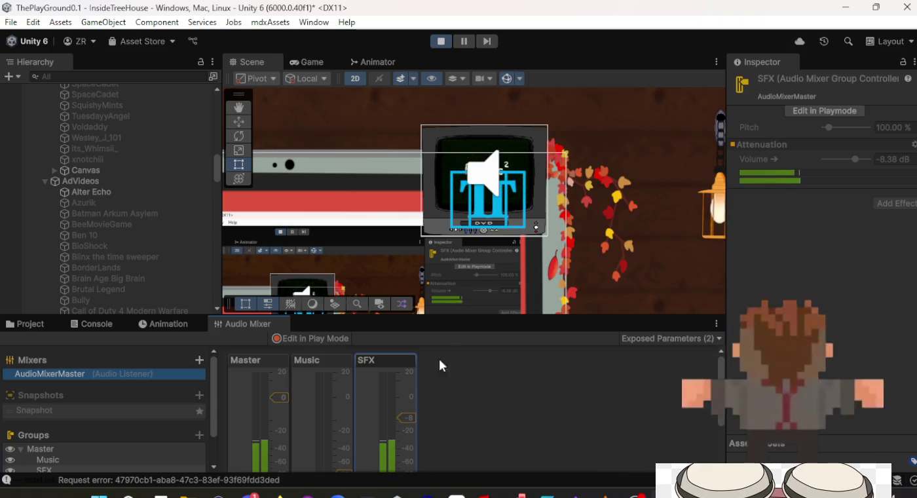
click(858, 159)
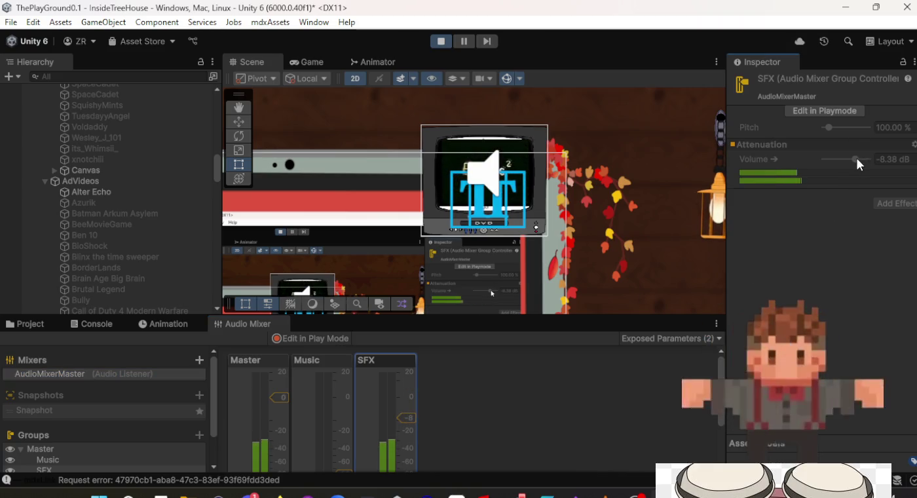
click(408, 439)
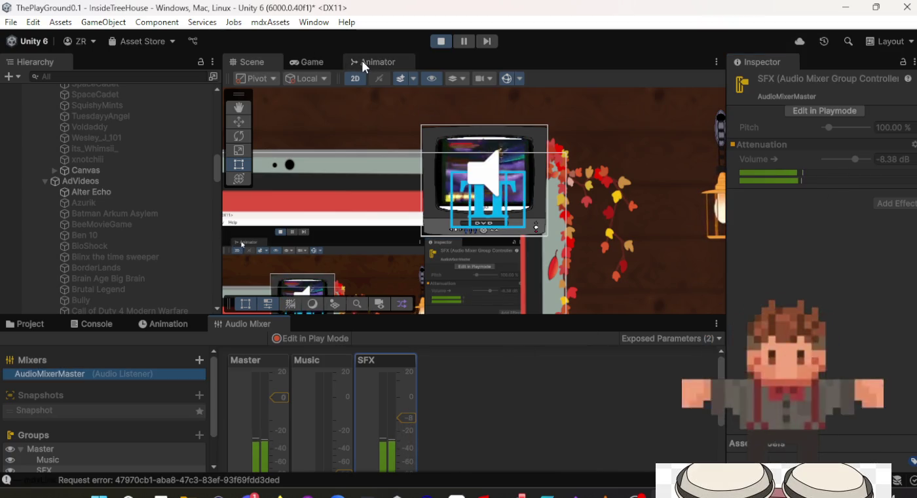
click(322, 65)
Step: In the settings overlay, move the SFX slider to full and near silent, then stop the game
key(Escape)
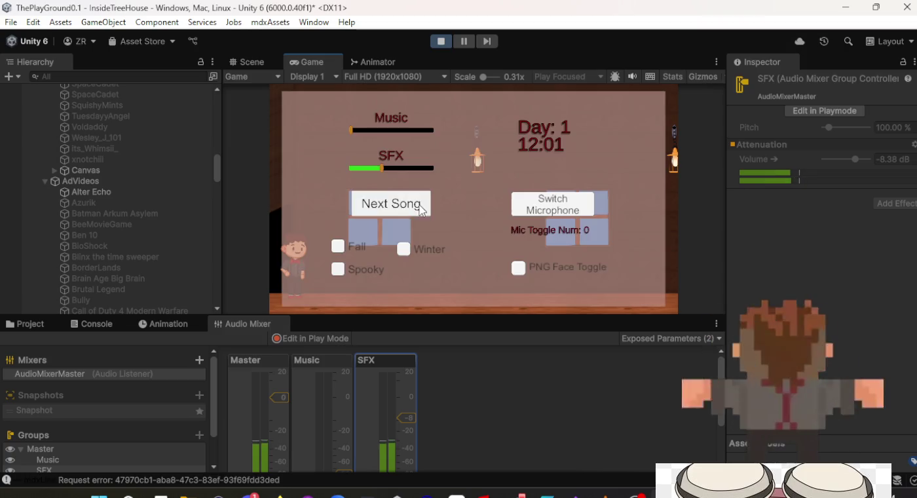
mouse_move(385, 169)
mouse_down()
mouse_move(434, 169)
mouse_move(365, 166)
mouse_up()
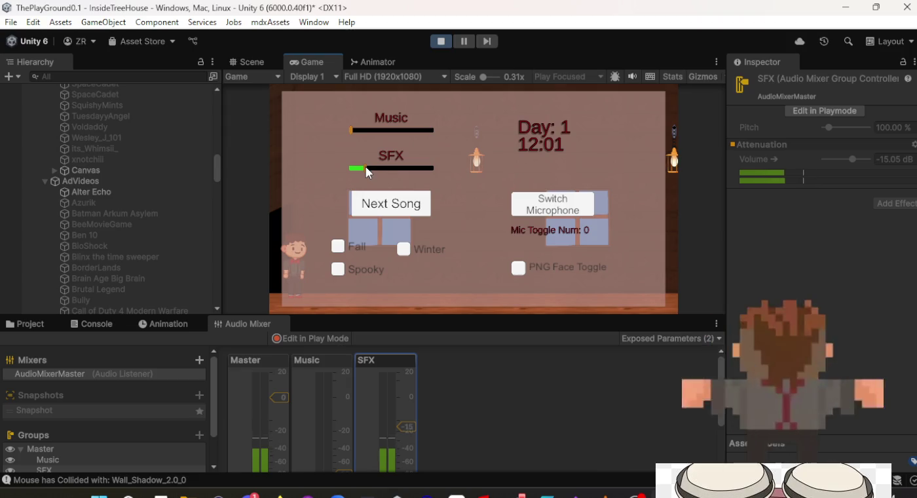
mouse_move(363, 169)
mouse_down()
mouse_move(354, 168)
mouse_move(426, 169)
mouse_move(410, 169)
mouse_up()
click(442, 43)
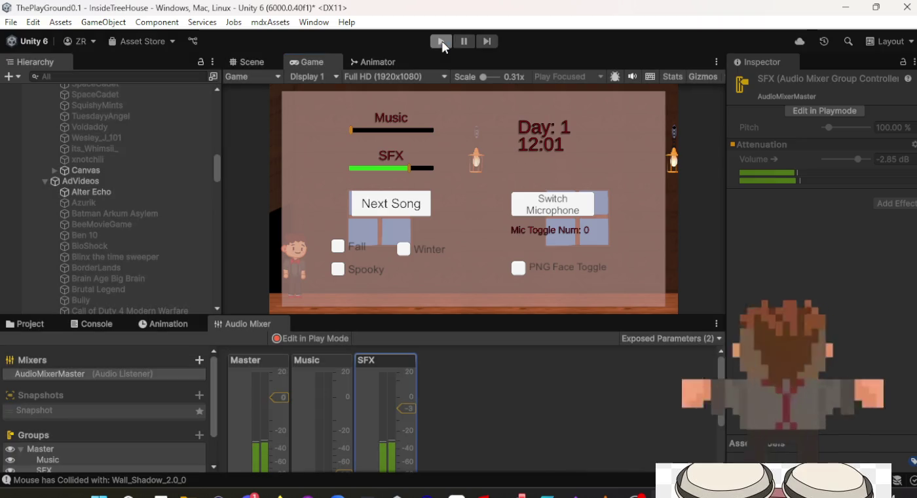
click(111, 192)
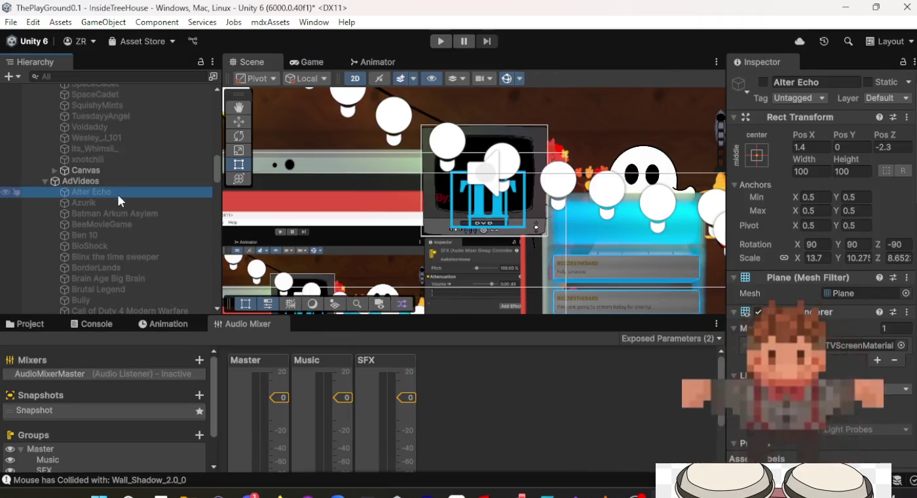
Step: Select all AdVideos children and set their Audio Output Mode to Audio Source, then recheck Alter Echo
scroll(823, 197, down, 10)
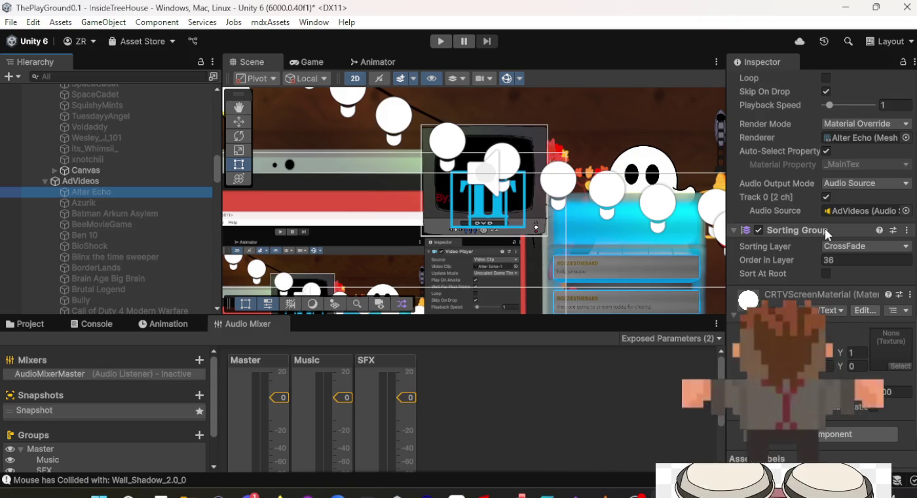
scroll(832, 249, up, 3)
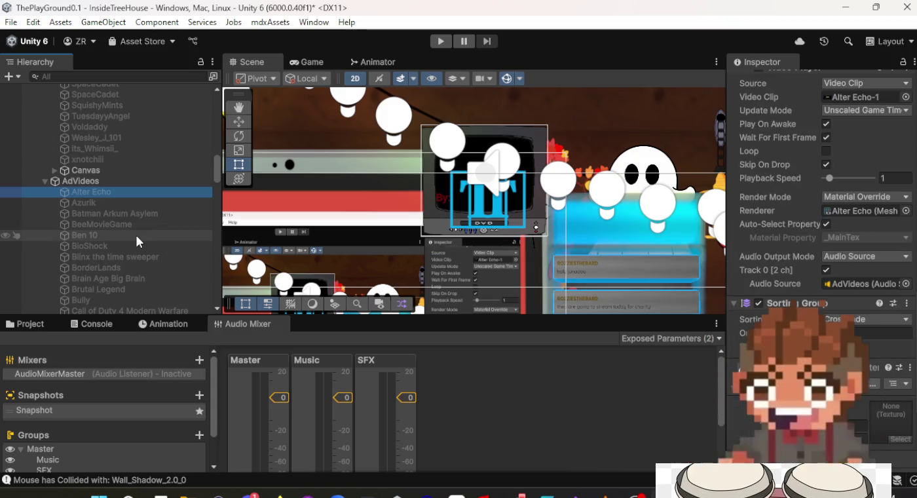
scroll(137, 239, down, 20)
scroll(143, 254, down, 15)
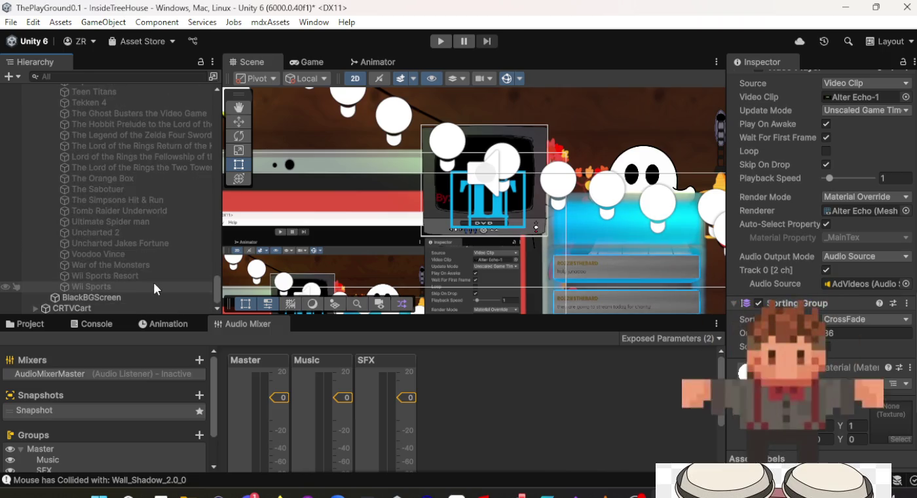
shift+click(155, 284)
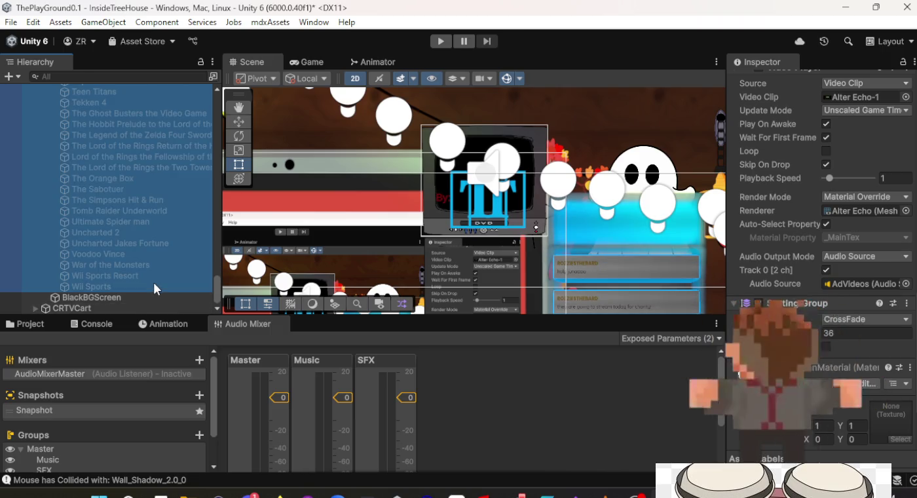
click(860, 259)
click(819, 286)
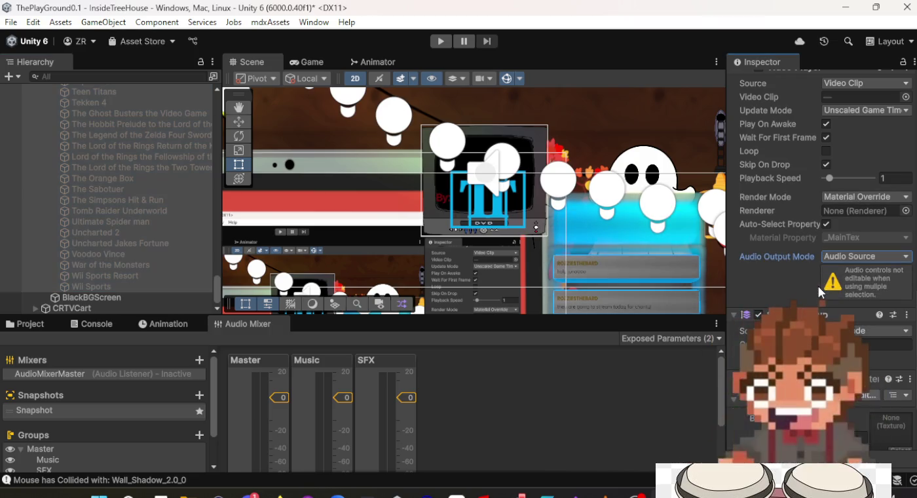
scroll(127, 228, up, 5)
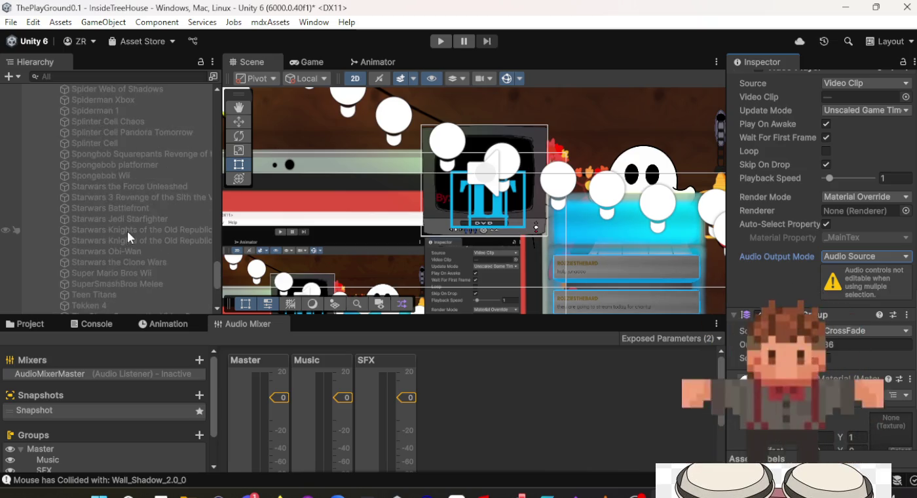
scroll(132, 230, up, 10)
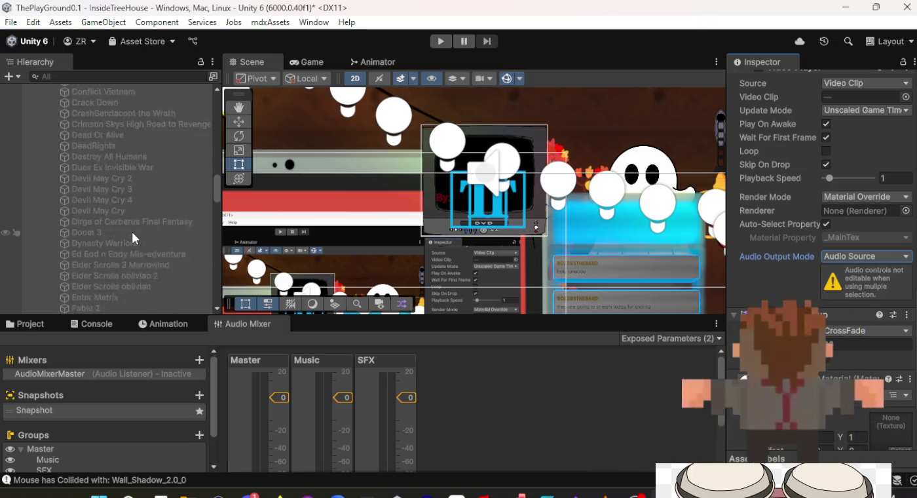
scroll(131, 230, up, 15)
scroll(131, 230, down, 6)
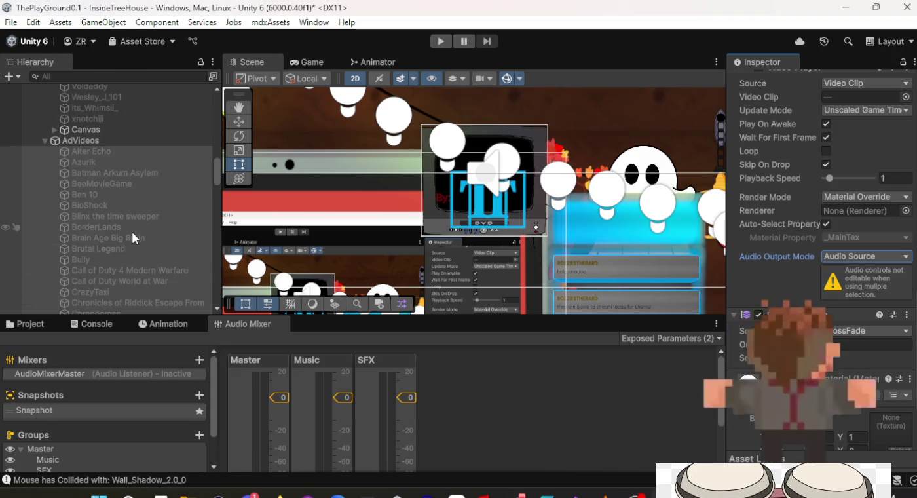
click(133, 152)
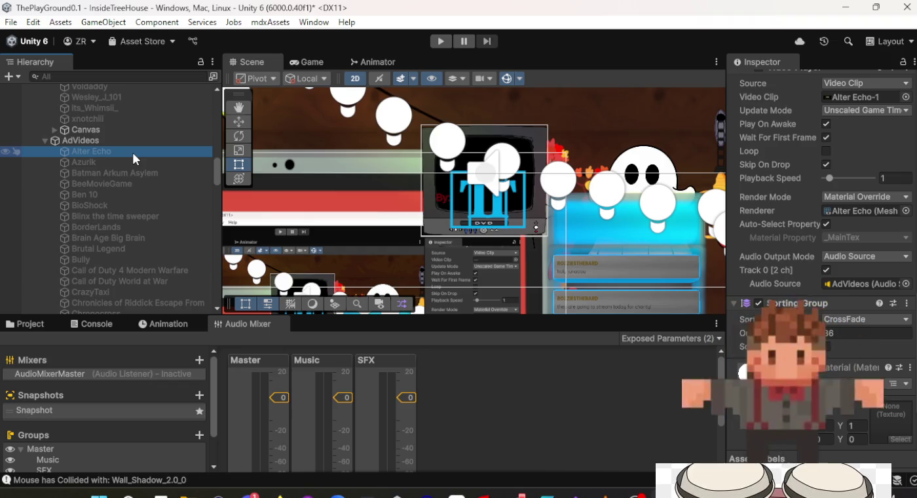
Step: Assign AdVideos as the audio source for Azurik and Batman Arkum Asylem
click(134, 163)
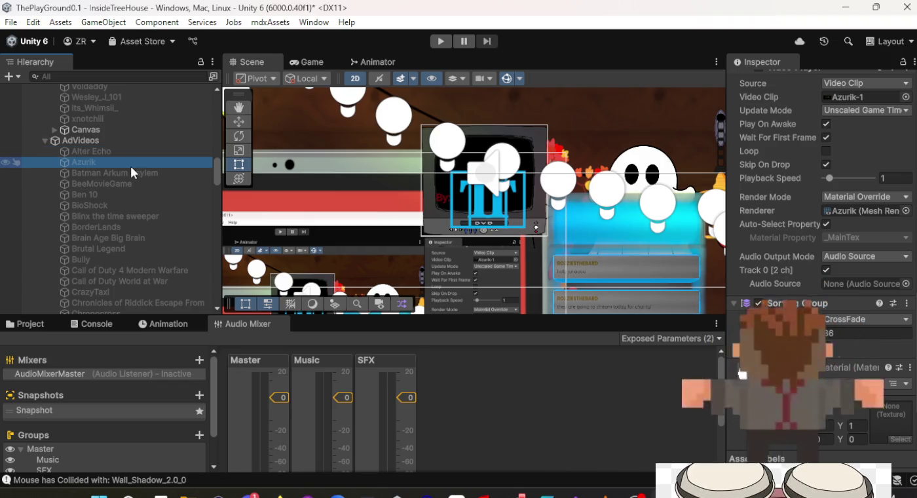
mouse_move(129, 162)
mouse_down()
mouse_move(123, 139)
mouse_move(319, 152)
mouse_move(859, 284)
mouse_up()
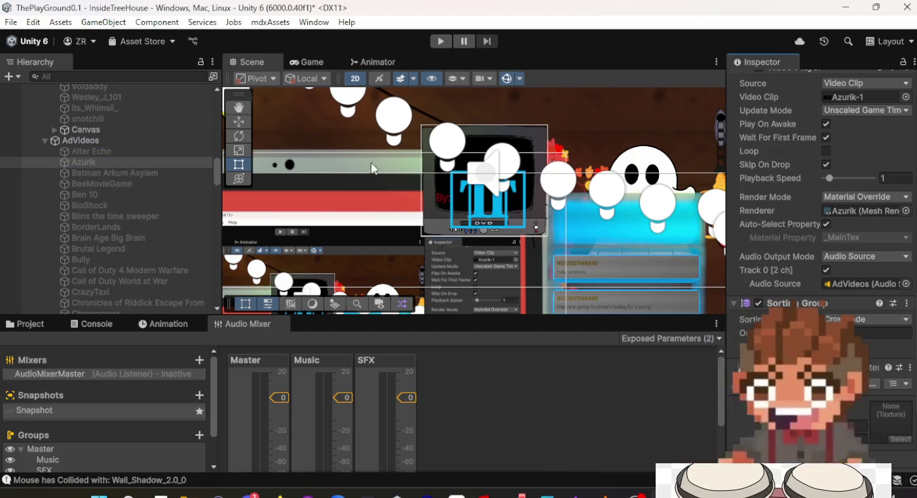
click(124, 172)
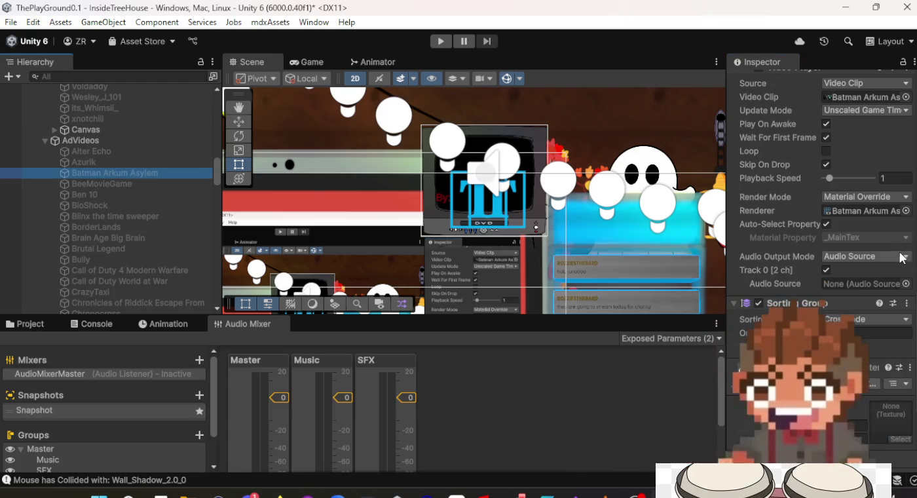
click(906, 283)
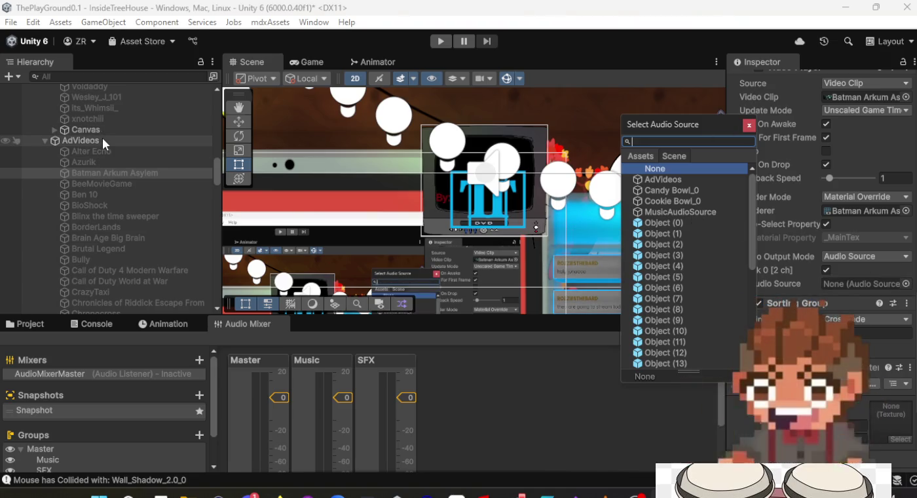
text(advid)
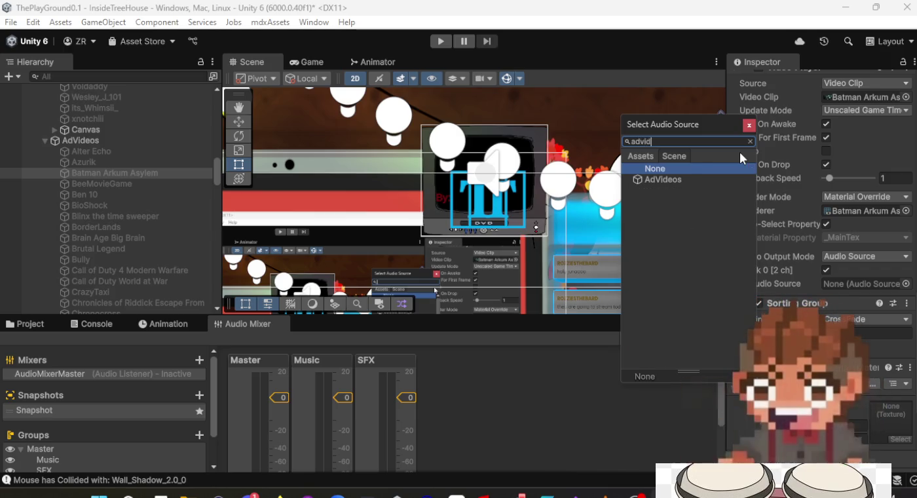
click(708, 179)
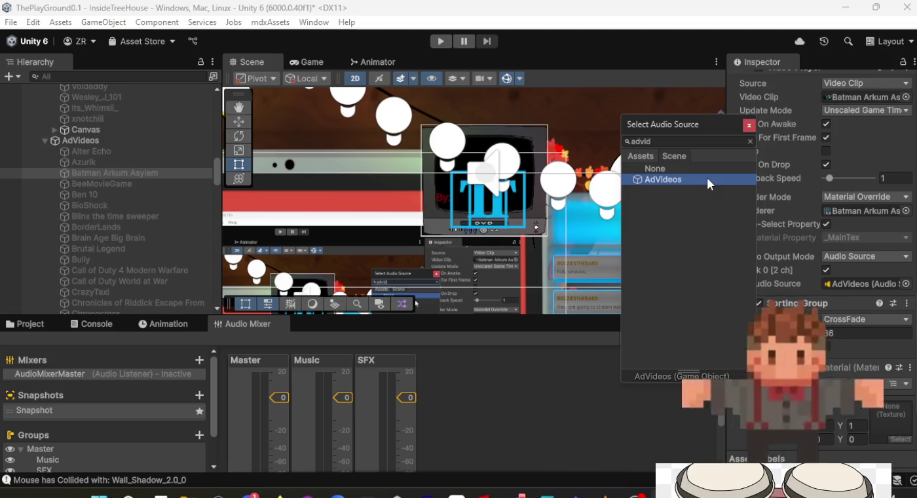
double_click(708, 184)
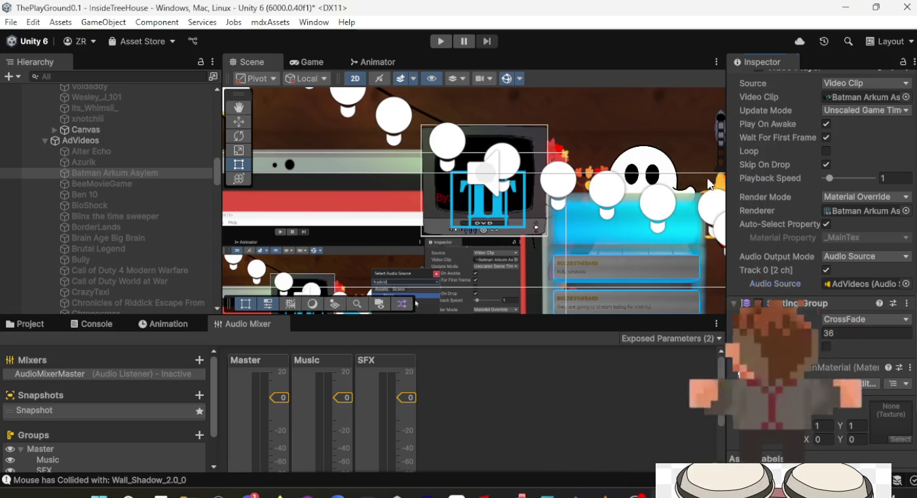
Step: Assign AdVideos as the audio source for BeeMovieGame, Ben 10 and BioShock, then verify
click(103, 184)
click(905, 283)
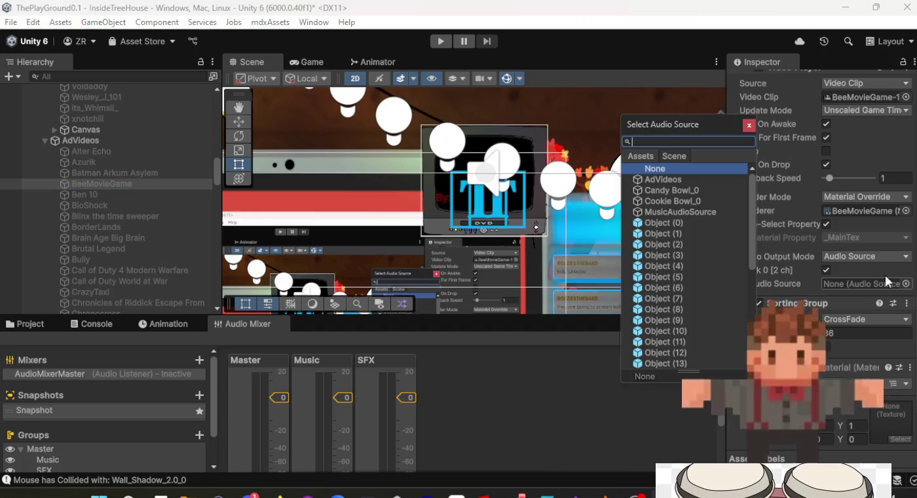
double_click(683, 179)
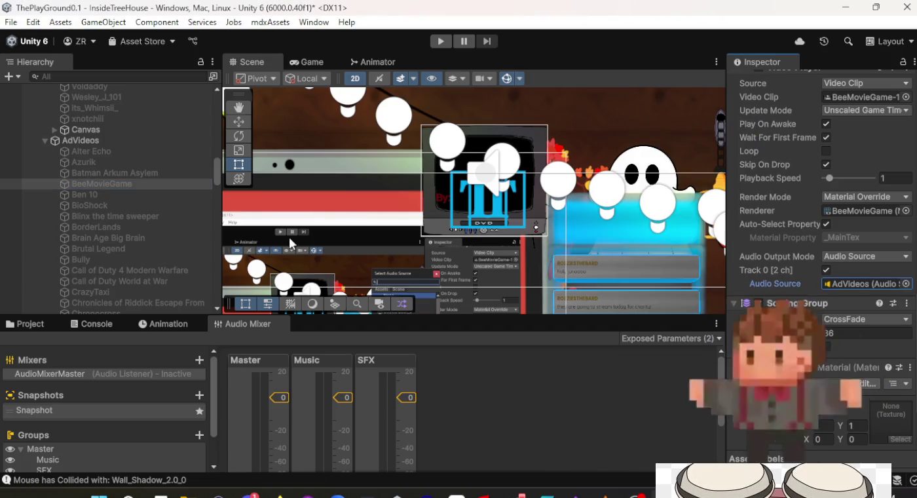
click(146, 195)
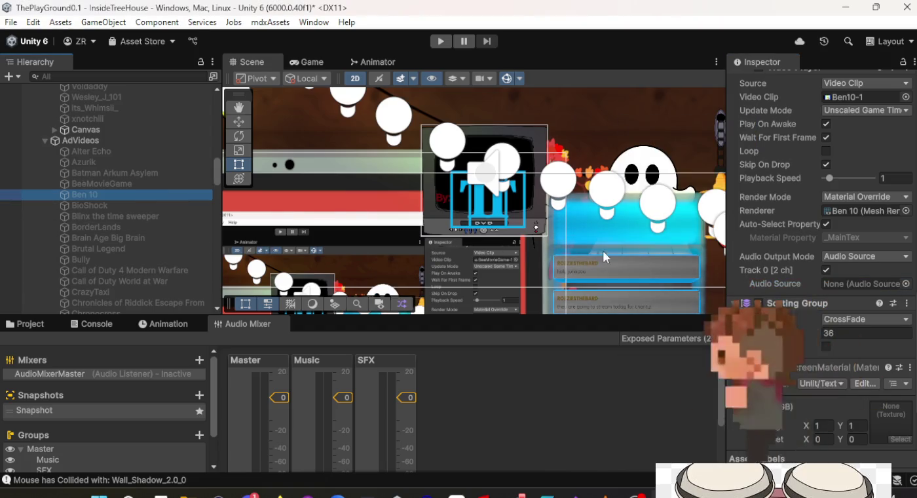
click(904, 284)
double_click(716, 181)
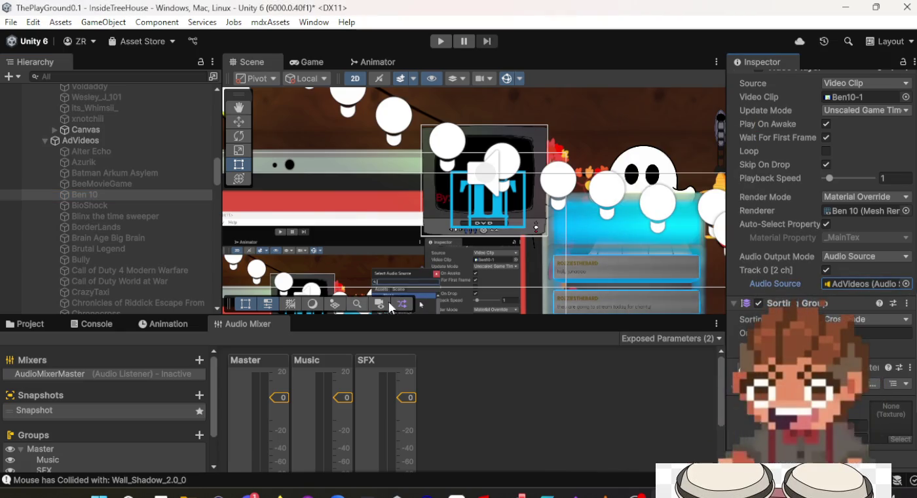
click(162, 204)
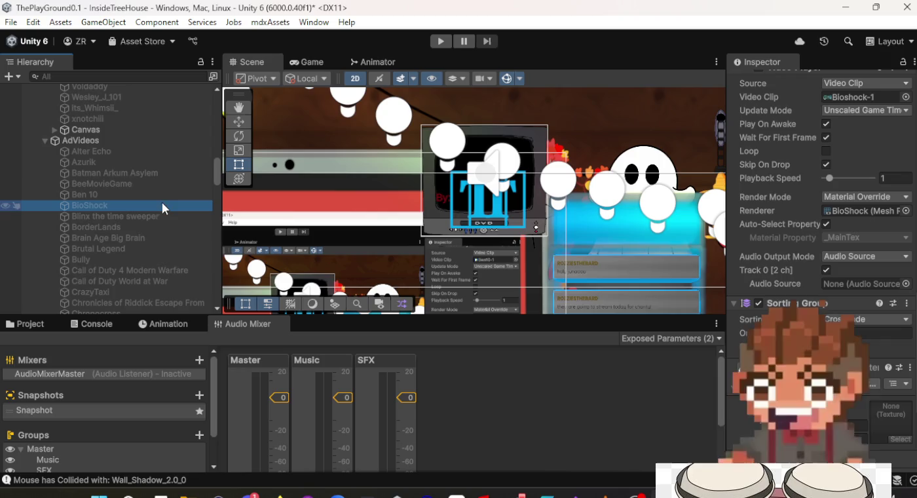
click(905, 283)
click(666, 182)
click(665, 183)
click(156, 195)
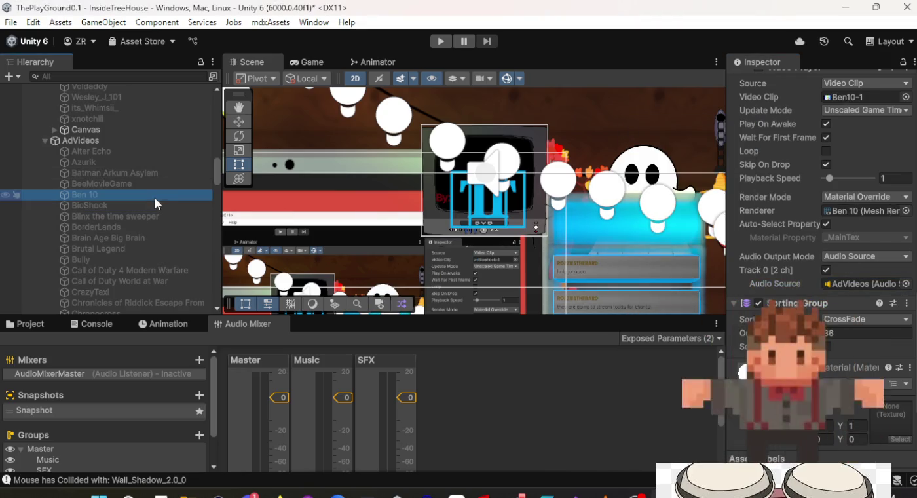
click(147, 205)
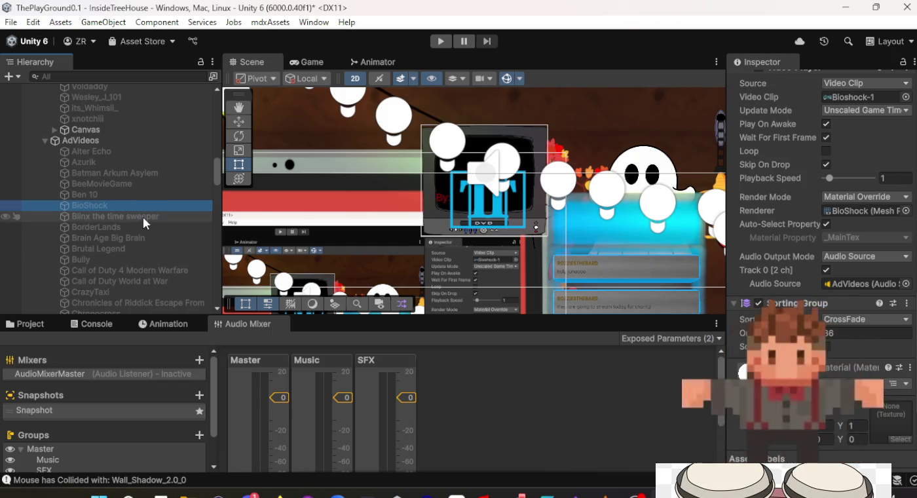
Step: Assign AdVideos as the audio source for Blinx, BorderLands and Brain Age Big Brain
click(142, 218)
click(906, 284)
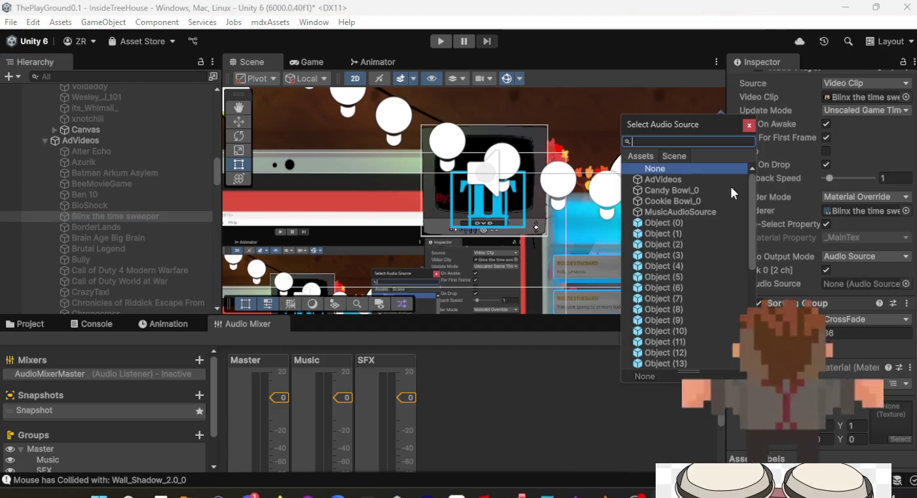
double_click(653, 179)
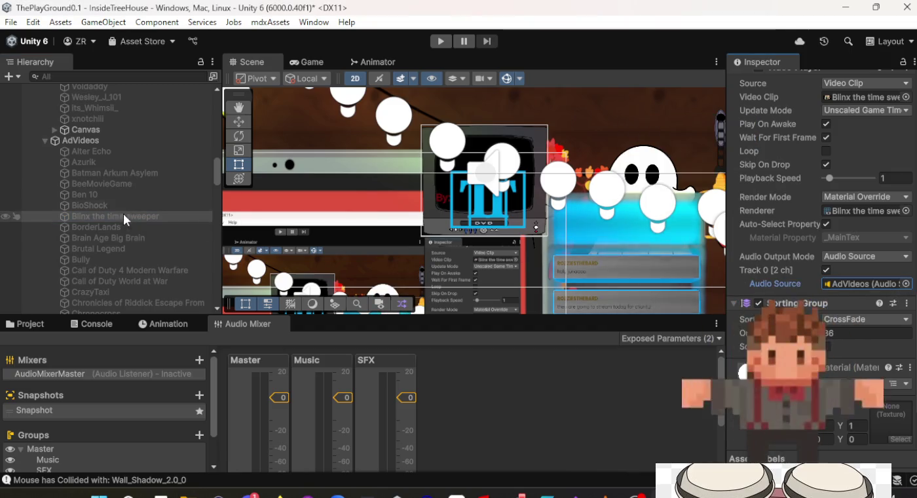
click(106, 226)
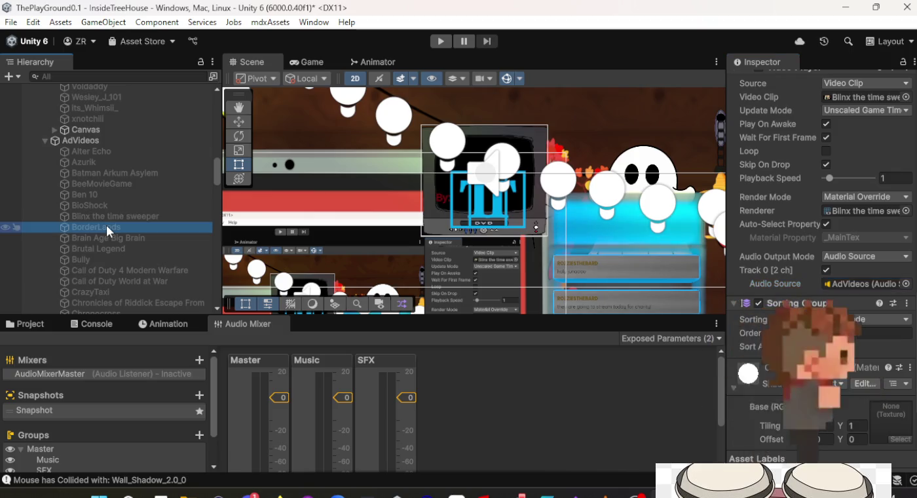
click(905, 285)
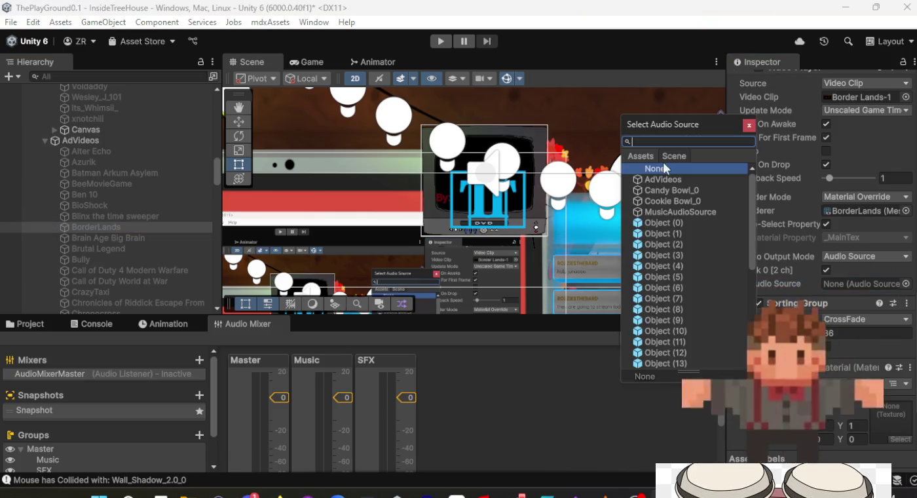
double_click(677, 180)
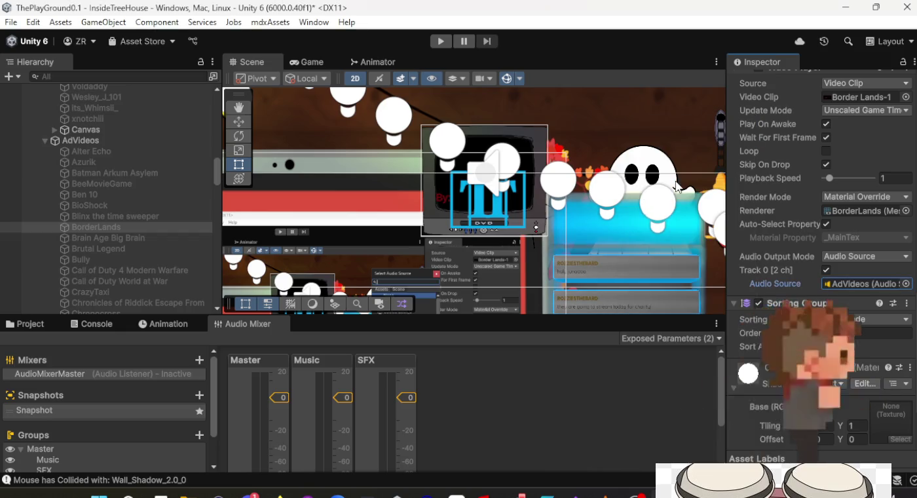
click(140, 235)
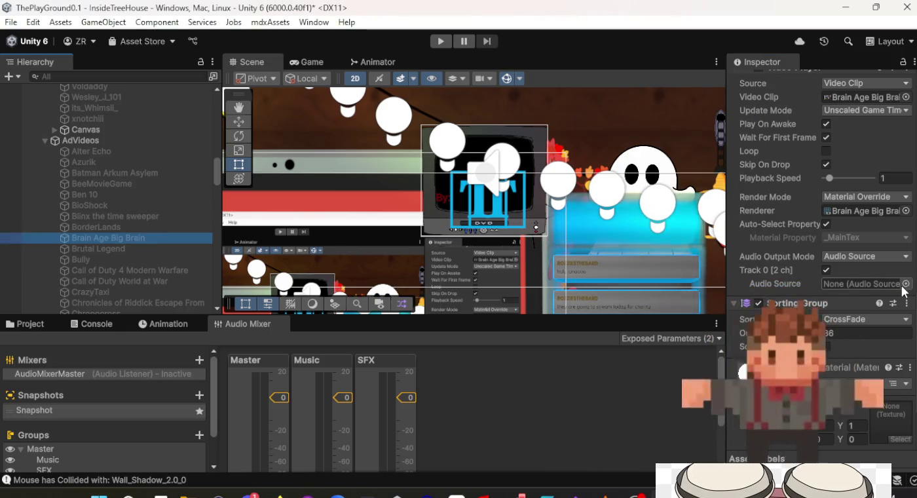
click(906, 284)
key(Escape)
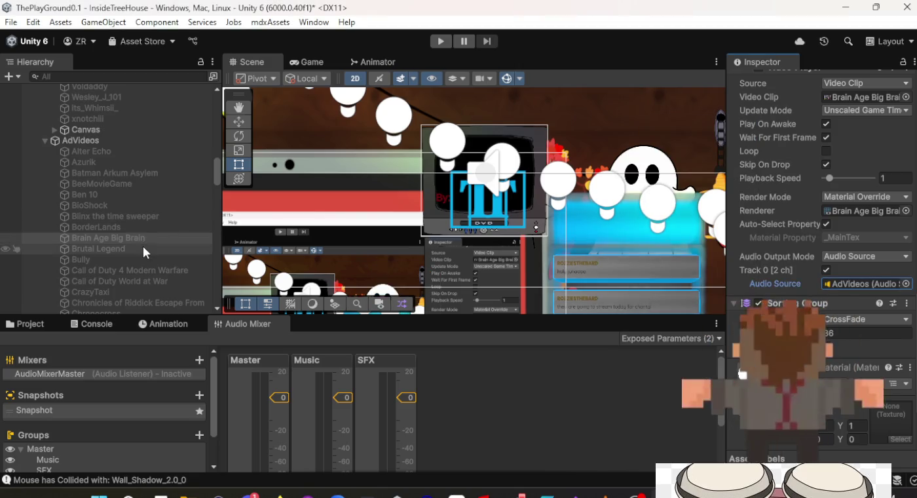
Step: Assign AdVideos as the audio source for Brutal Legend, Bully and Call of Duty 4 Modern Warfare
click(142, 249)
click(906, 284)
click(655, 181)
double_click(656, 179)
click(118, 258)
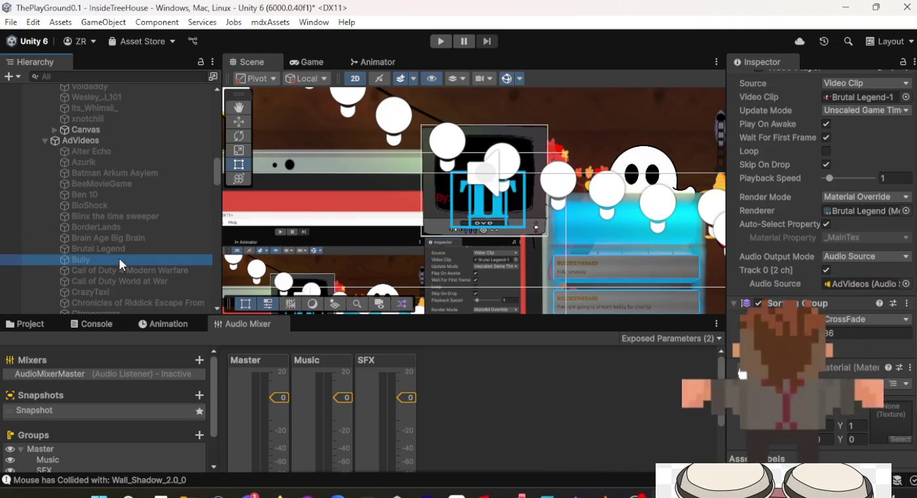
click(906, 285)
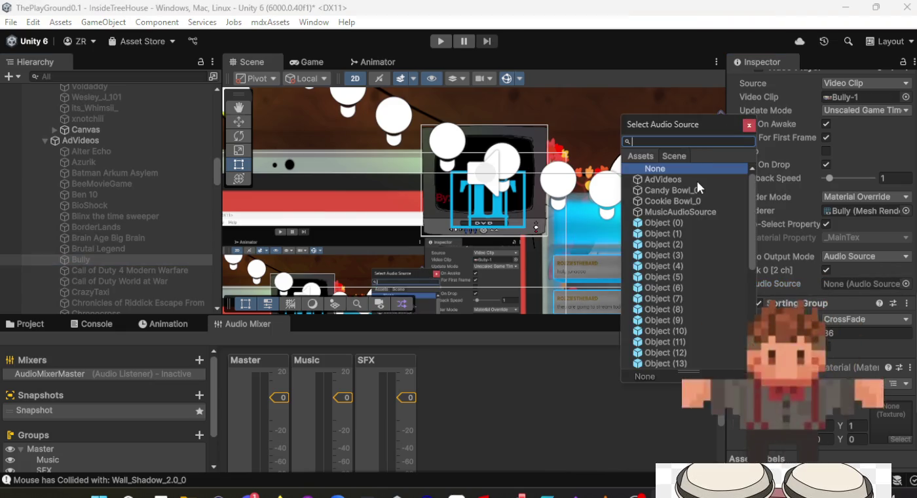
double_click(697, 180)
click(188, 271)
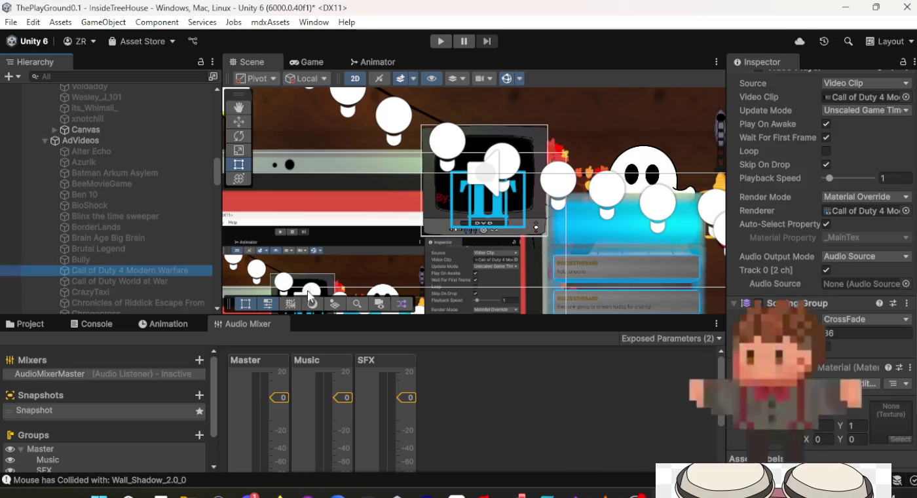
click(906, 283)
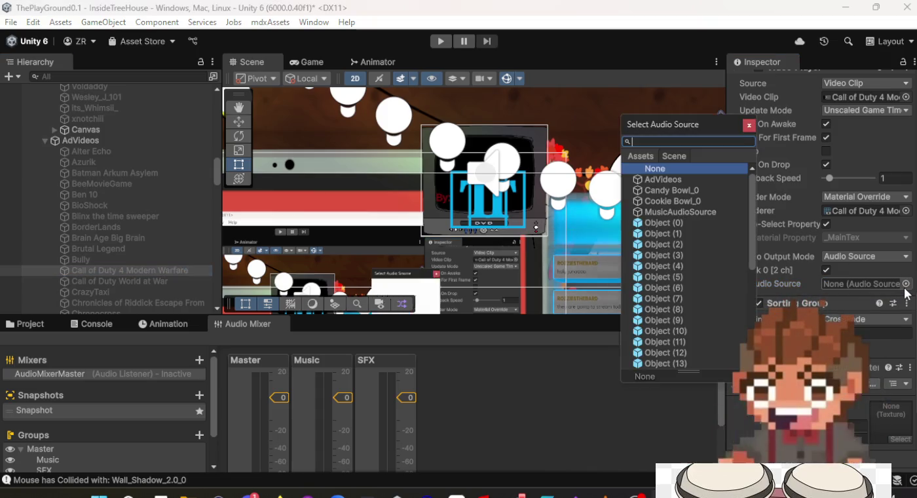
double_click(688, 180)
Step: Assign AdVideos as the audio source for Call of Duty World at War, CrazyTaxi and Chronicles of Riddick
click(109, 281)
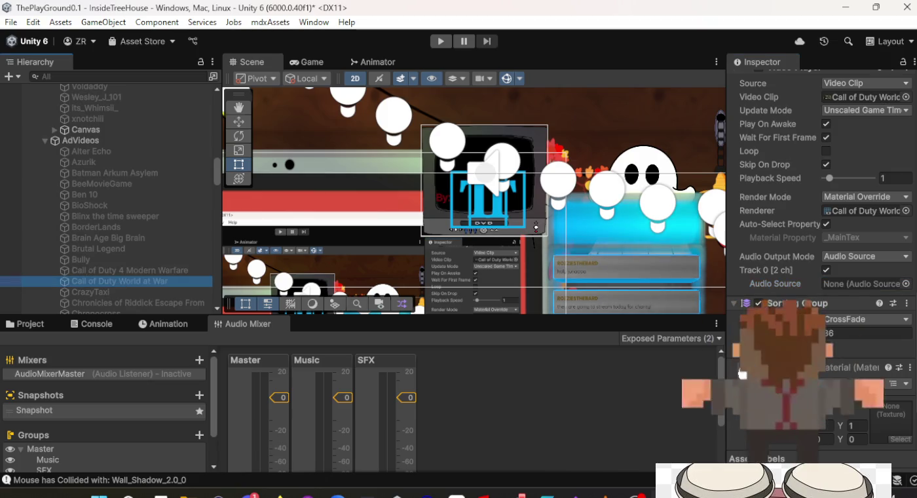
click(906, 284)
double_click(702, 177)
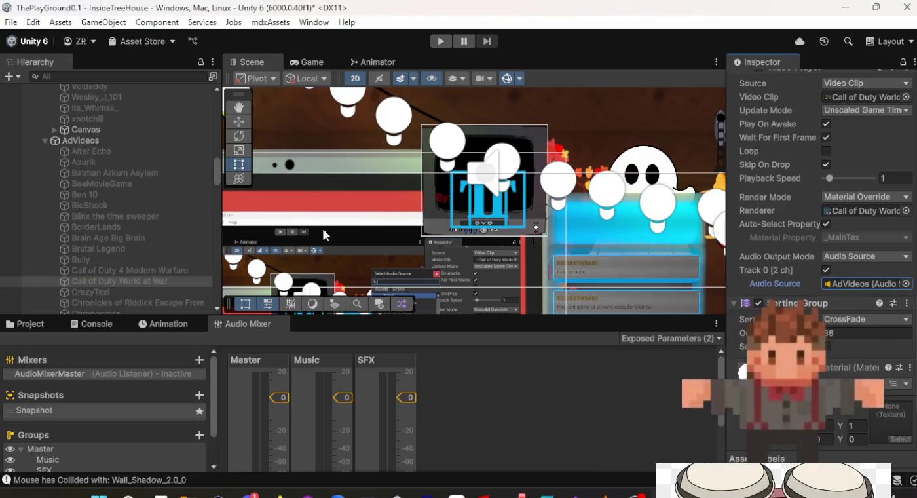
click(152, 292)
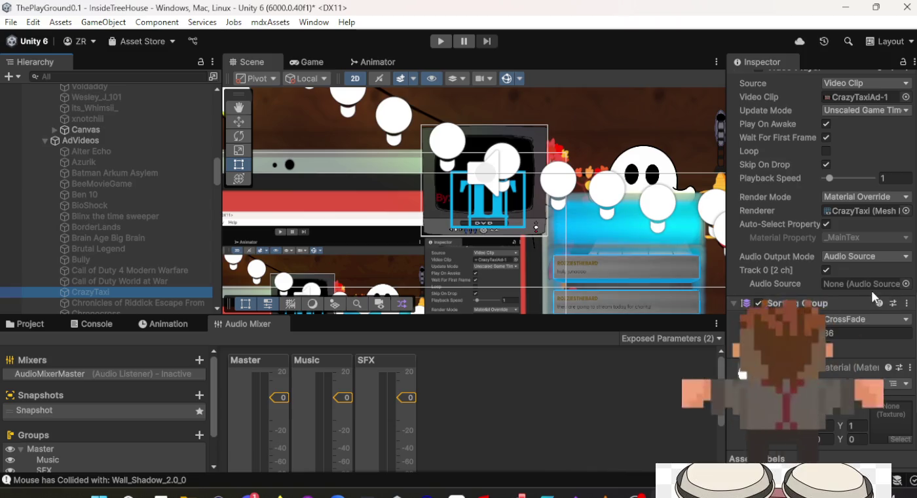
click(907, 284)
double_click(691, 180)
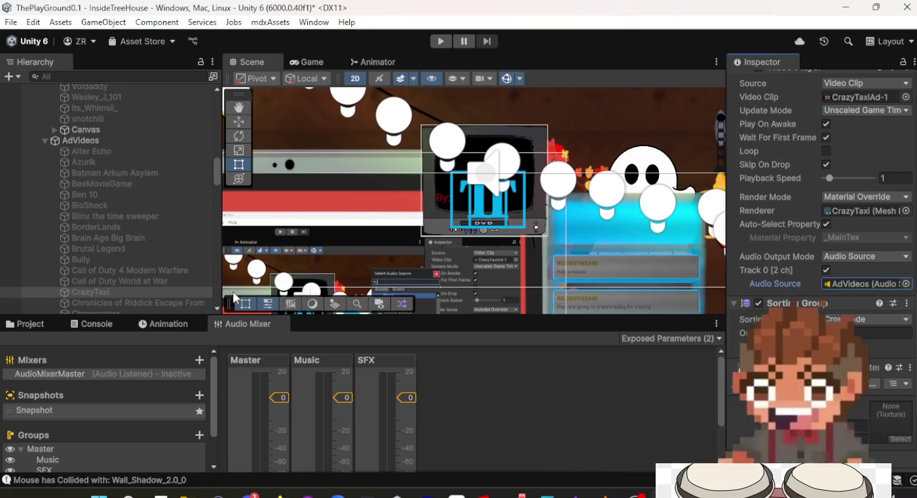
click(131, 302)
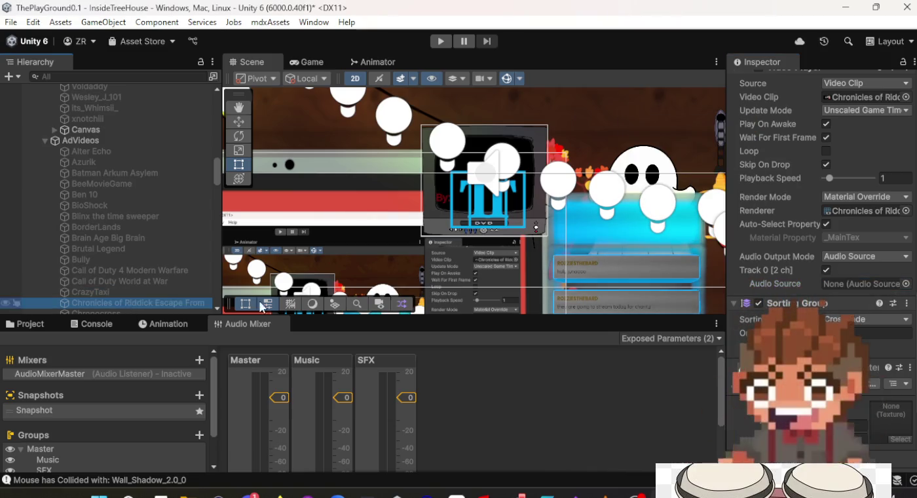
click(906, 284)
double_click(665, 181)
Step: Assign AdVideos to Chronocross, CoD ModernWarfare 2 and Conflict Vietnam, then show the desktop
scroll(93, 246, down, 5)
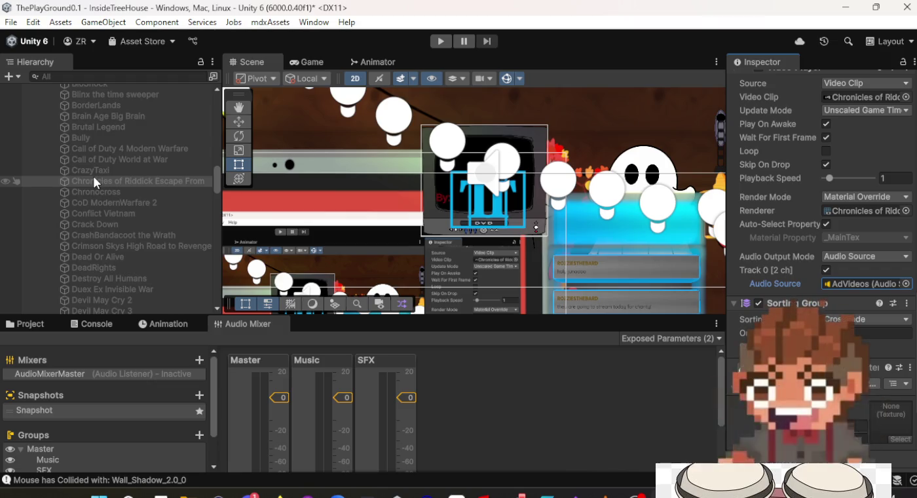
click(104, 192)
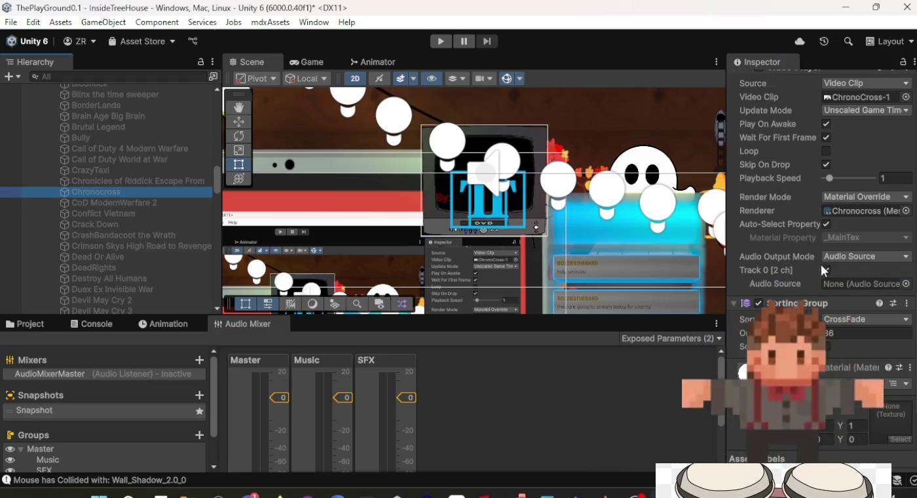
click(906, 285)
double_click(663, 180)
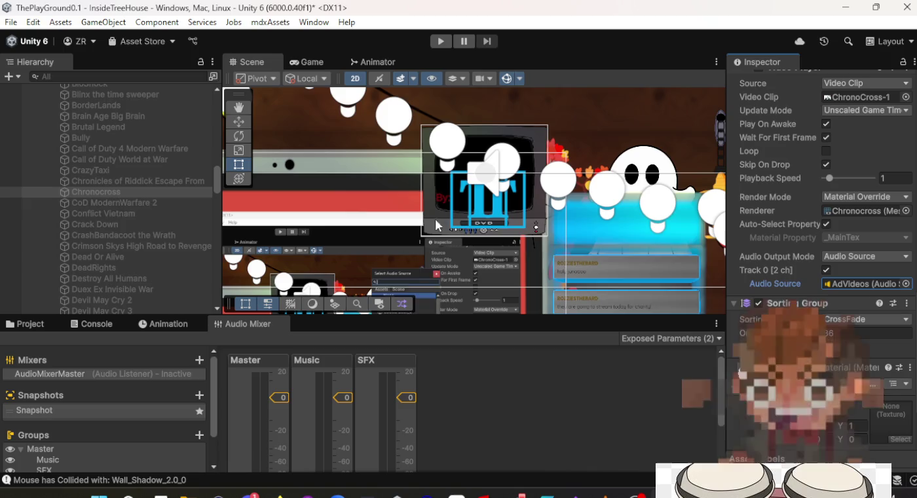
click(118, 203)
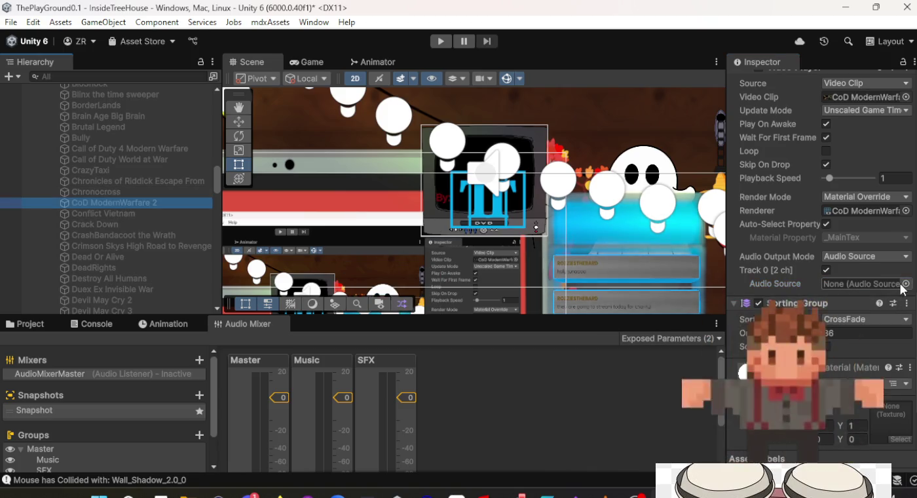
click(905, 283)
double_click(704, 176)
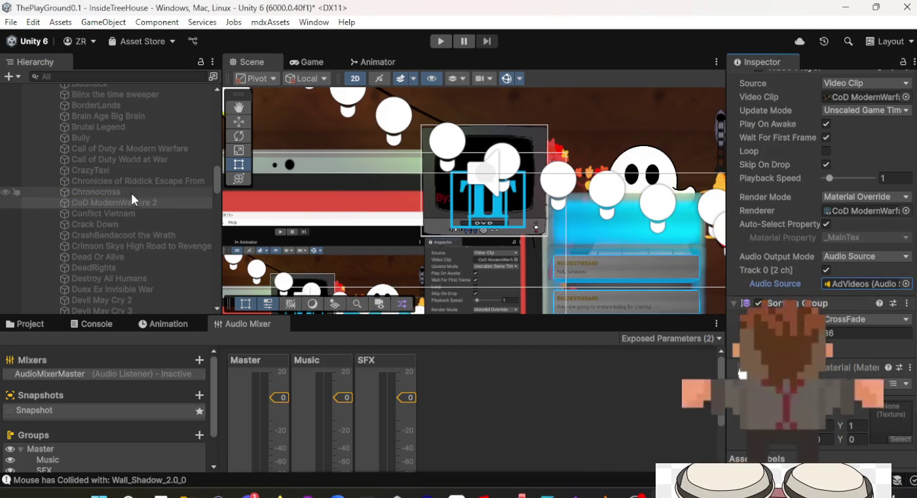
click(113, 213)
click(906, 284)
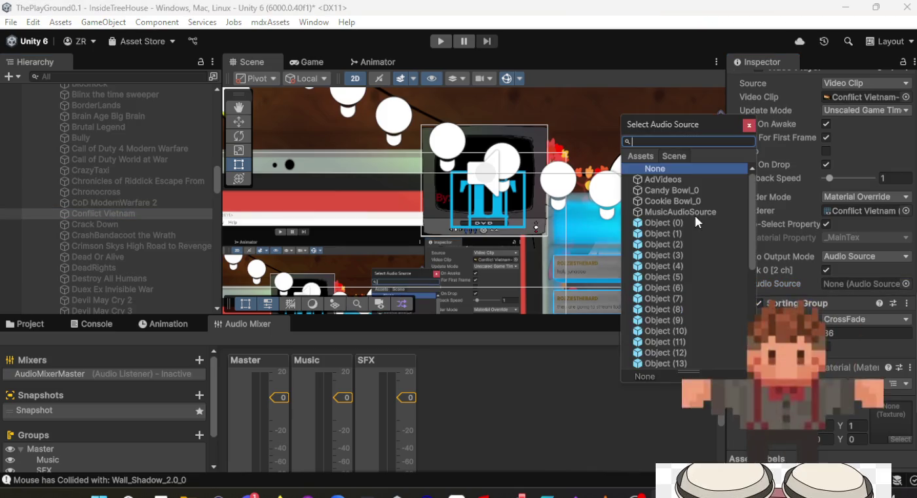
double_click(699, 177)
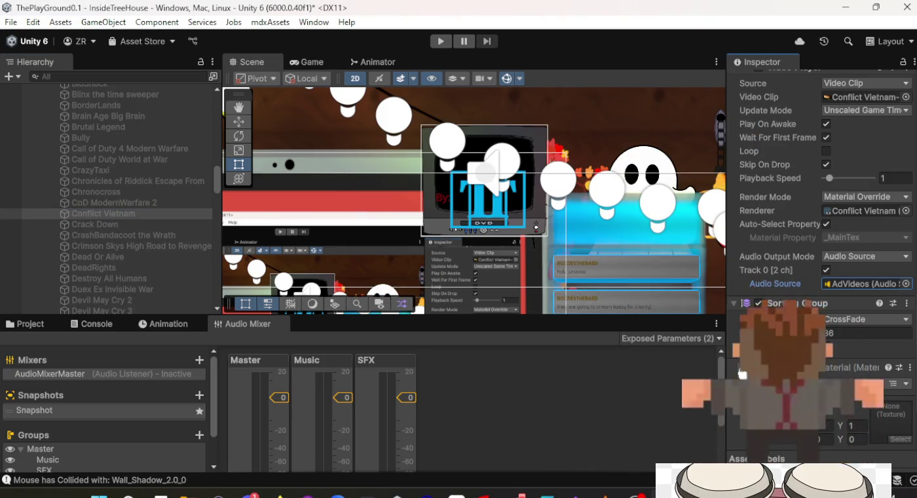
key(super+d)
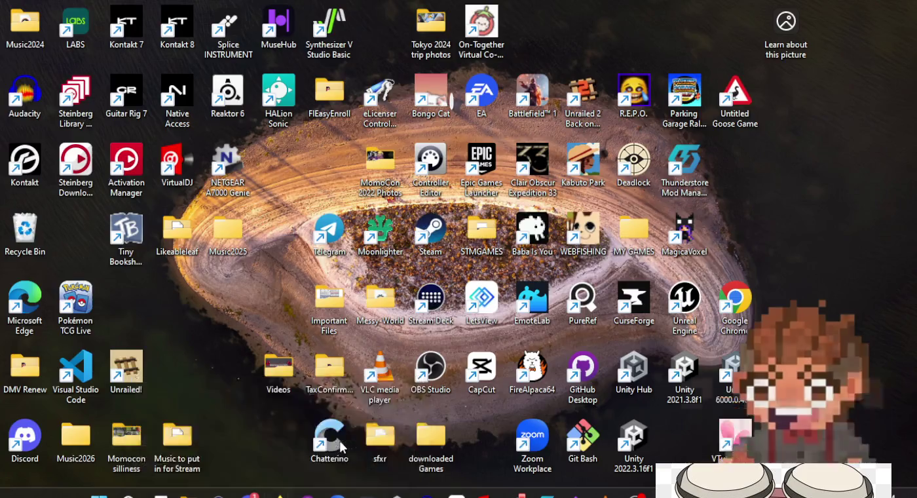
Step: Restore the Unity editor over the desktop with Win+D, showing the Conflict Vietnam screen
key(super+d)
mouse_move(602, 491)
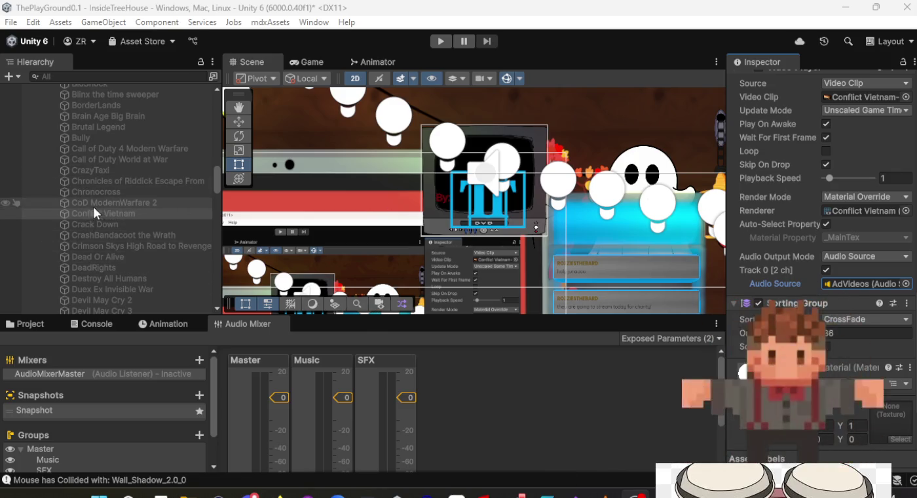
Step: Set AdVideos as the audio source for Crack Down, CrashBandacoot the Wrath, Crimson Skys and Dead Or Alive
click(101, 224)
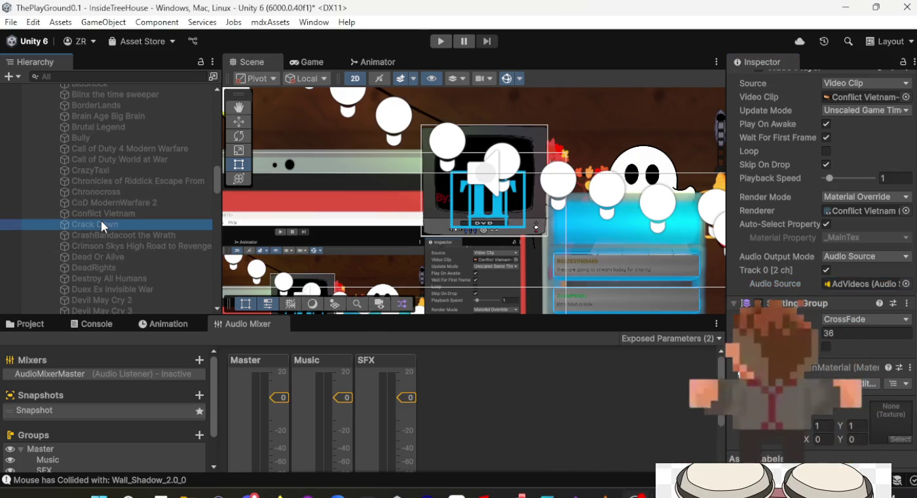
click(906, 284)
click(141, 235)
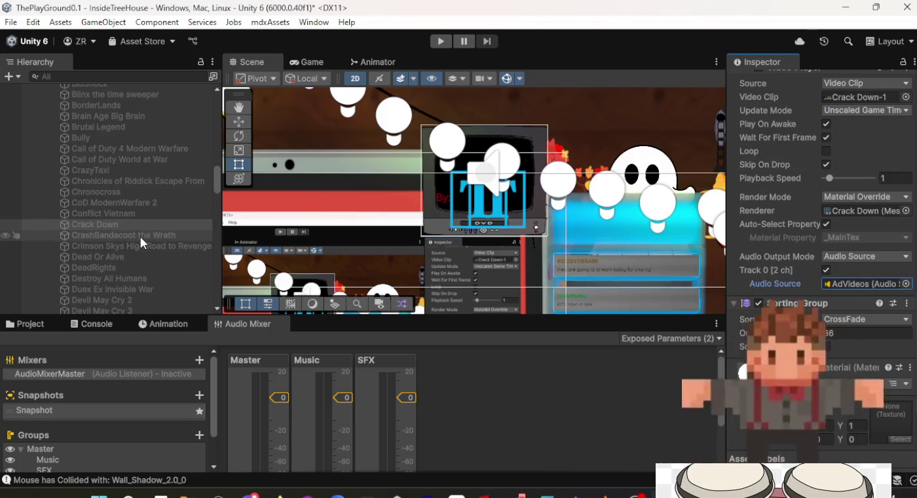
click(905, 284)
click(655, 120)
key(Return)
click(142, 247)
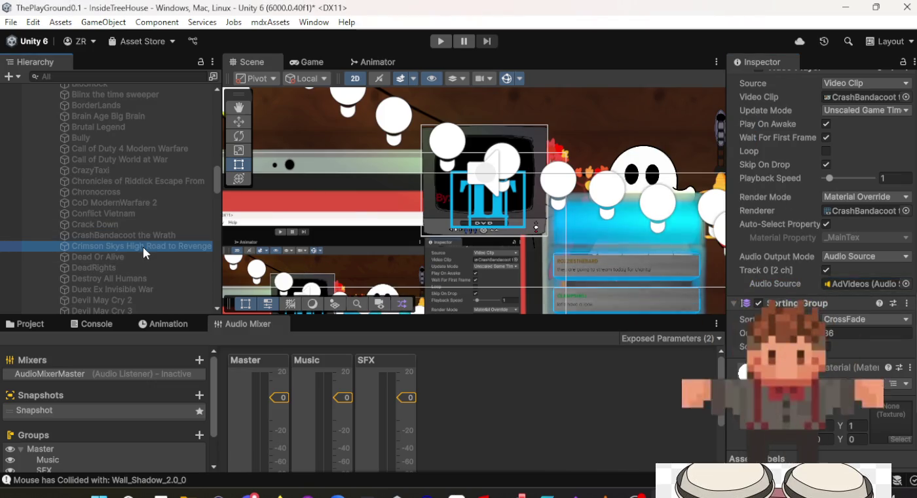
click(905, 284)
click(682, 184)
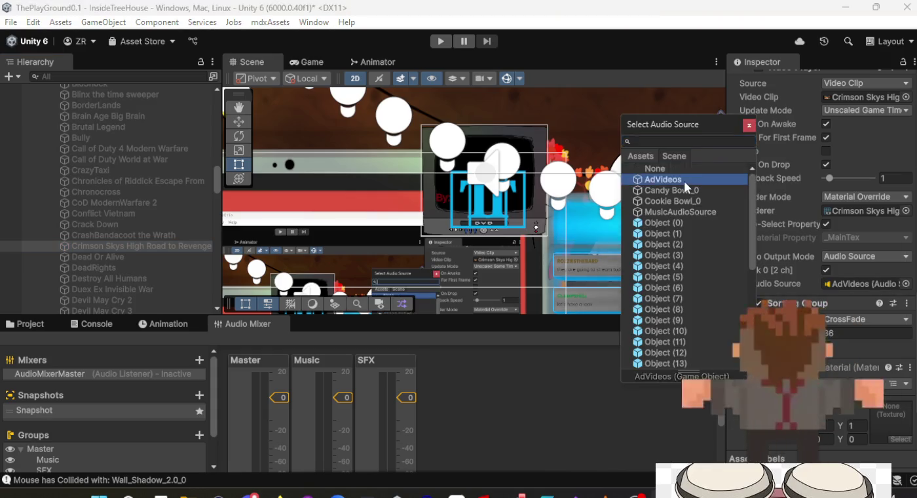
key(Return)
click(121, 257)
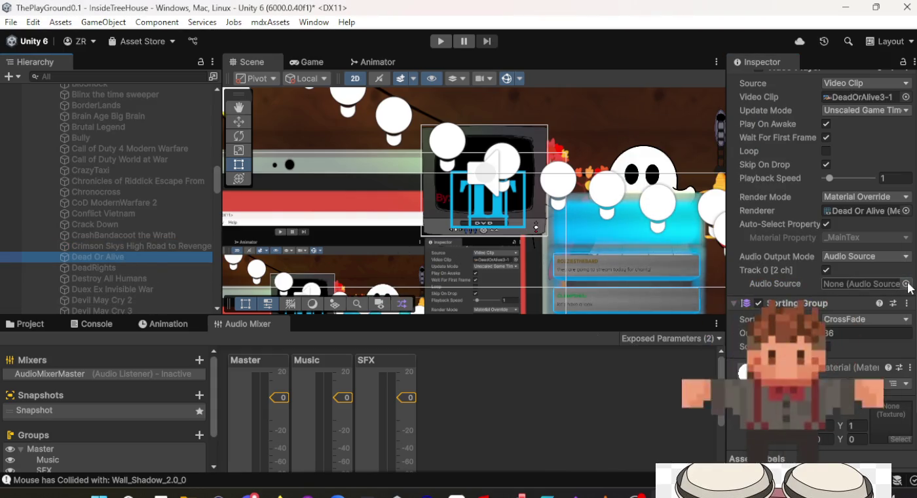
click(907, 284)
click(672, 185)
key(Return)
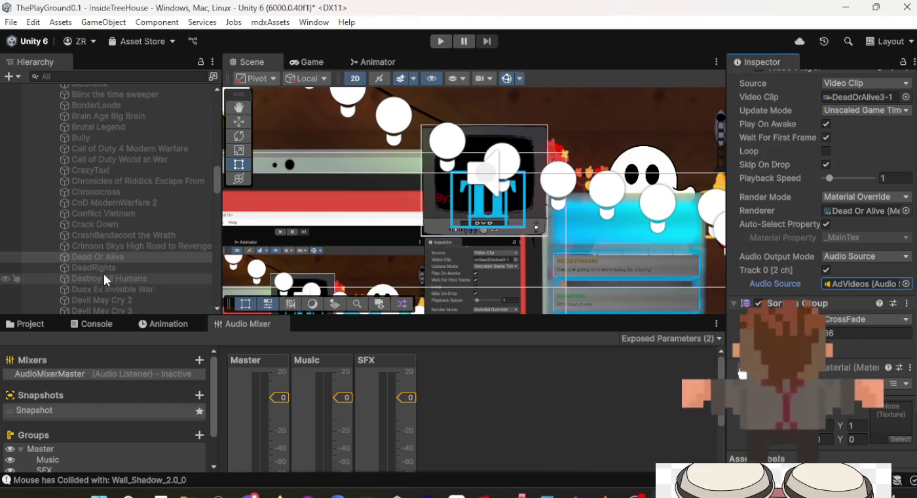
Step: Assign AdVideos as audio source for DeadRights, Destroy All Humans, Duex Ex Invisible War and Devil May Cry 2
click(104, 269)
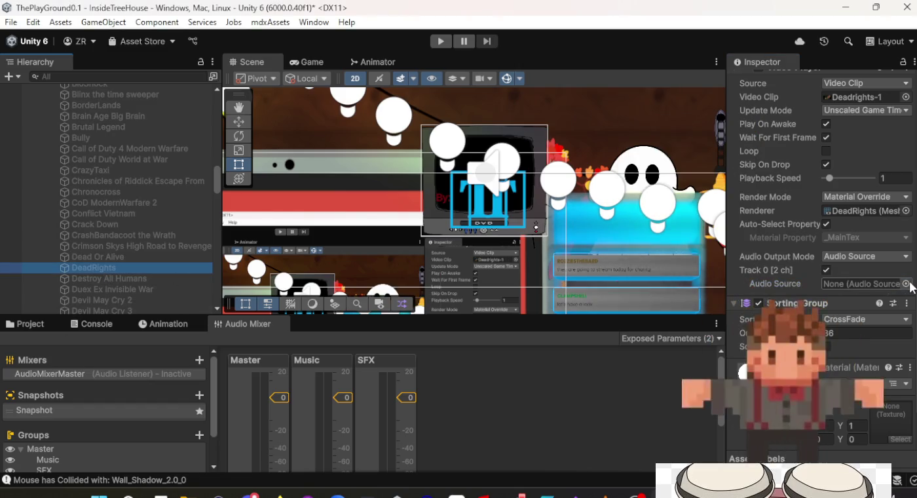
click(907, 285)
double_click(654, 184)
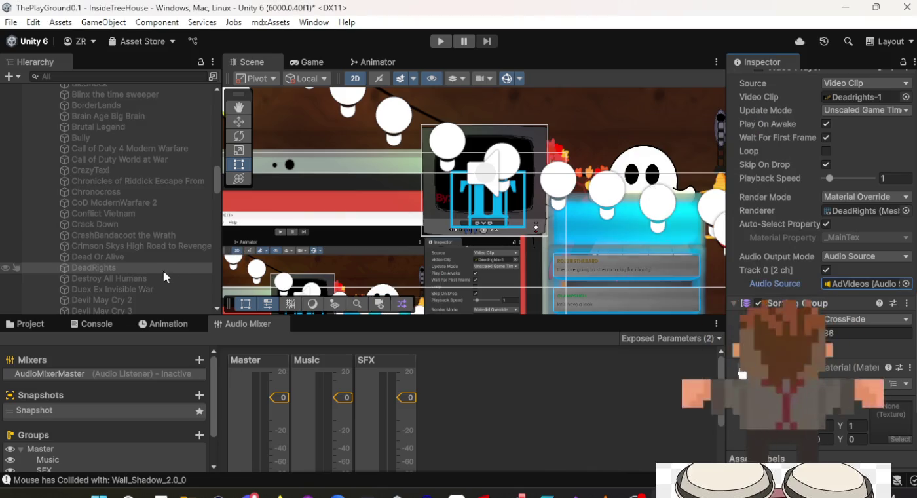
click(131, 279)
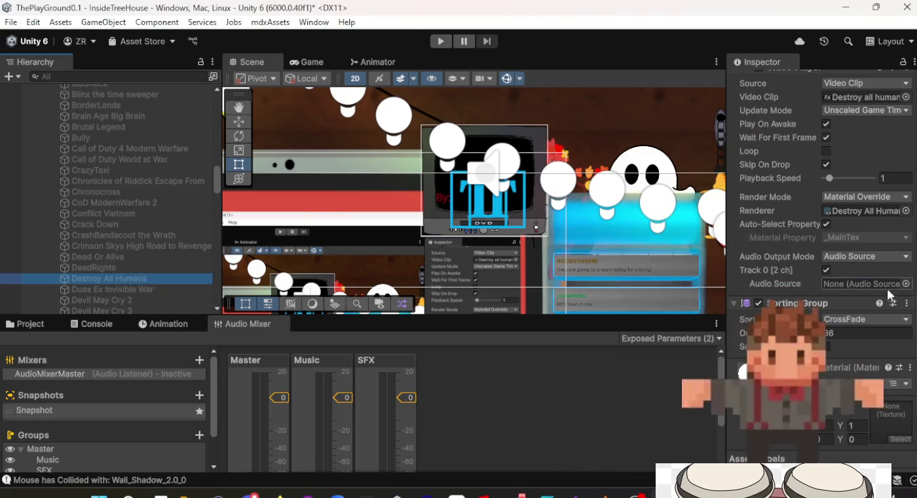
click(907, 284)
double_click(667, 184)
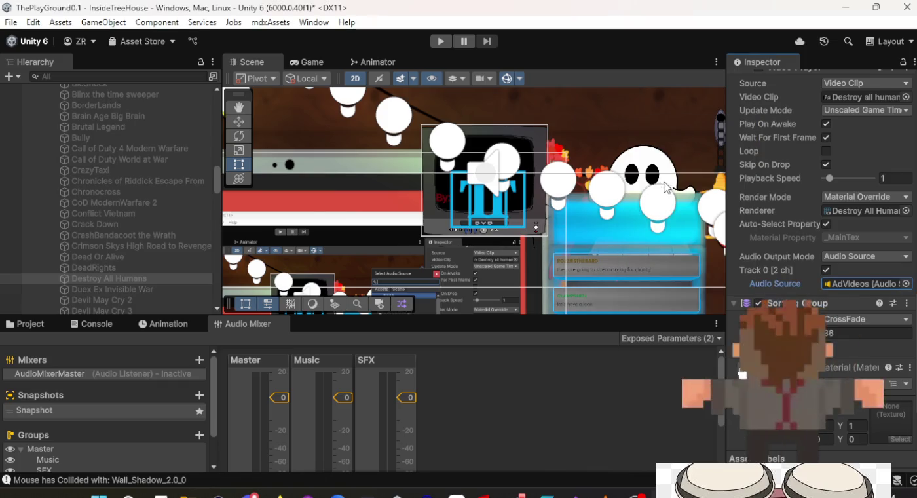
click(121, 290)
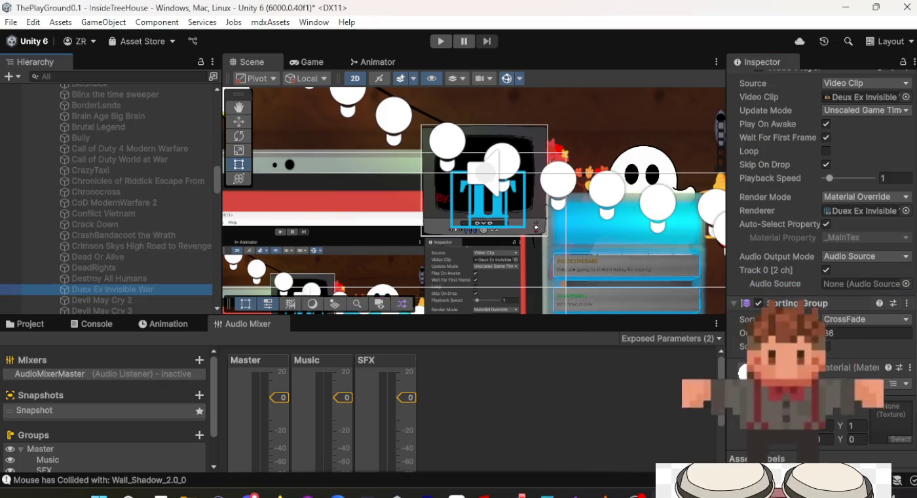
click(905, 284)
double_click(699, 179)
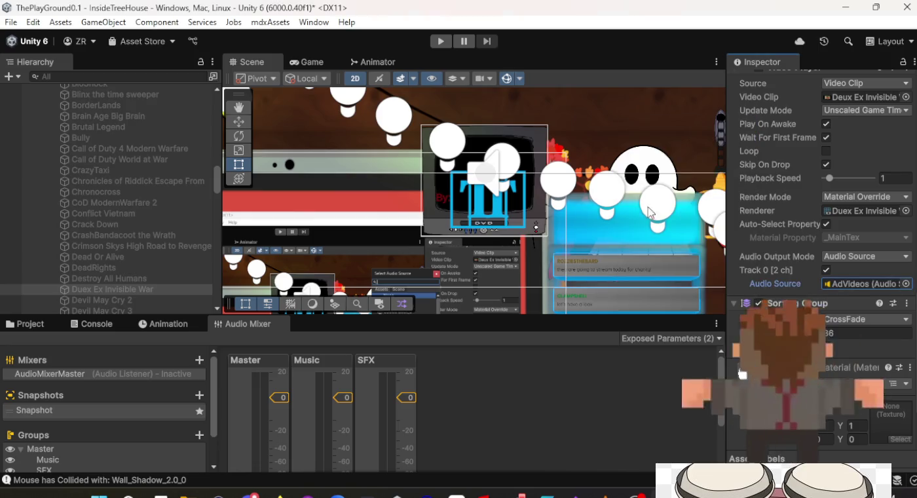
click(132, 302)
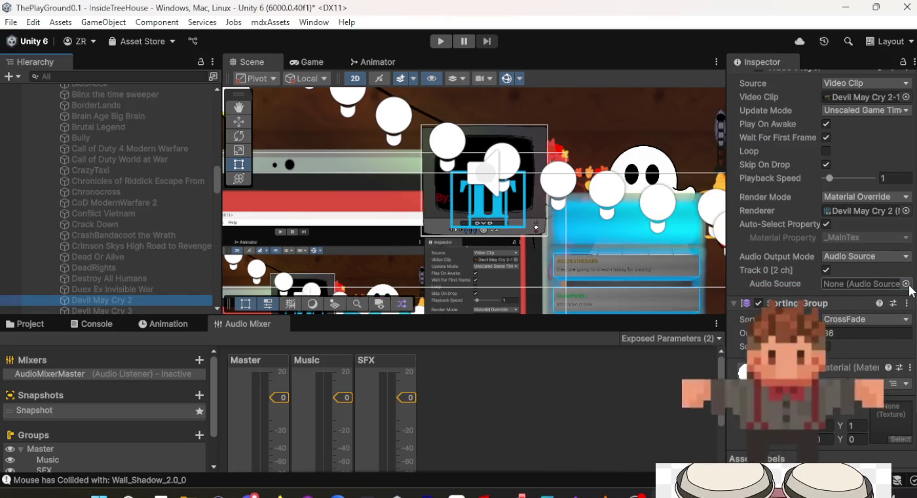
click(905, 284)
double_click(701, 179)
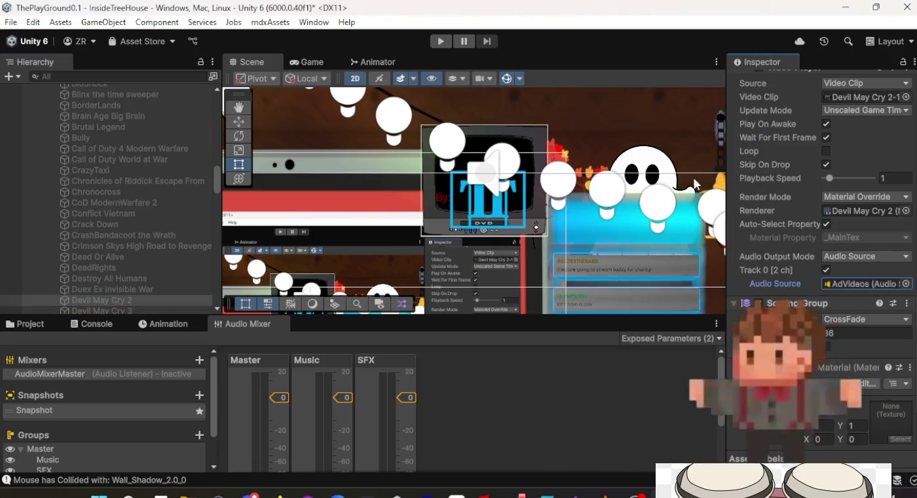
Step: Assign AdVideos as audio source for Devil May Cry 3, Devil May Cry 4 and Devil May Cry
click(157, 311)
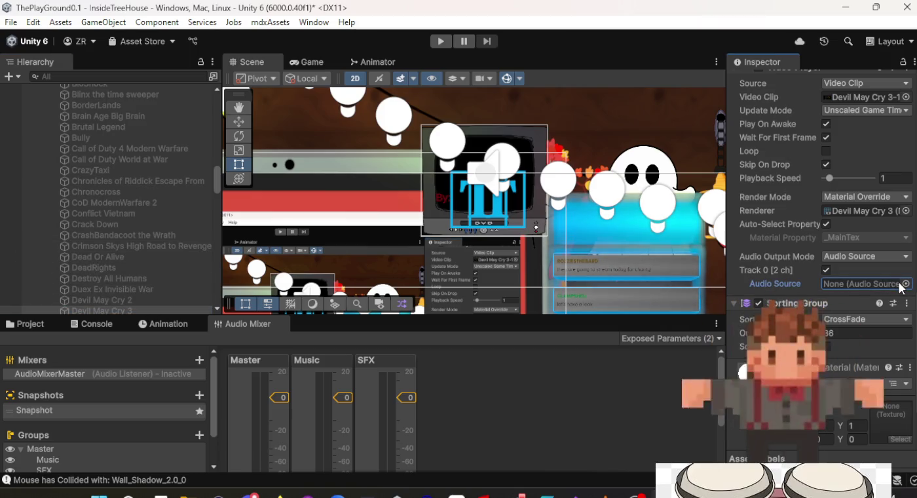
click(906, 284)
click(661, 179)
double_click(662, 178)
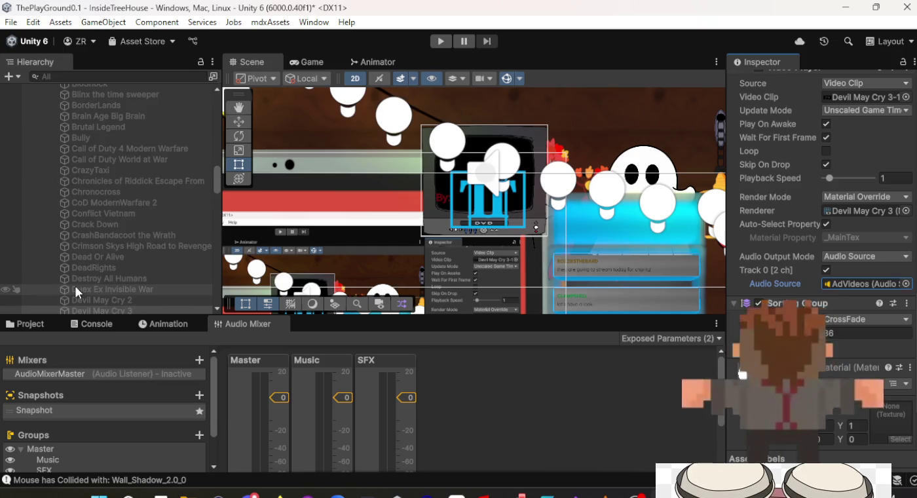
scroll(75, 287, down, 5)
click(126, 159)
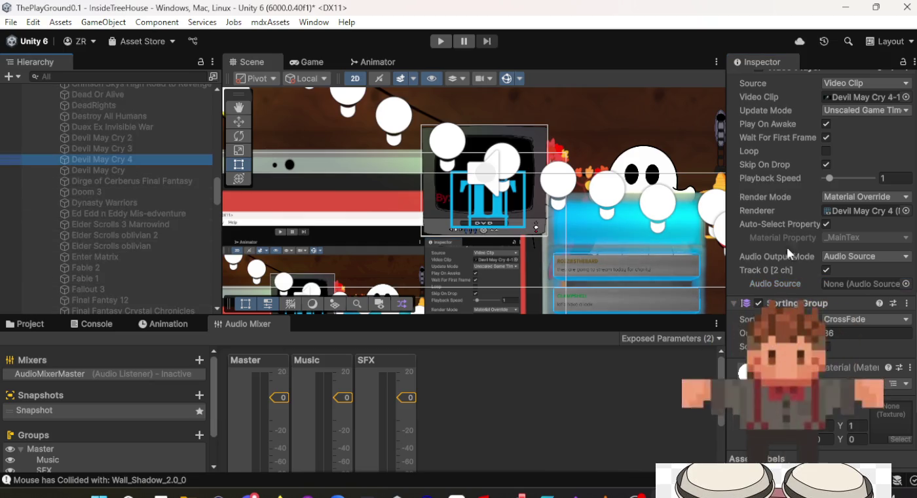
click(906, 284)
click(700, 180)
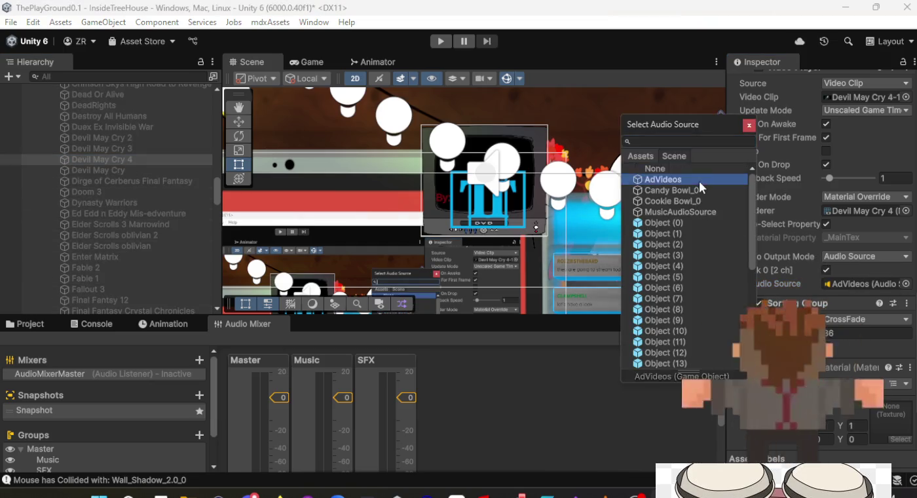
double_click(699, 181)
click(118, 171)
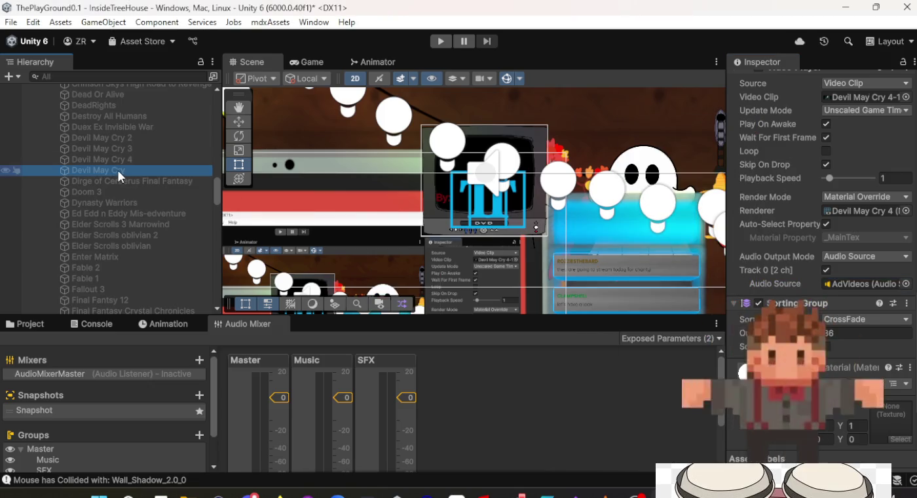
click(906, 284)
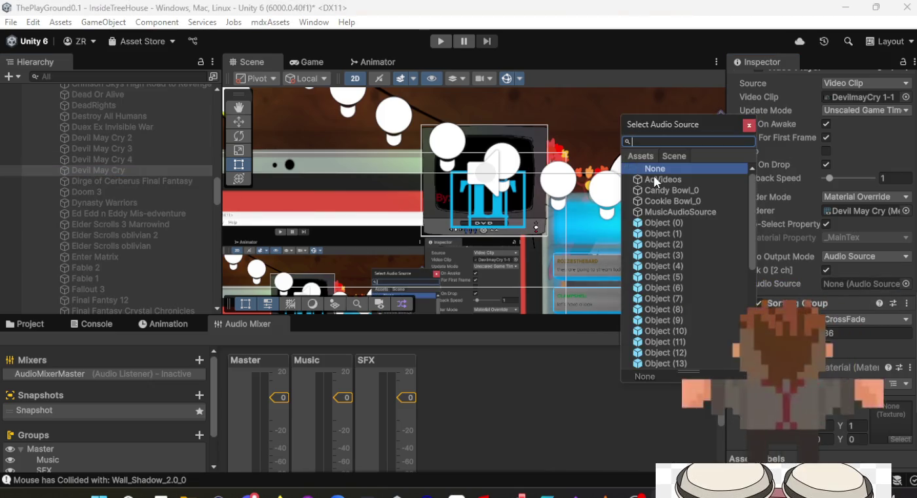
double_click(655, 180)
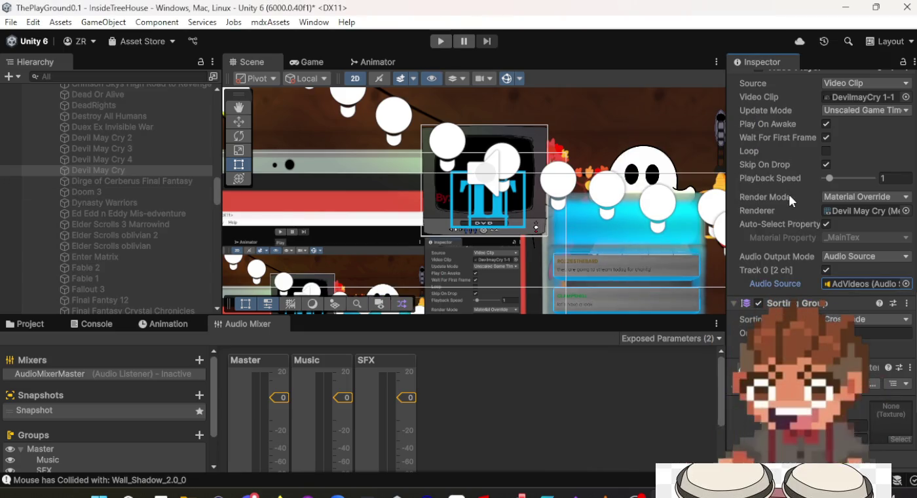
scroll(789, 192, up, 15)
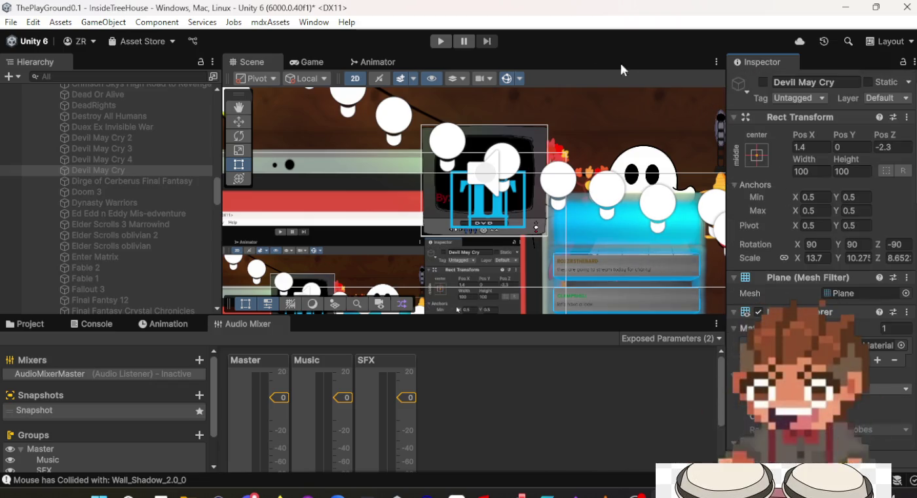
Step: Enter play mode, activate the Devil May Cry video object and inspect the SFX mixer group
click(442, 41)
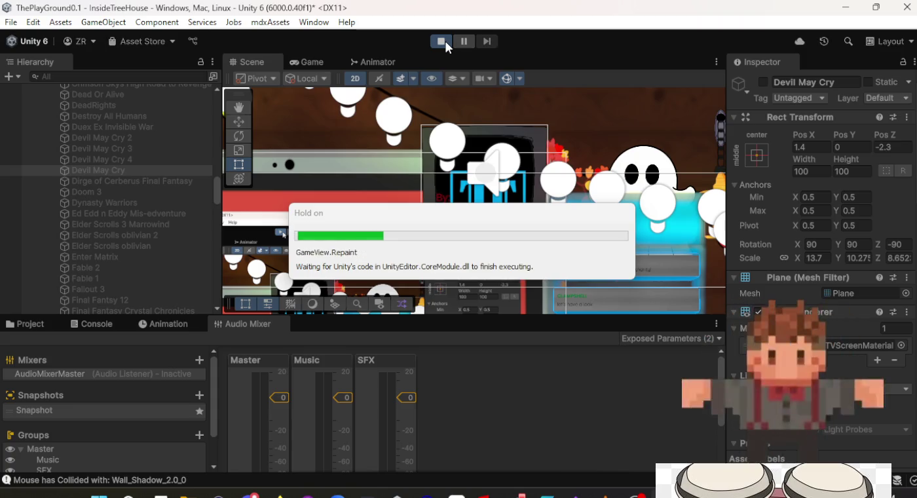
click(244, 62)
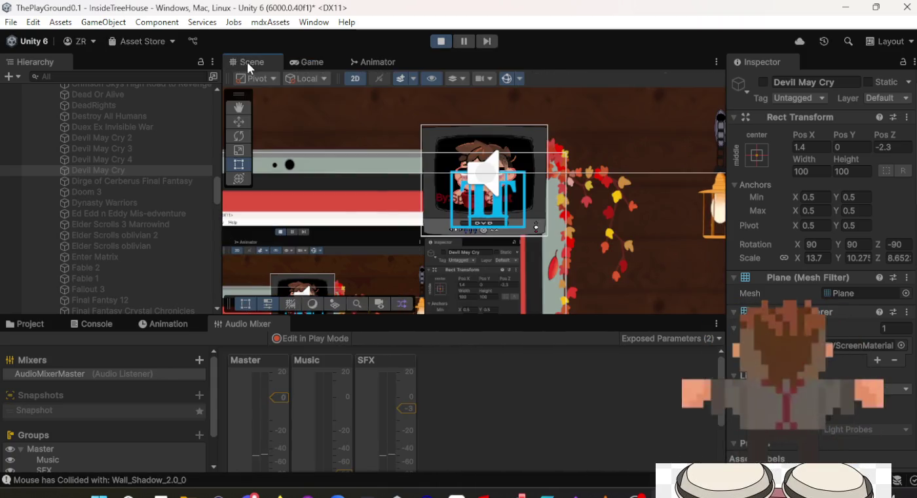
click(764, 82)
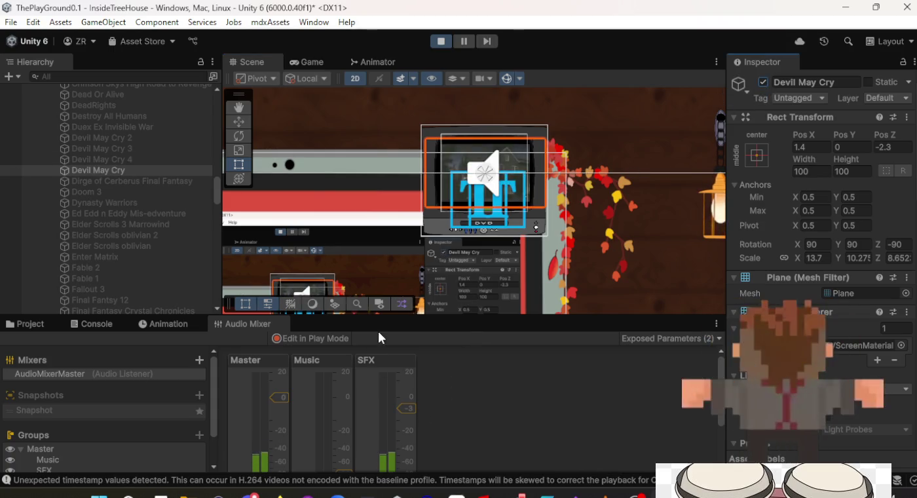
click(410, 408)
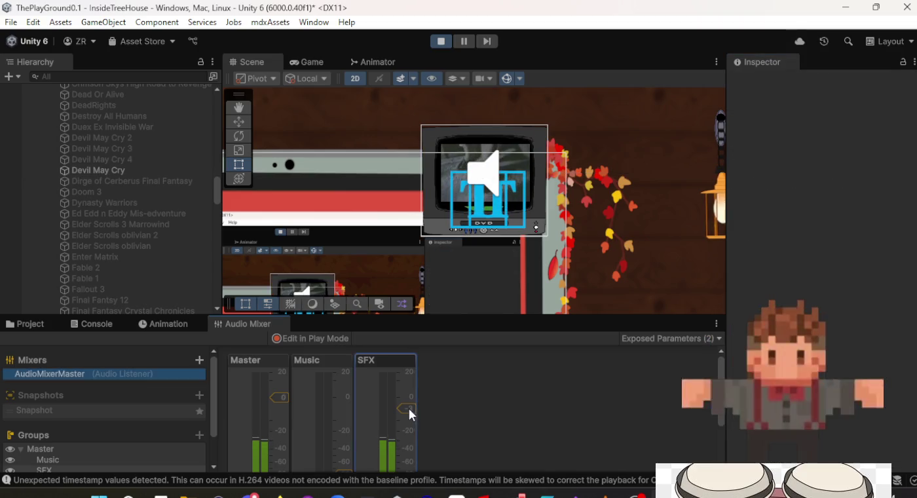
click(121, 170)
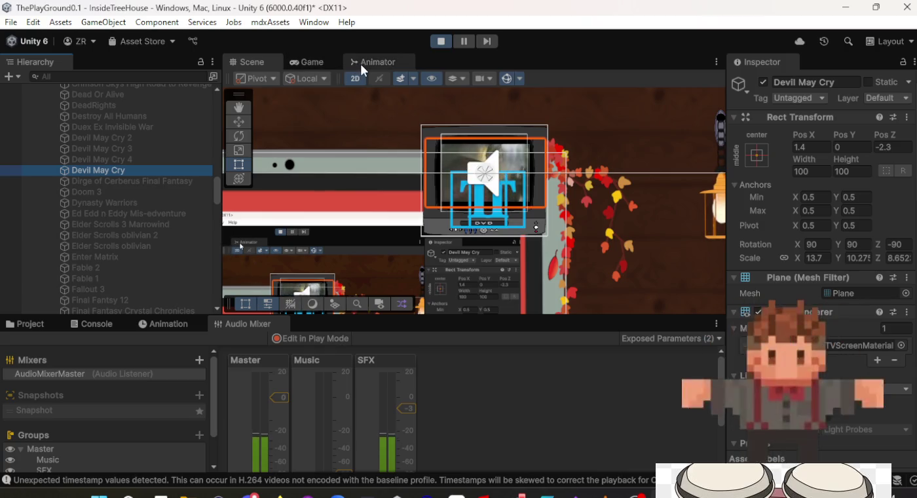
Step: In the running game's settings, drag the SFX slider down so the SFX group drops to -16 dB
click(305, 64)
key(Escape)
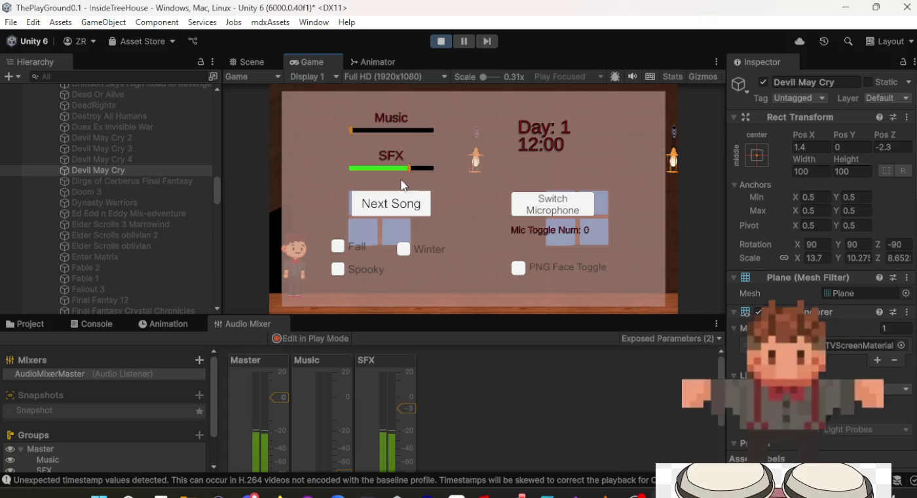
drag(399, 164, 363, 171)
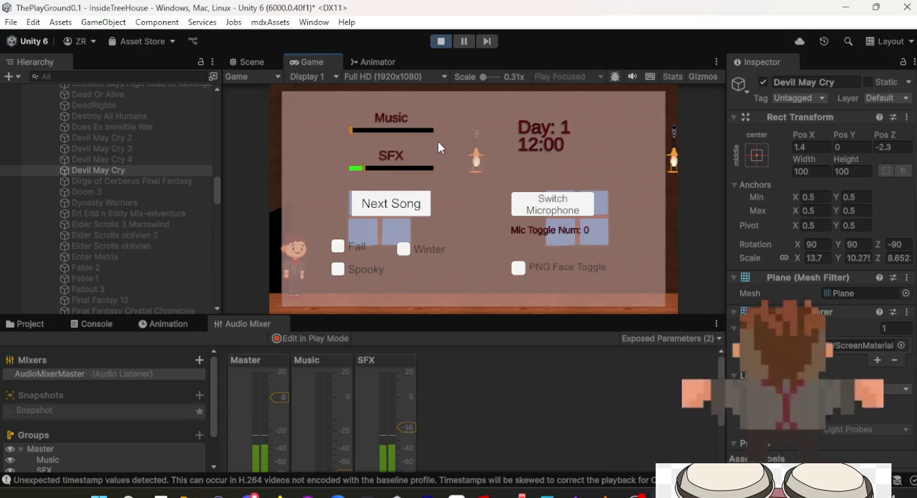
key(Escape)
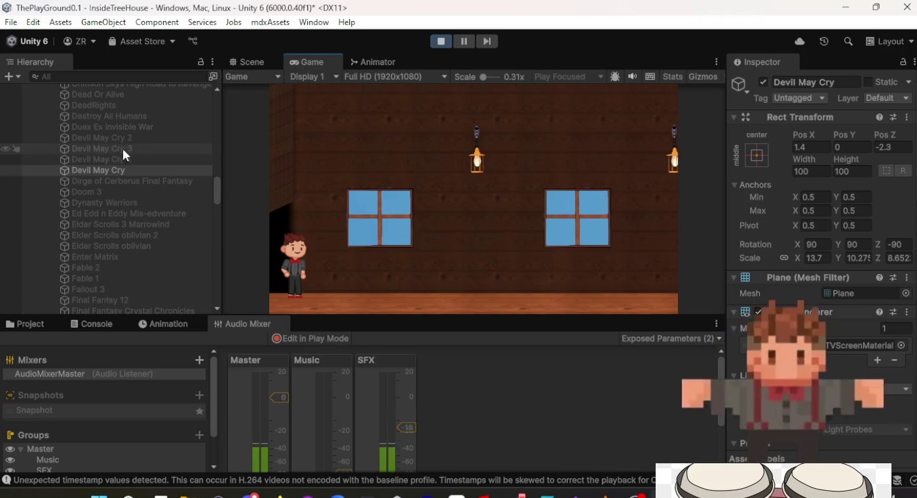
click(241, 62)
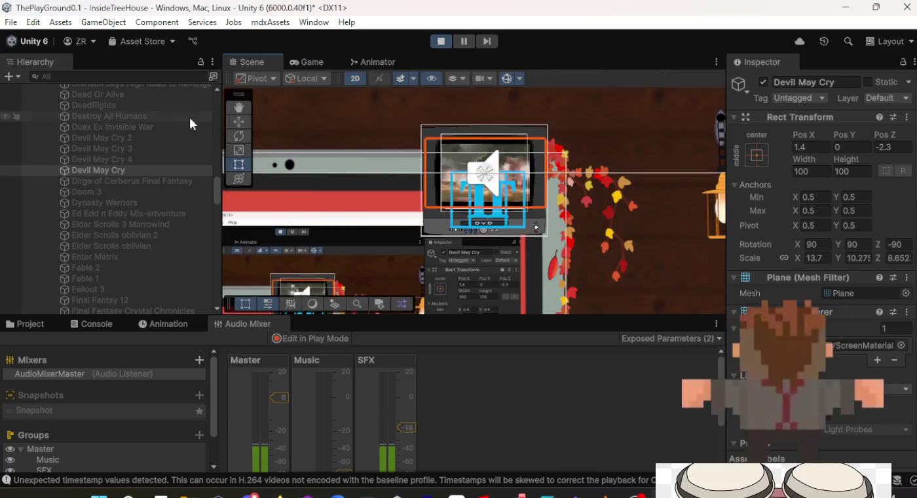
Step: Disable Devil May Cry, play Devil May Cry 4 on the TV, then disable it again
click(764, 81)
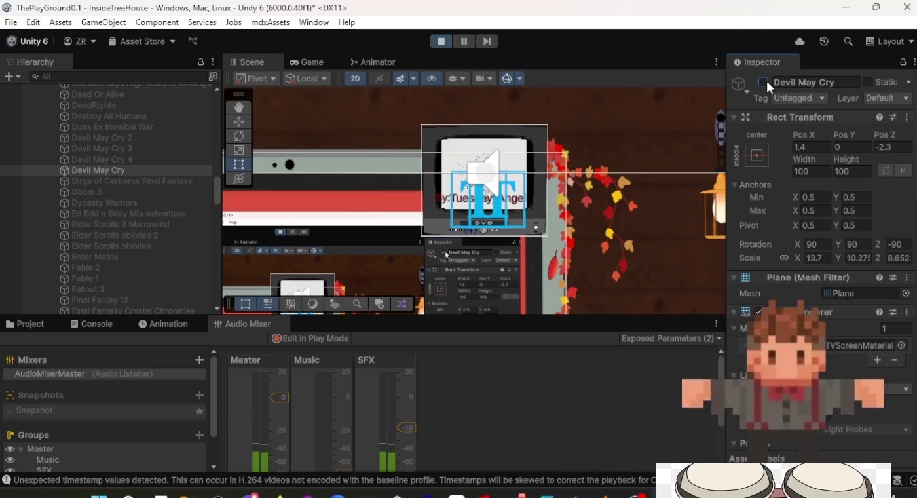
click(164, 159)
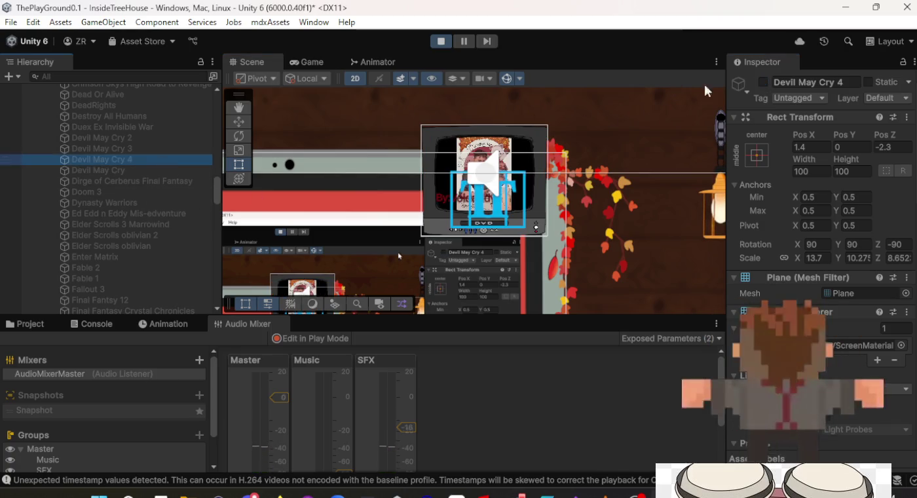
click(763, 82)
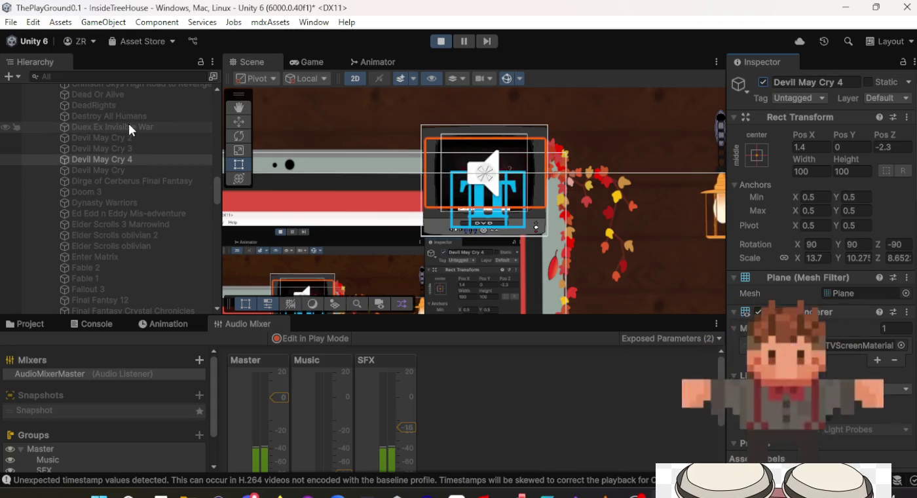
click(130, 126)
click(91, 161)
click(763, 82)
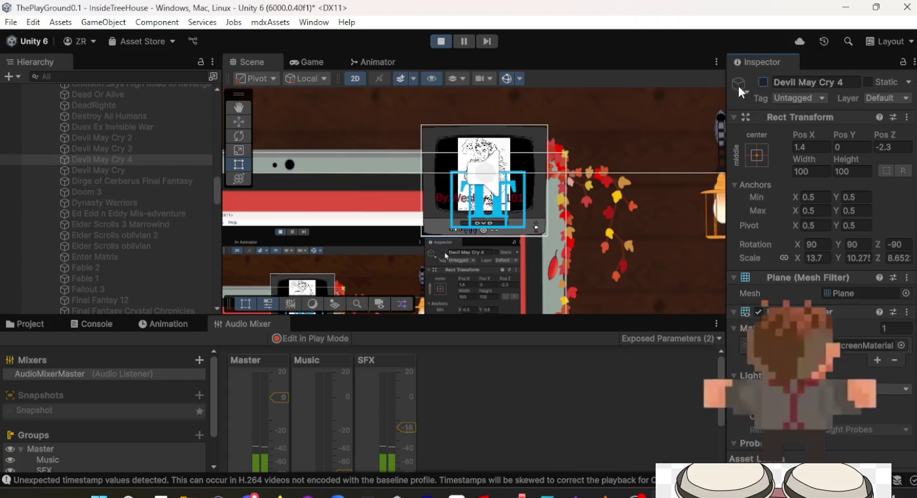
Step: Enable Duex Ex Invisible War, confirm its AdVideos audio output, then disable it
click(122, 137)
click(175, 129)
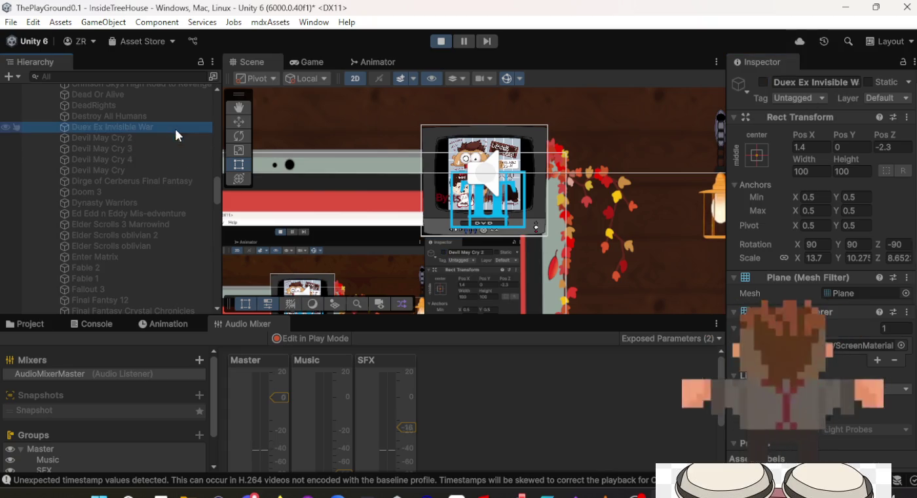
click(764, 82)
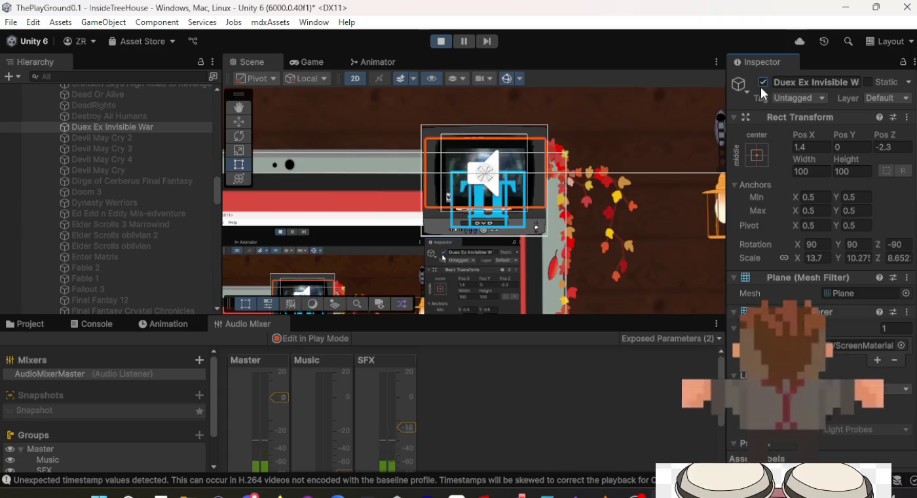
scroll(842, 318, down, 5)
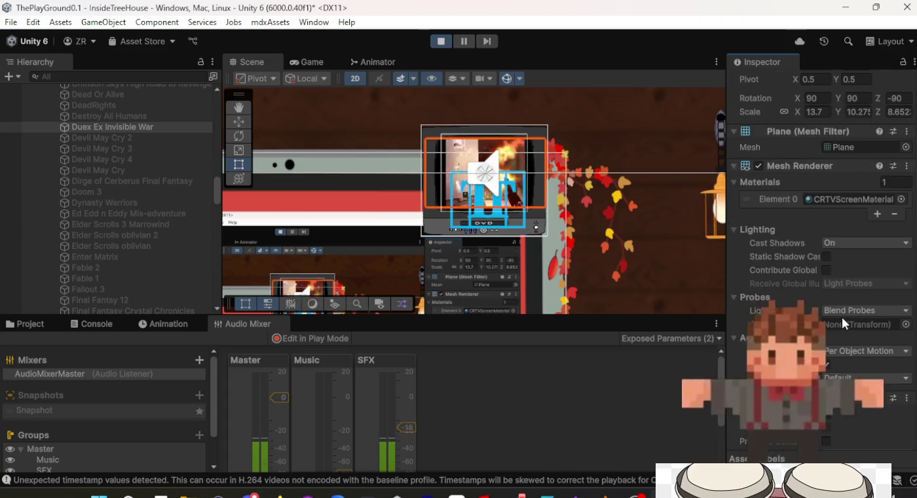
scroll(842, 318, down, 10)
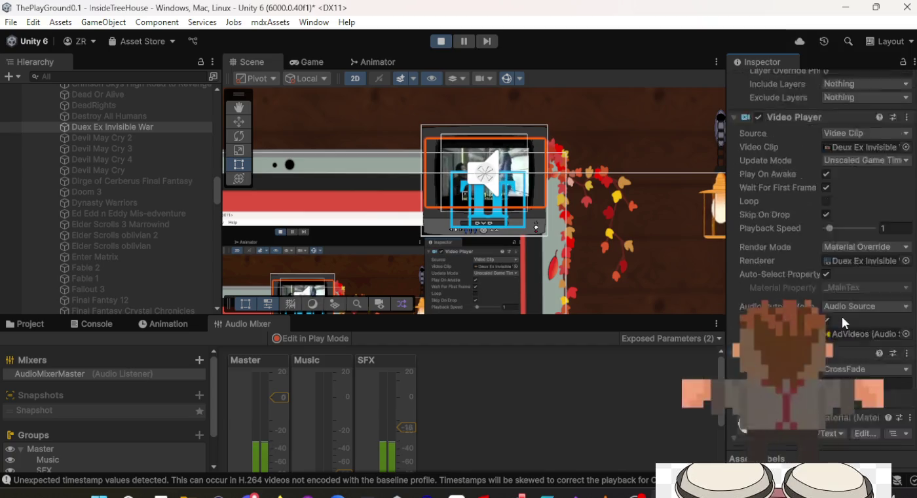
scroll(842, 317, up, 5)
scroll(824, 156, up, 10)
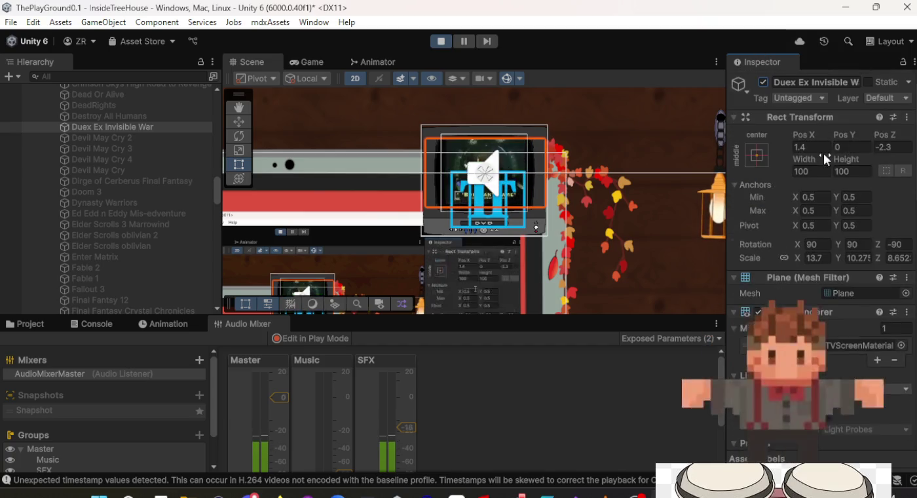
click(764, 81)
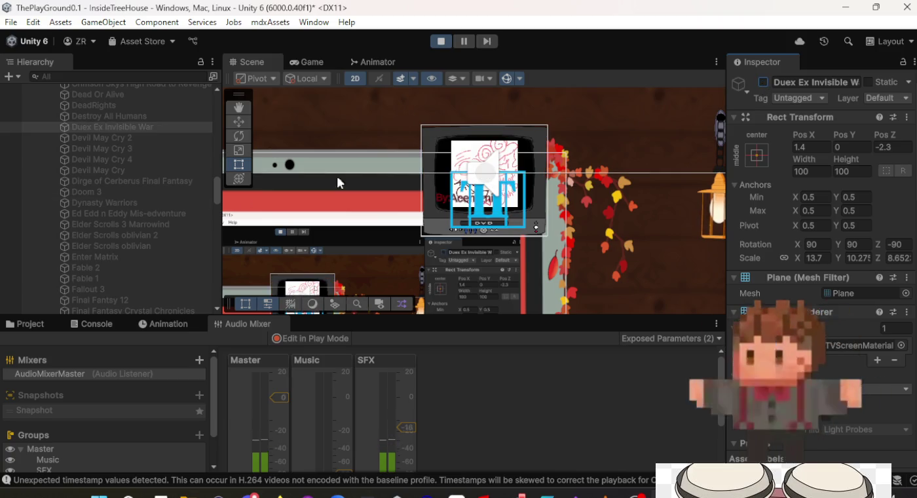
click(171, 116)
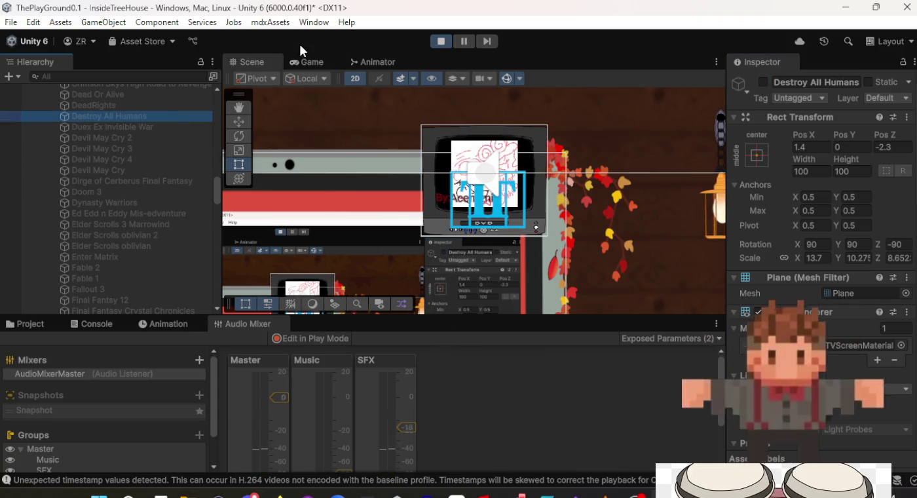
Step: In the running game's settings, drag the SFX slider down to its minimum
click(302, 60)
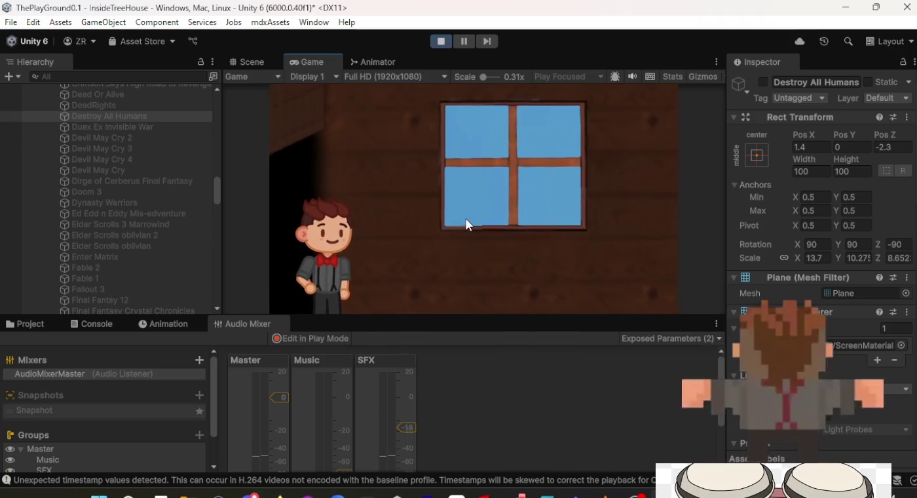
key(Escape)
click(352, 168)
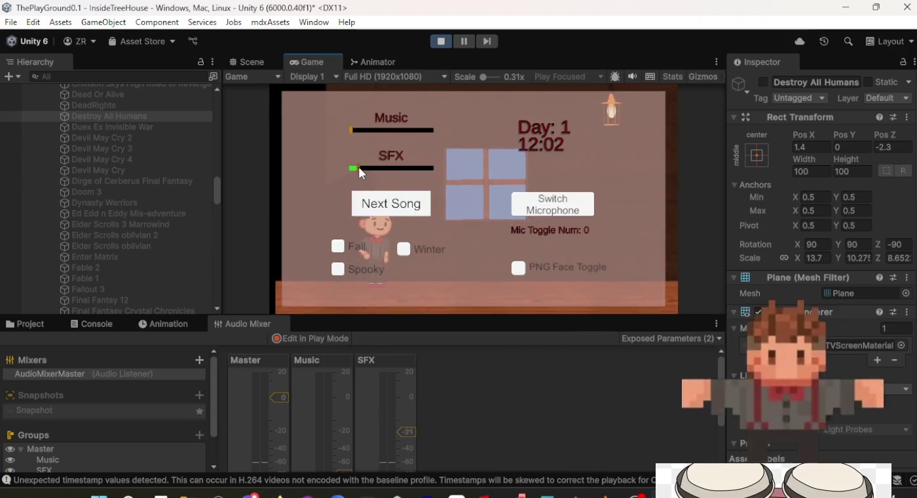
drag(356, 167, 353, 167)
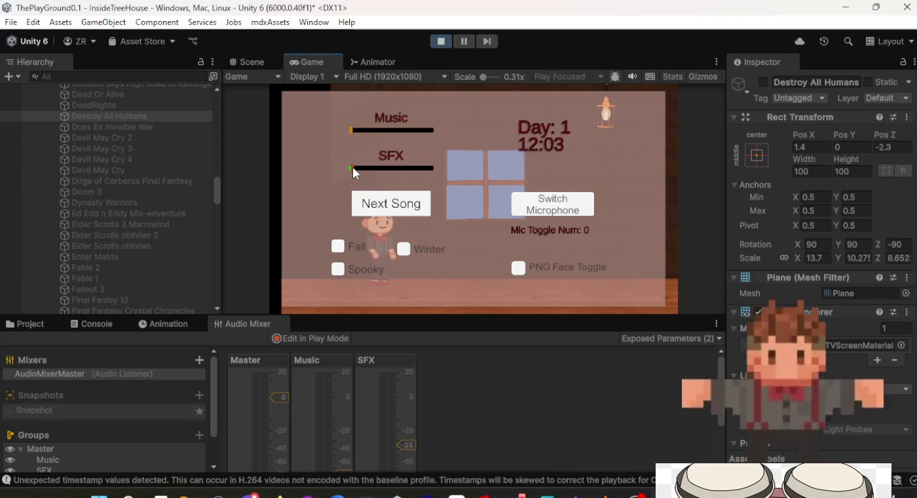
Step: Confirm Destroy All Humans uses the AdVideos Audio Source, disable it, and re-enable Duex Ex Invisible War
click(268, 60)
click(121, 111)
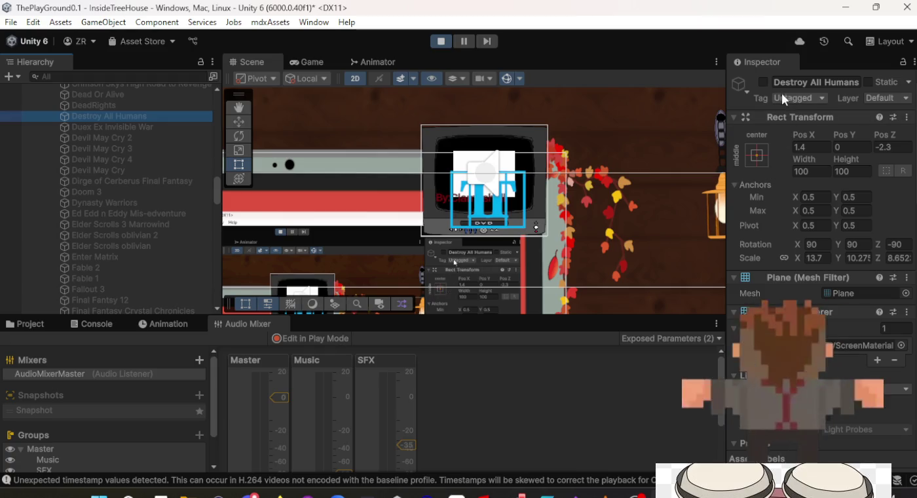
scroll(870, 279, down, 15)
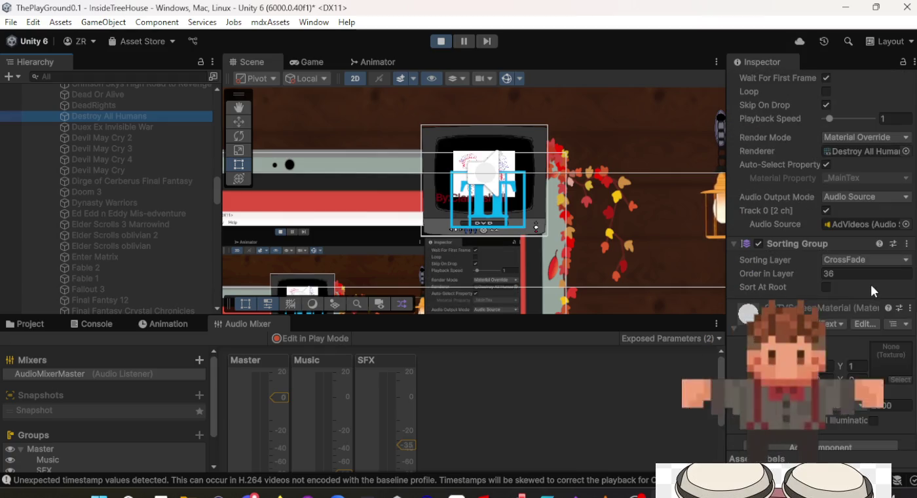
scroll(871, 286, up, 3)
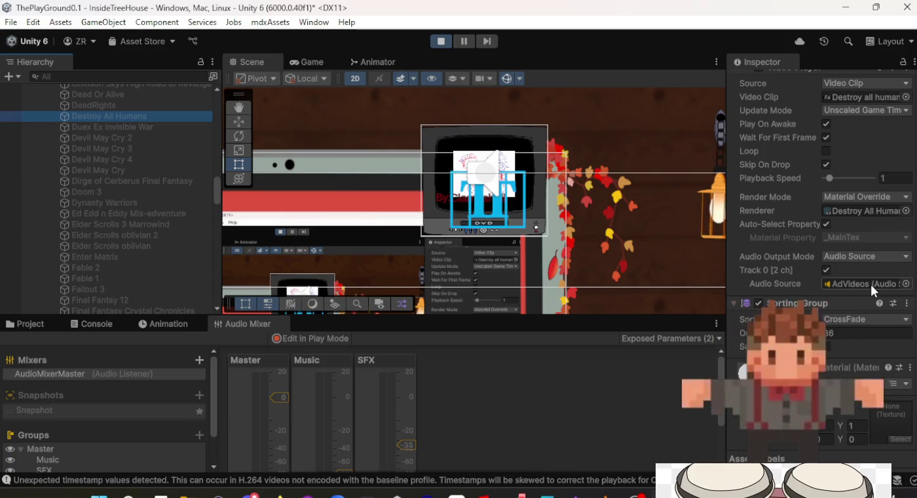
scroll(872, 287, up, 10)
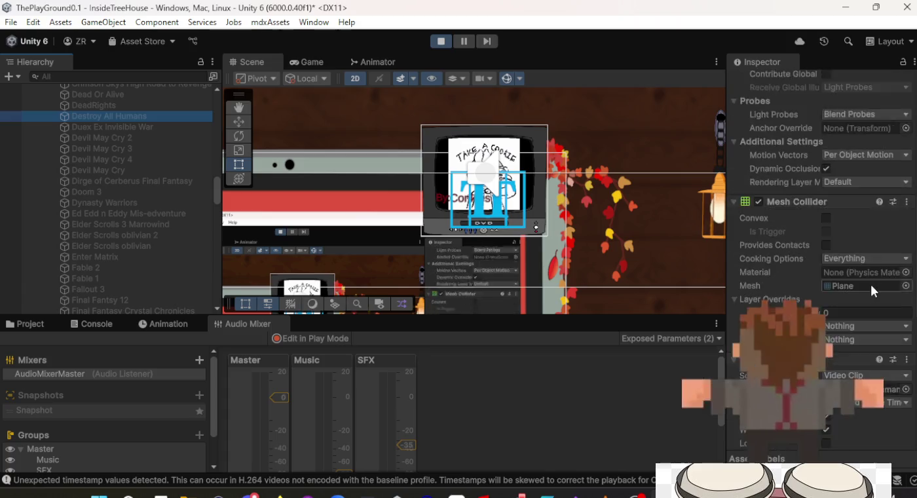
scroll(866, 282, up, 3)
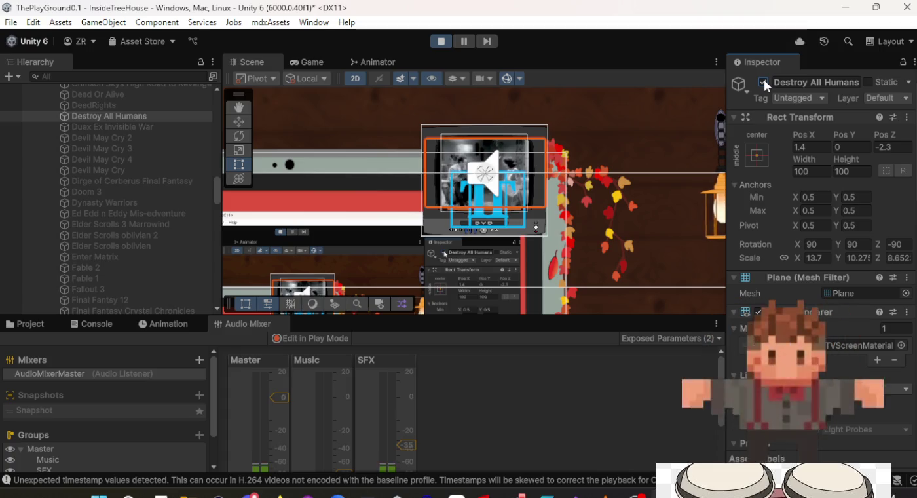
click(760, 82)
click(129, 126)
click(764, 81)
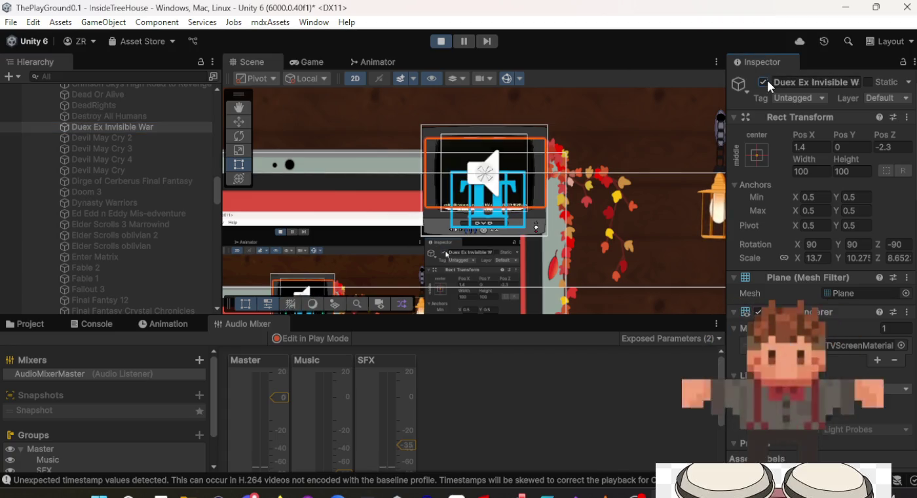
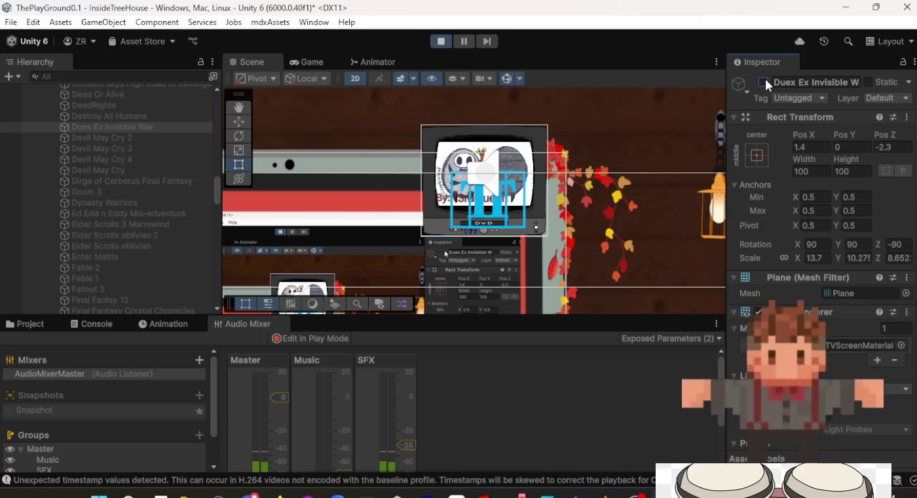
Step: Switch off Duex Ex Invisible War, and preview DeadRights on the TV by toggling it on then off
click(764, 82)
click(148, 105)
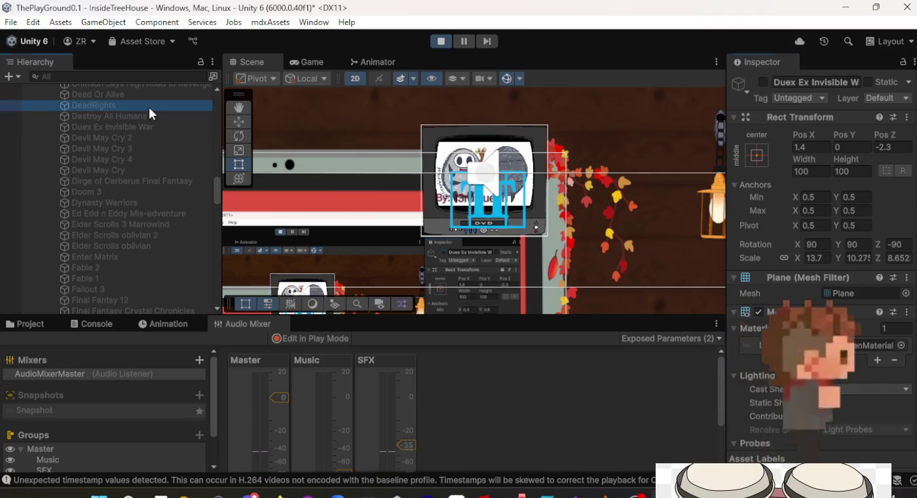
click(762, 81)
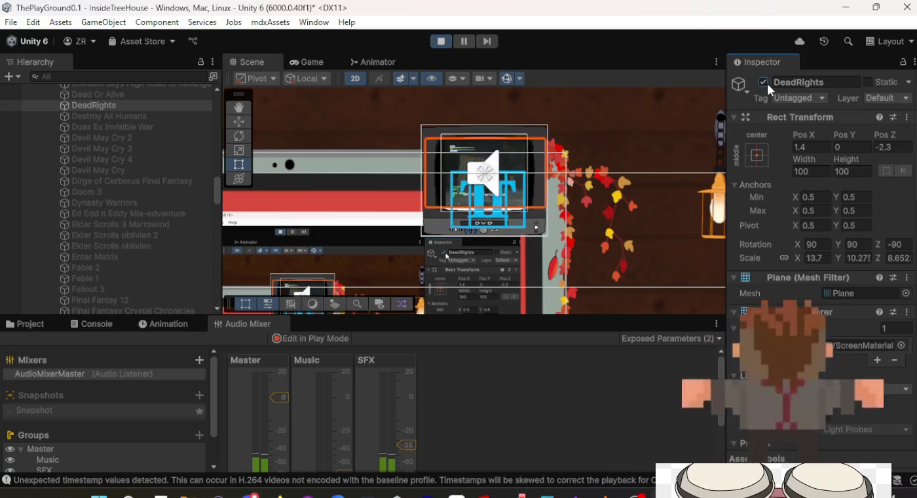
click(763, 82)
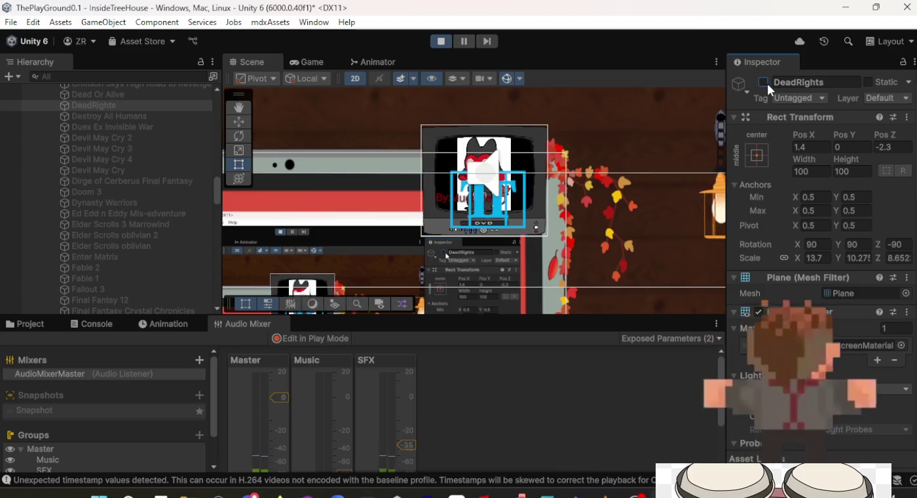
Step: Preview the CrazyTaxi ad video on the TV, then deactivate it again
scroll(170, 125, up, 5)
click(157, 131)
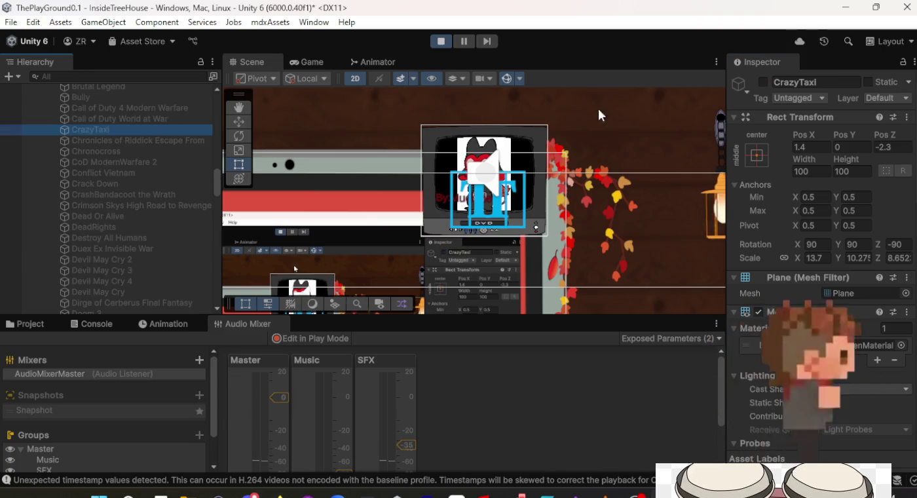
click(764, 82)
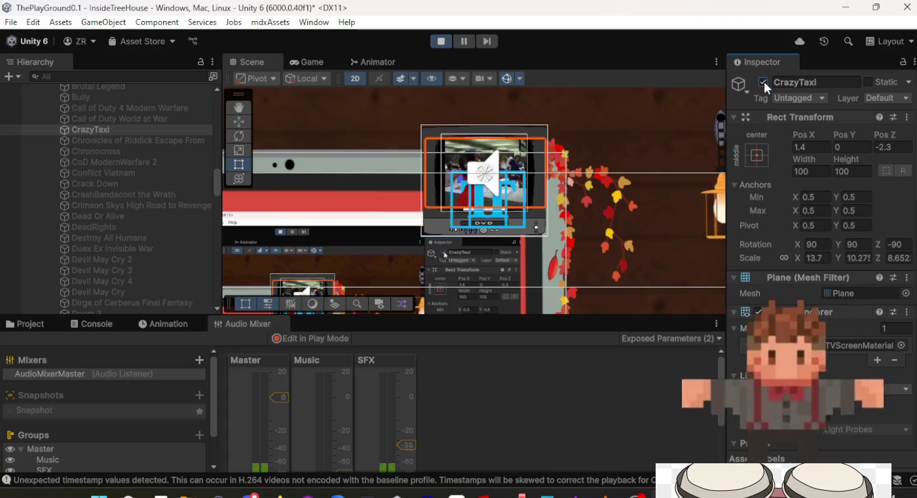
click(764, 81)
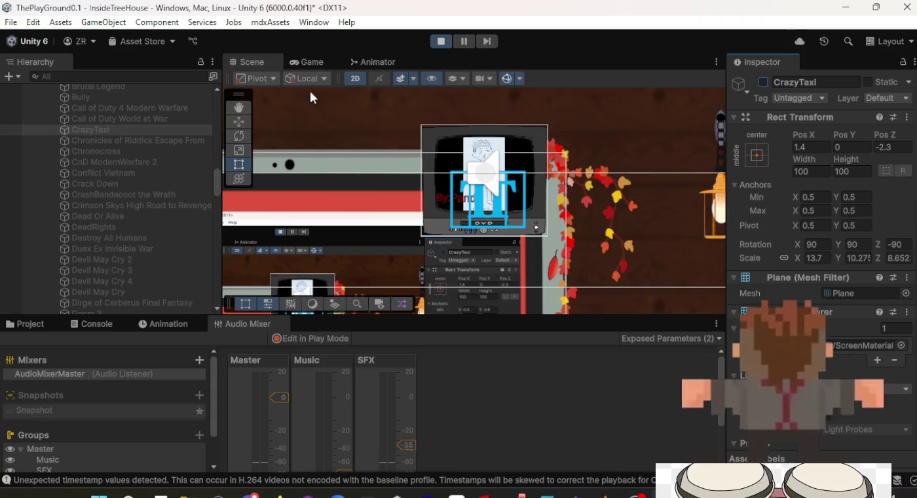
Step: Raise in-game SFX from -35 dB to about -16 dB and reactivate CrazyTaxi on the TV
click(329, 63)
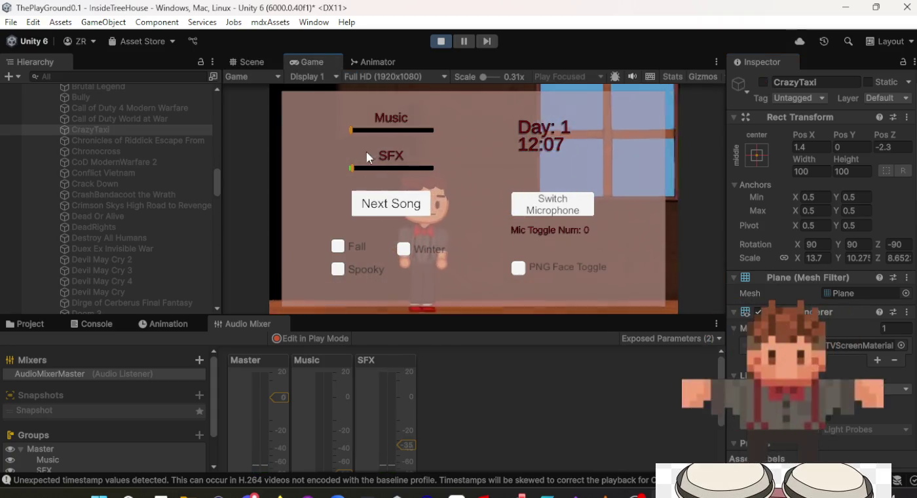
click(358, 168)
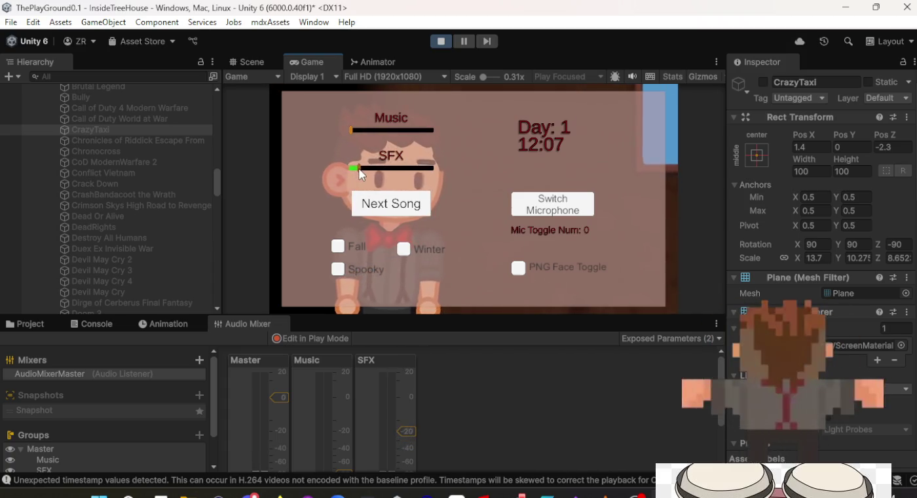
click(259, 66)
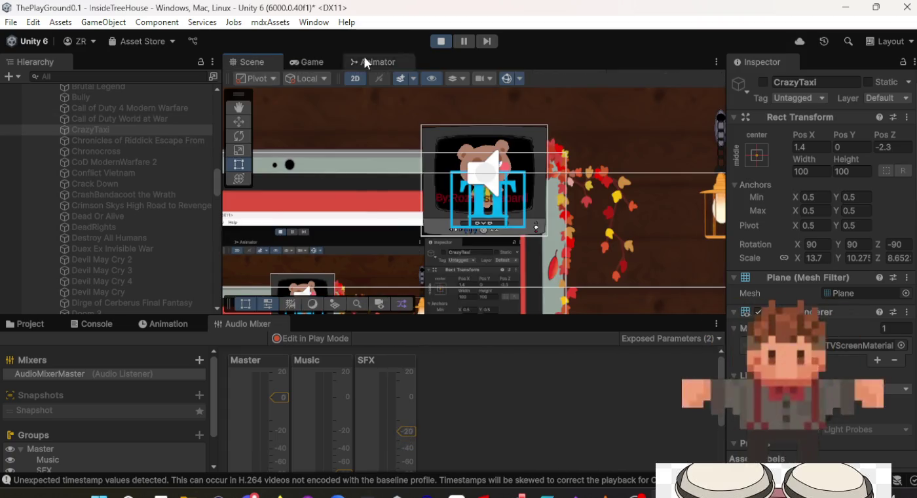
click(764, 82)
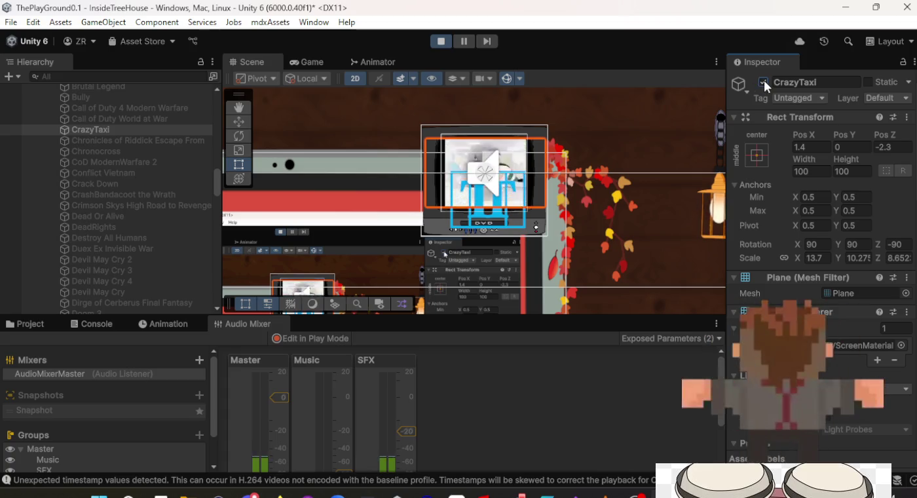
click(309, 60)
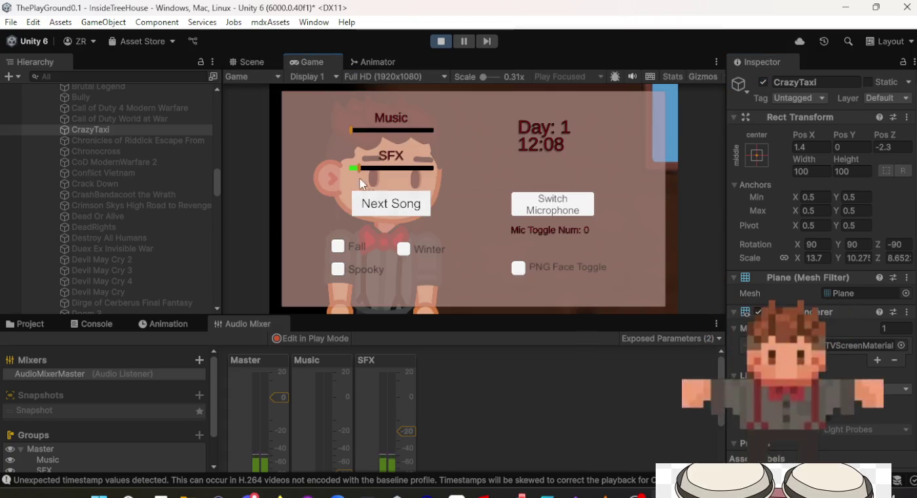
drag(361, 171, 366, 170)
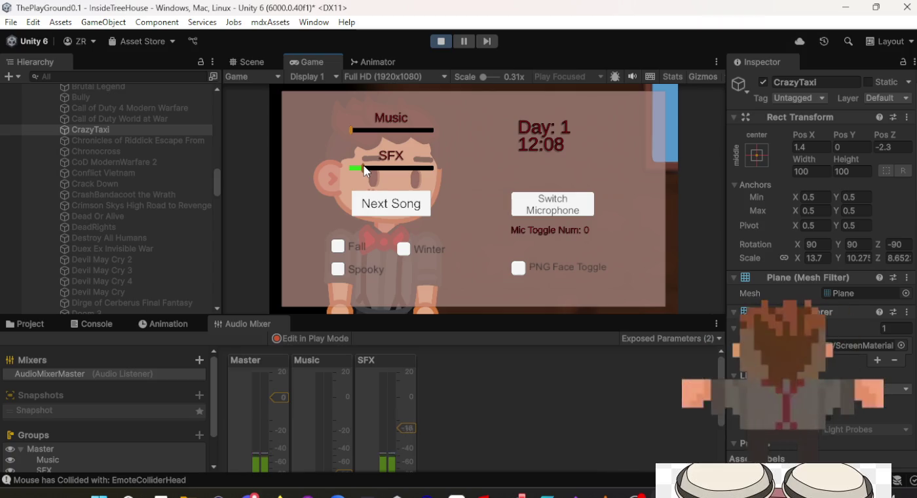
click(265, 66)
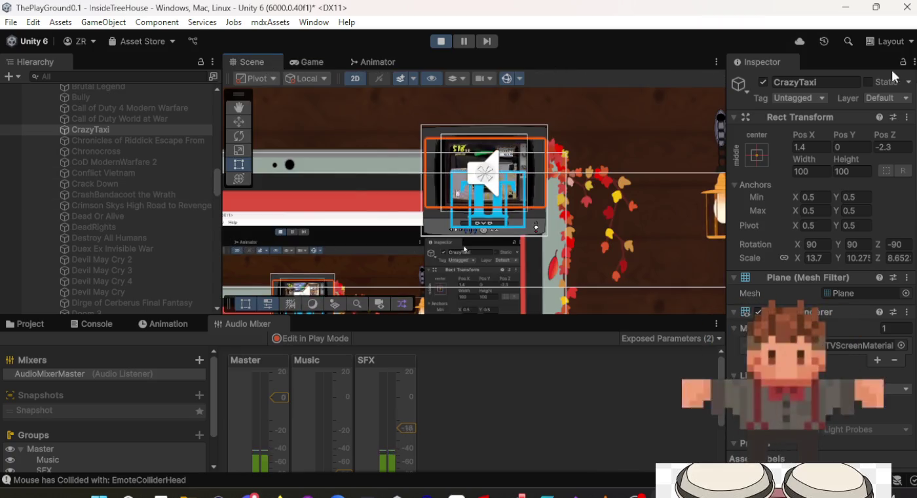
Step: Deactivate CrazyTaxi, reactivate Duex Ex Invisible War, and scroll down to its Video Player settings
click(762, 82)
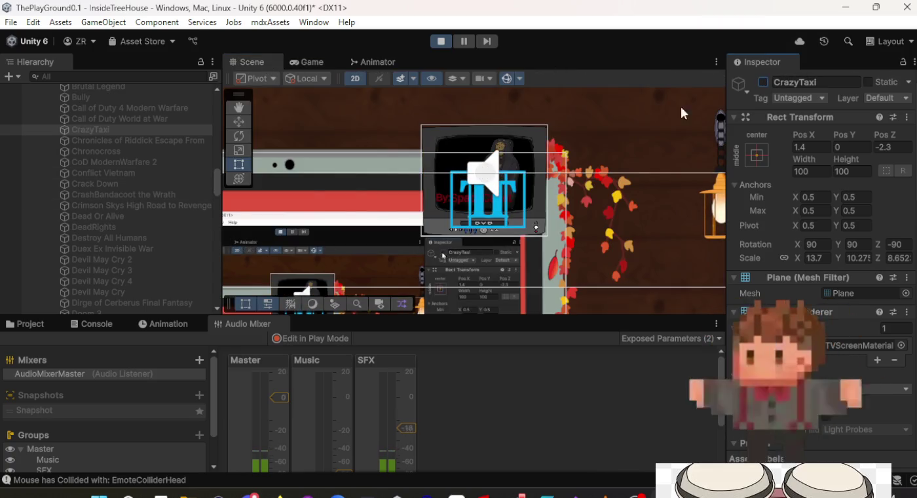
click(122, 260)
click(140, 249)
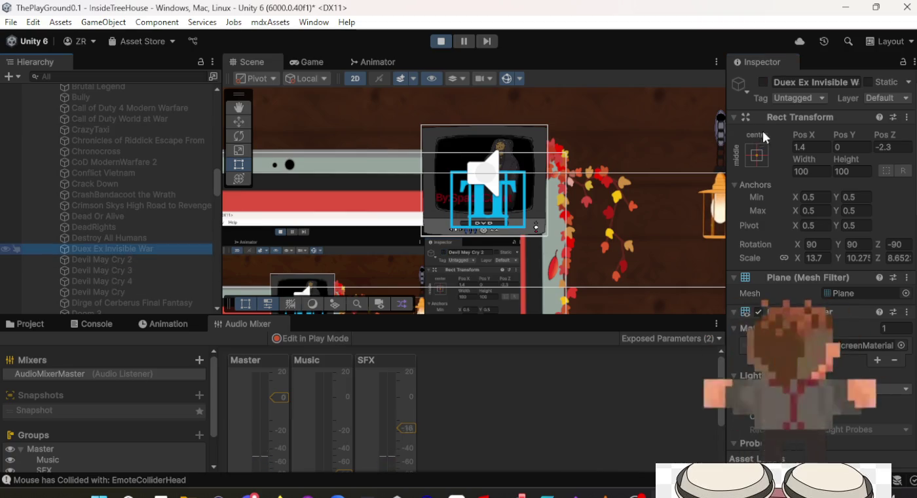
click(763, 82)
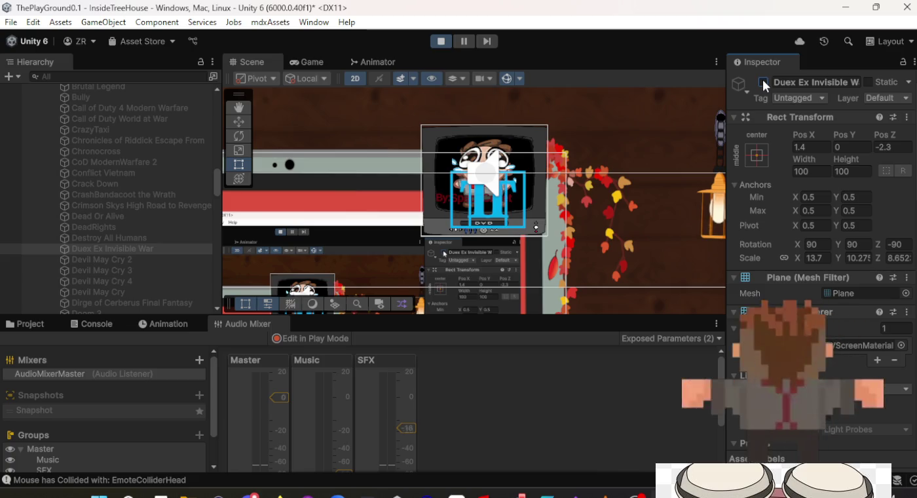
click(764, 81)
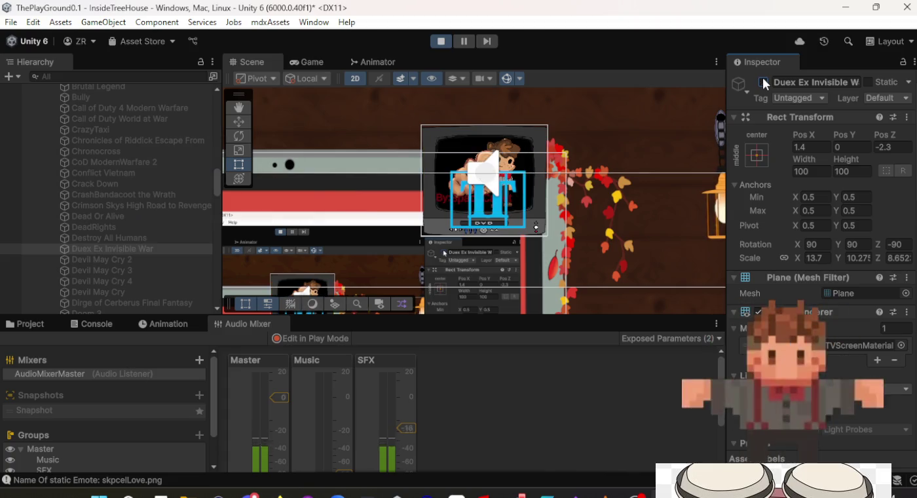
scroll(794, 284, down, 3)
scroll(794, 284, down, 10)
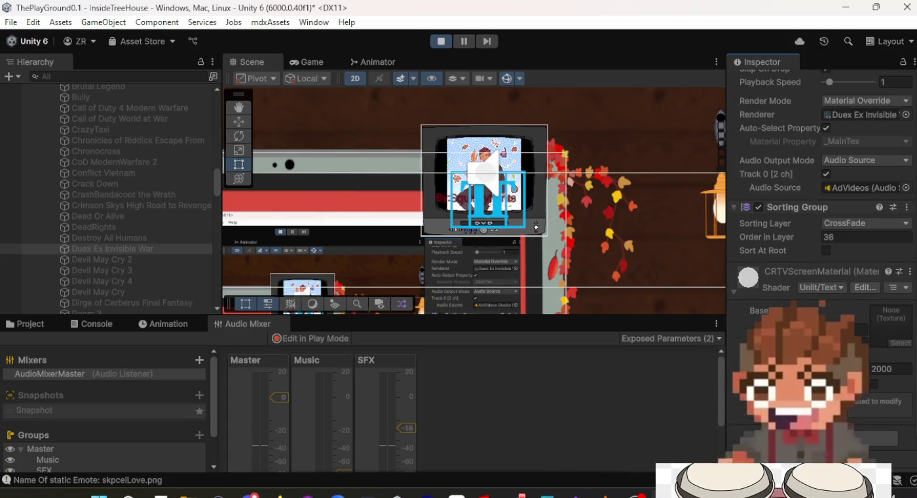
Step: Change the Duex Ex Invisible War Video Player's Audio Output Mode from AdVideos to Direct
click(907, 188)
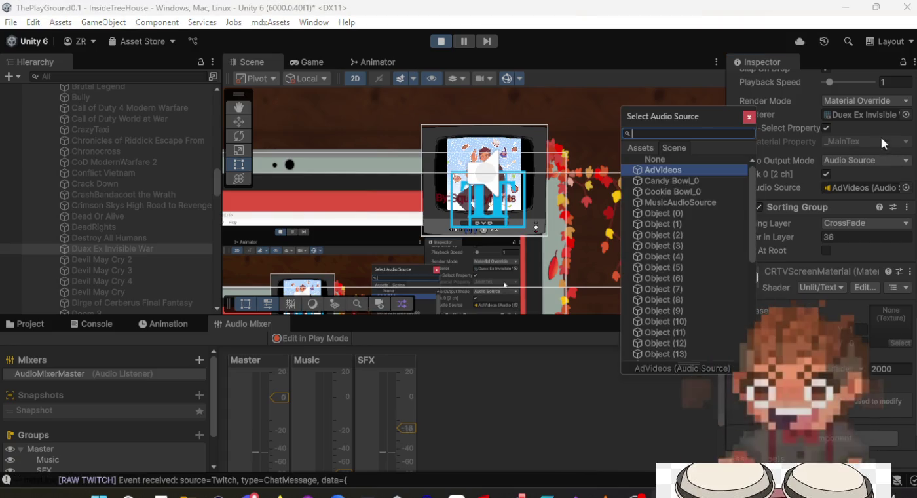
click(877, 161)
click(852, 203)
click(857, 202)
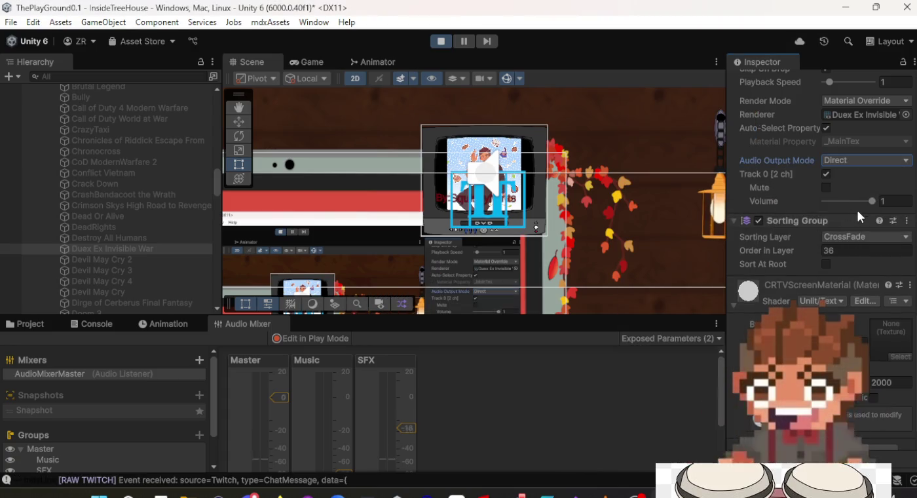
Step: Lower the Video Player's track volume to 0.03
drag(858, 199, 826, 199)
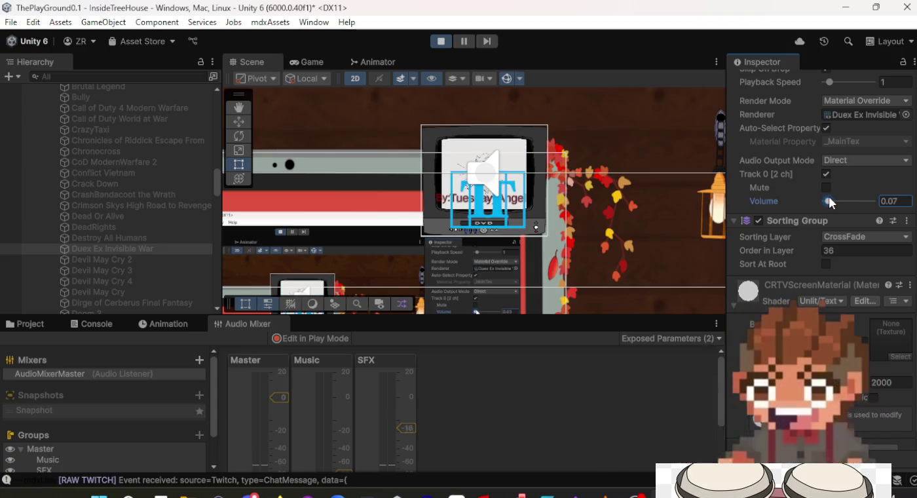
scroll(794, 166, up, 15)
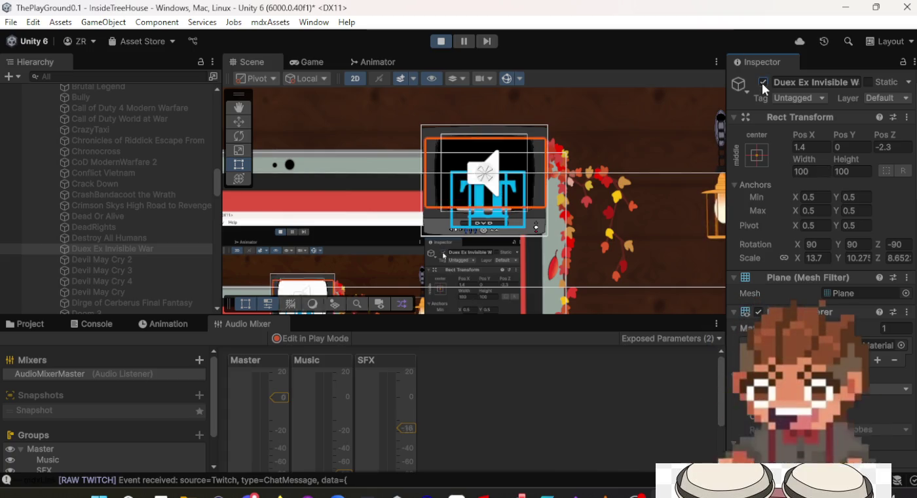
scroll(818, 221, down, 5)
scroll(819, 216, down, 10)
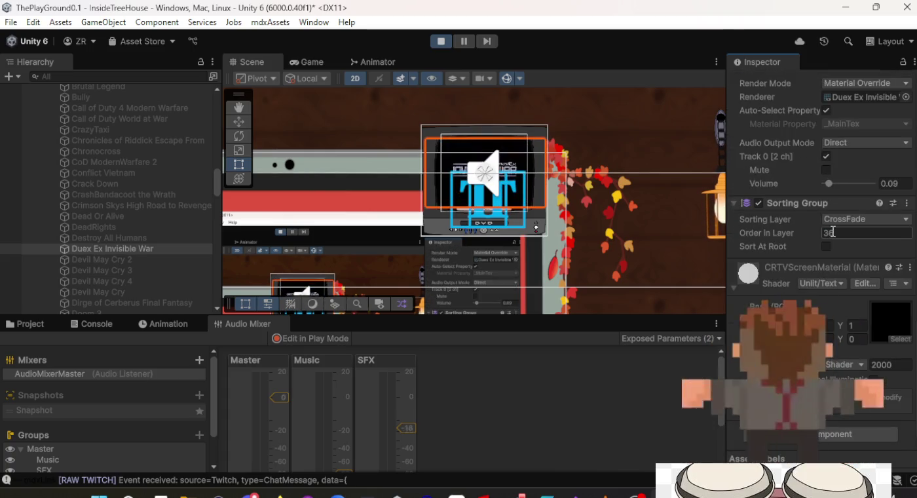
click(829, 187)
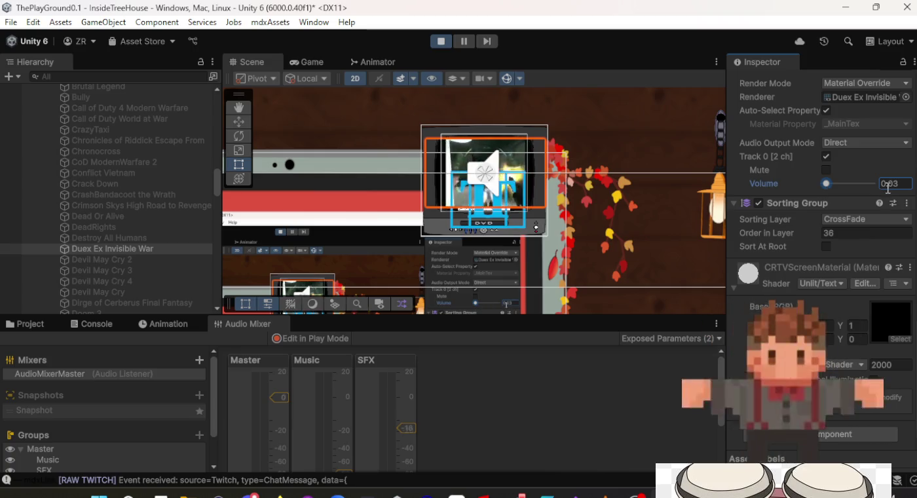
scroll(865, 192, up, 15)
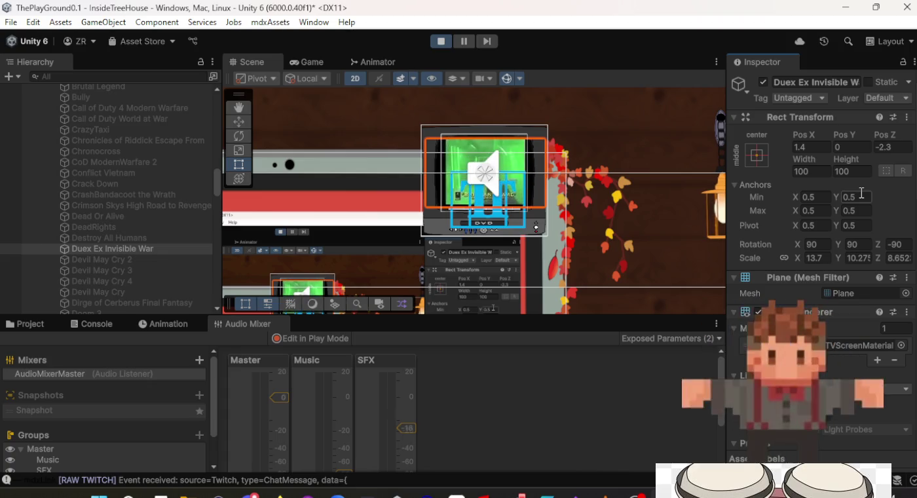
scroll(861, 193, down, 5)
scroll(860, 192, down, 5)
scroll(859, 192, down, 3)
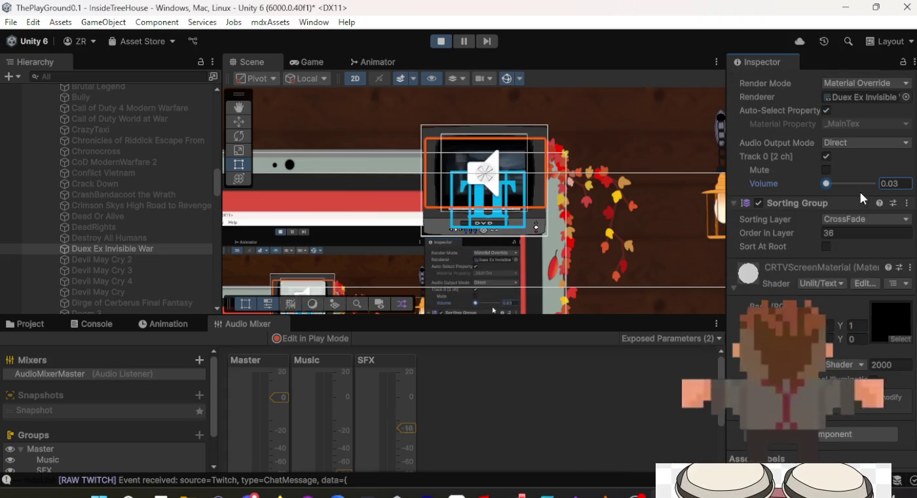
scroll(860, 192, up, 3)
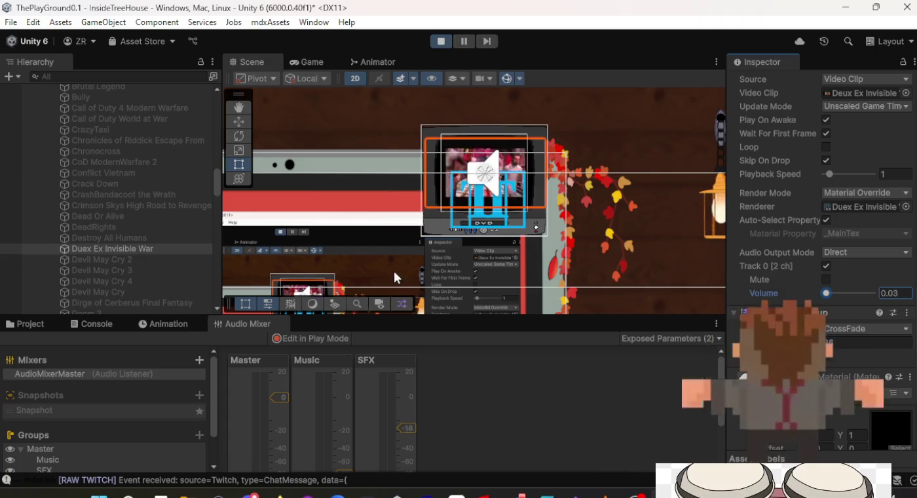
Step: Exit play mode and set the Video Player's Audio Output Mode to Direct again
click(441, 41)
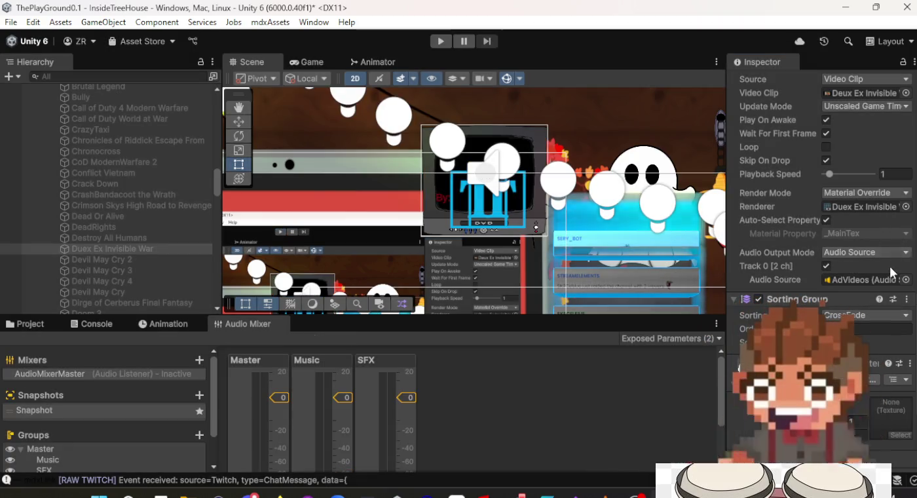
click(871, 252)
click(848, 295)
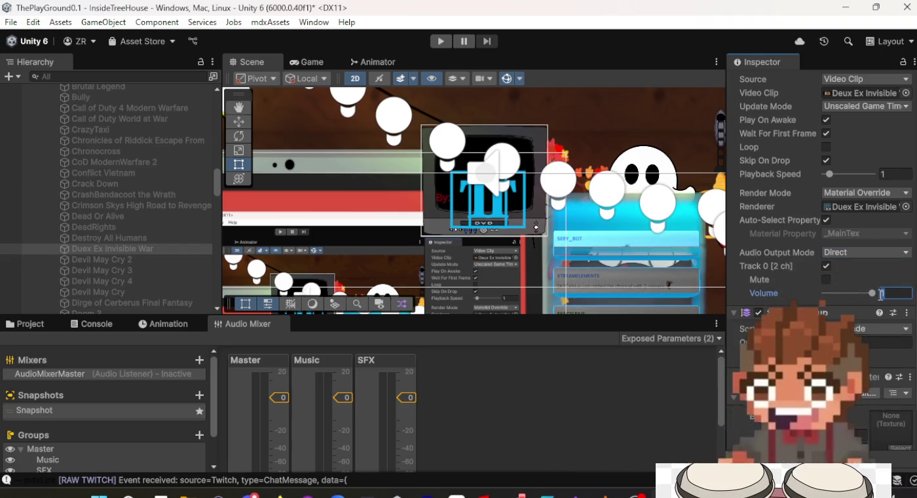
Step: Edit the Duex Ex Invisible War track volume from 0.03 to 0.05
text(0)
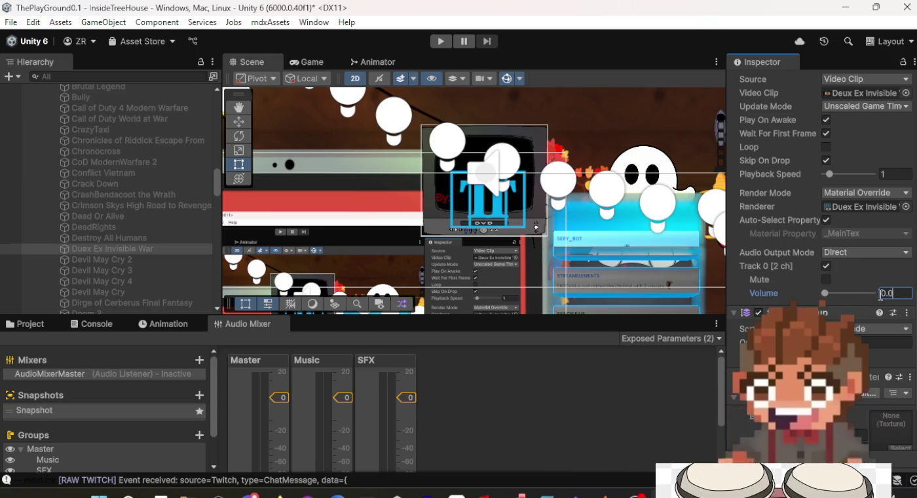
text(3)
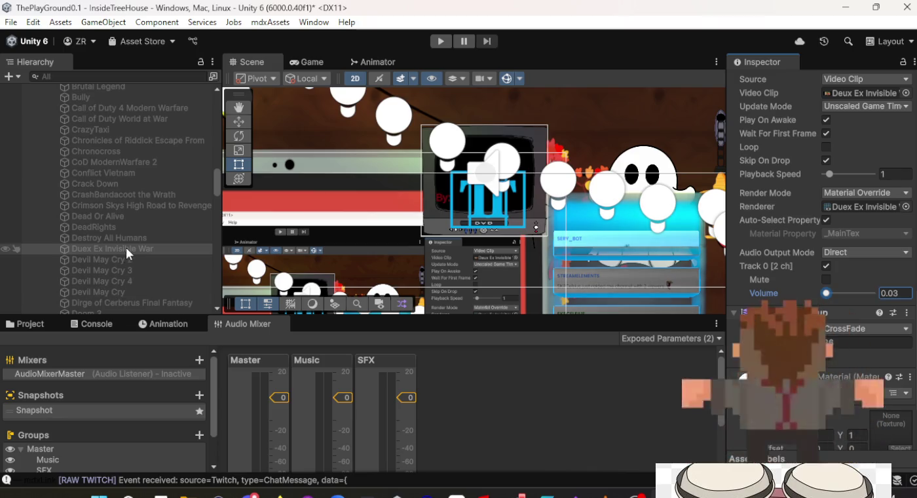
click(893, 293)
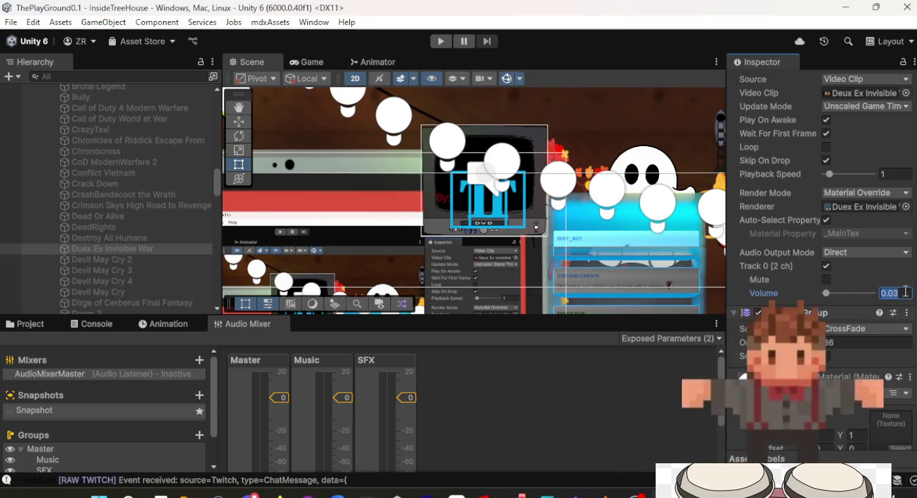
click(905, 292)
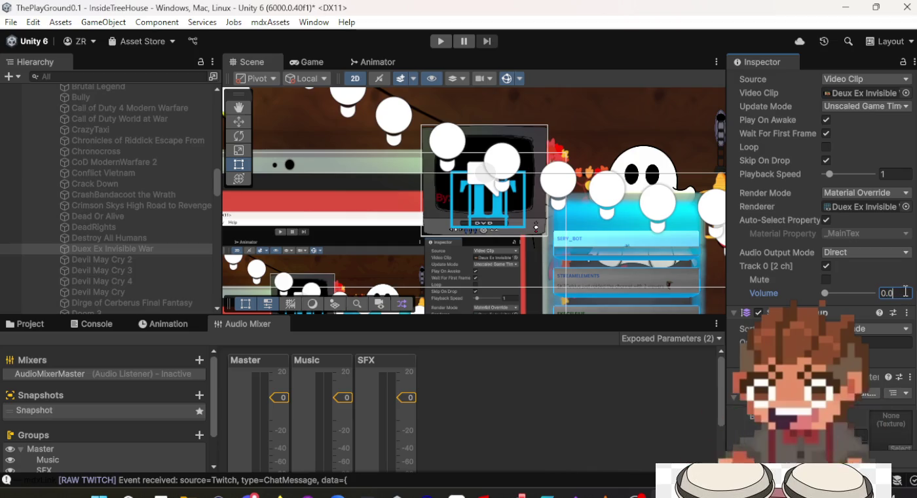
text(4)
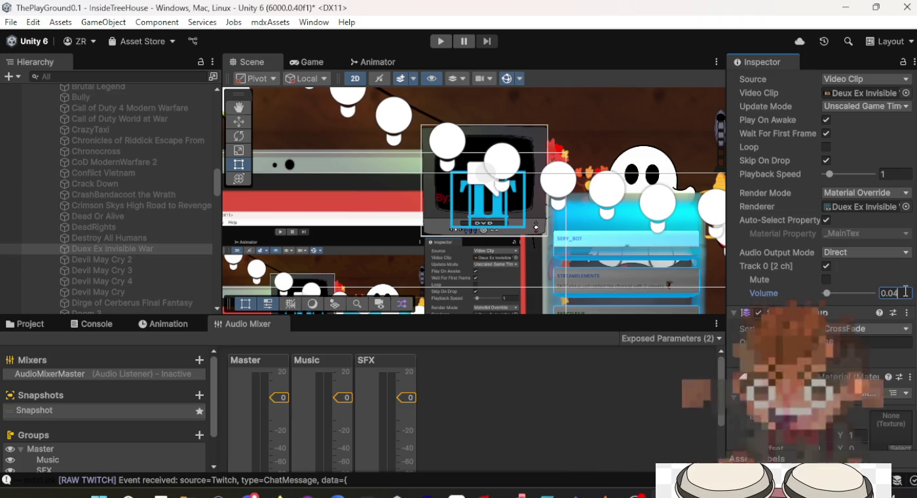
key(BackSpace)
text(5)
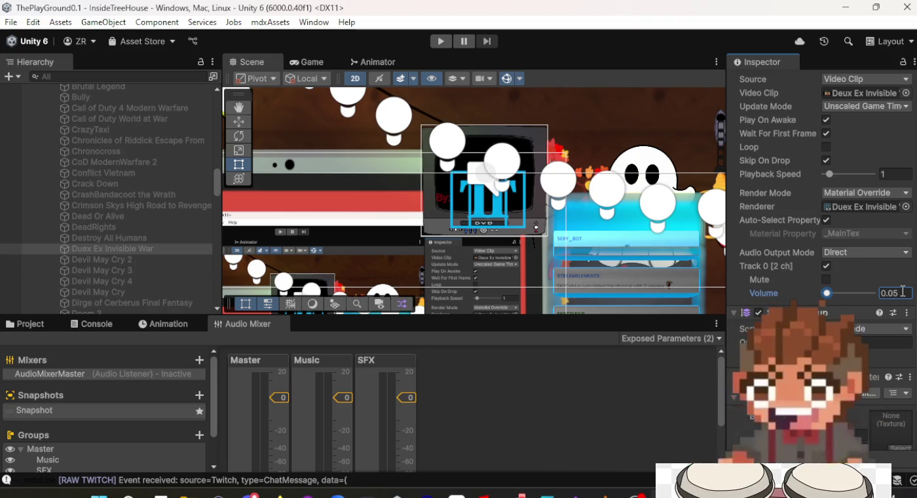
Step: Confirm the volume edit, then route Dirge of Cerberus Final Fantasy's video audio to AdVideos
click(570, 38)
click(118, 239)
click(112, 248)
scroll(112, 247, up, 5)
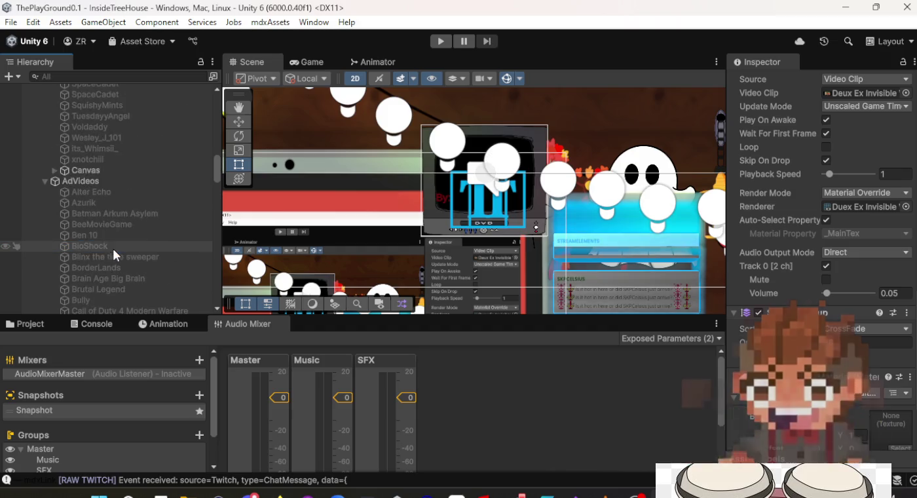
scroll(123, 234, down, 10)
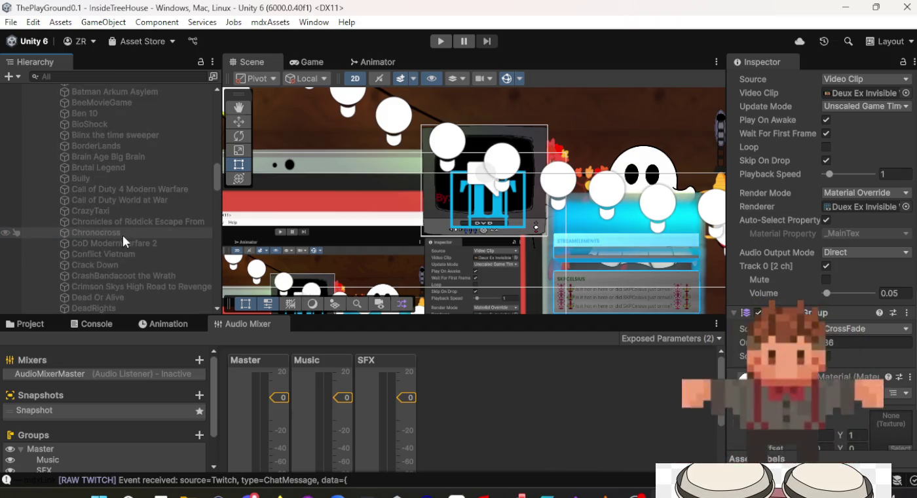
click(115, 209)
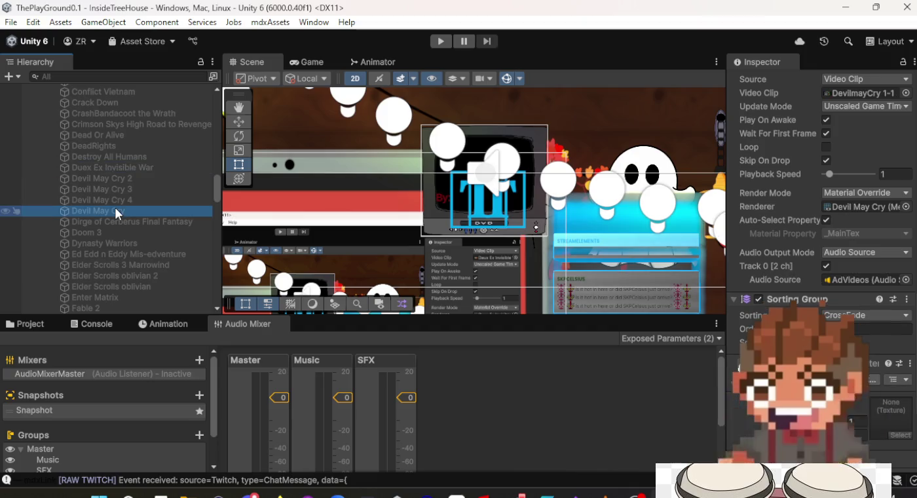
click(115, 222)
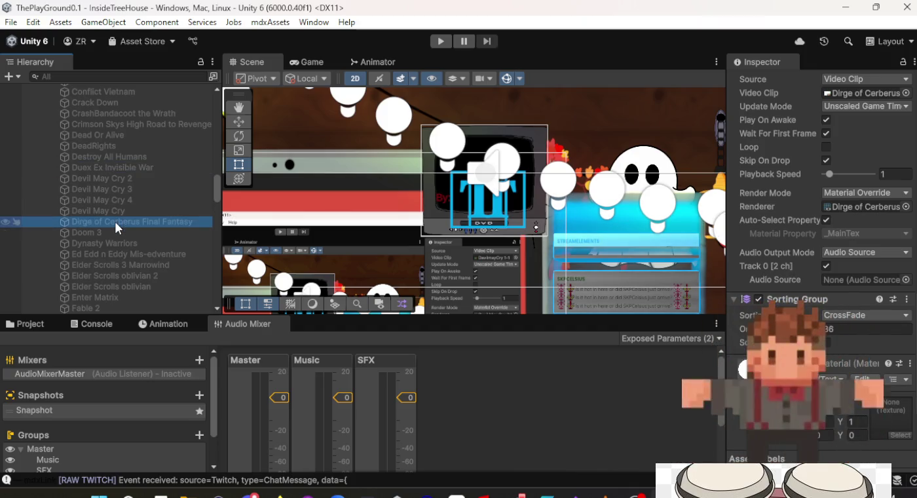
click(906, 280)
double_click(656, 167)
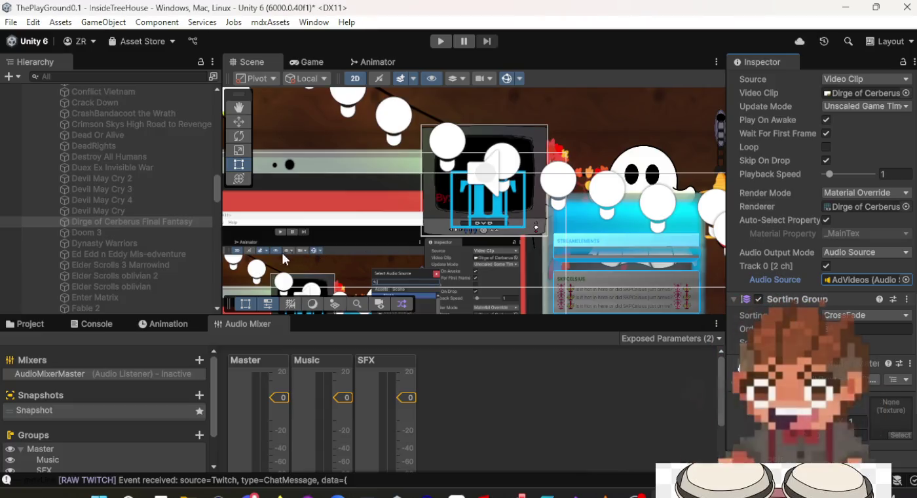
Step: Check Doom 3, then set AdVideos as audio source for Dynasty Warriors and Ed Edd n Eddy Mis-edventure
click(108, 233)
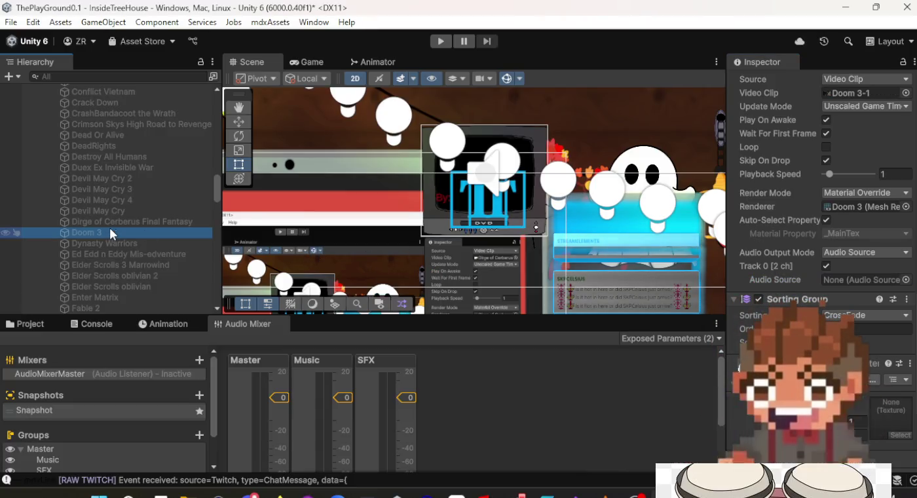
click(907, 280)
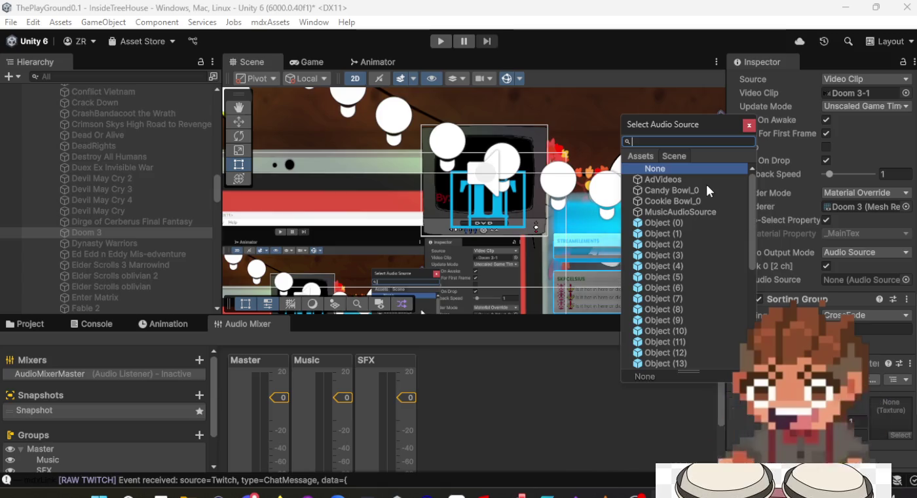
key(Escape)
click(190, 243)
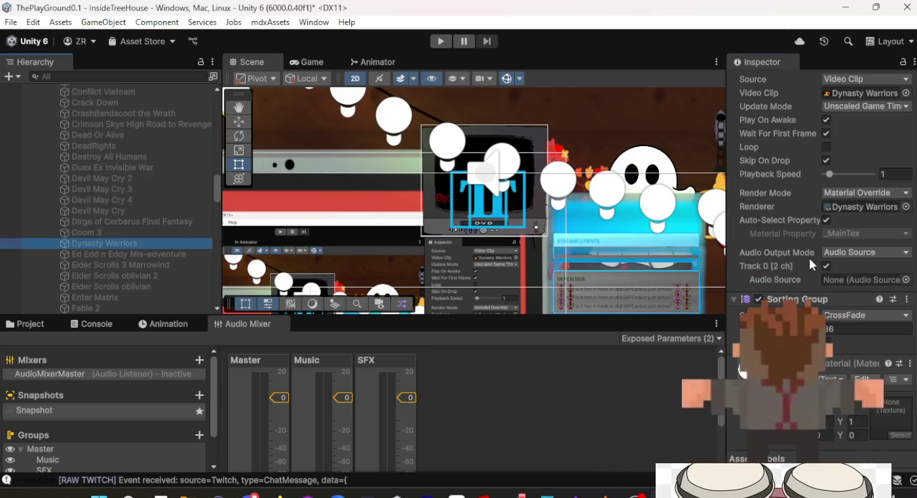
click(907, 279)
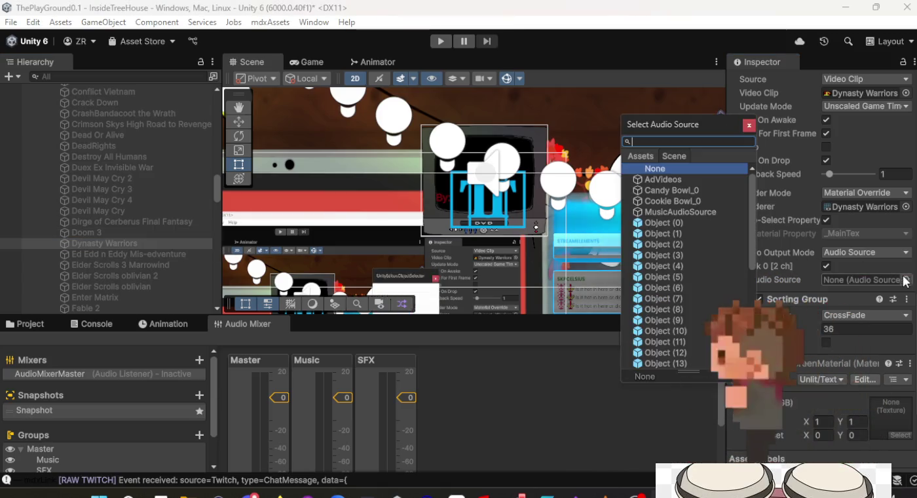
double_click(663, 183)
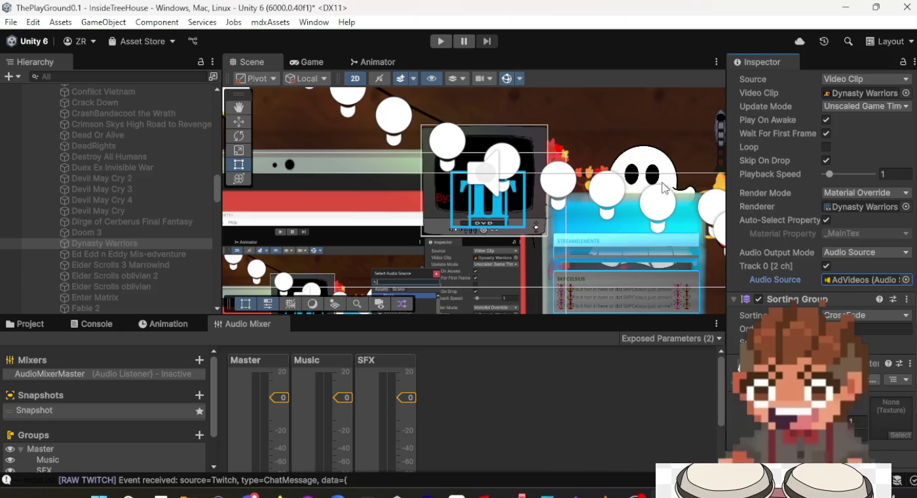
click(162, 253)
click(906, 280)
click(677, 190)
click(678, 180)
double_click(678, 181)
Step: Route the Elder Scrolls 3 Marrowind, Elder Scrolls oblivian 2 and Elder Scrolls oblivian videos to AdVideos
click(74, 265)
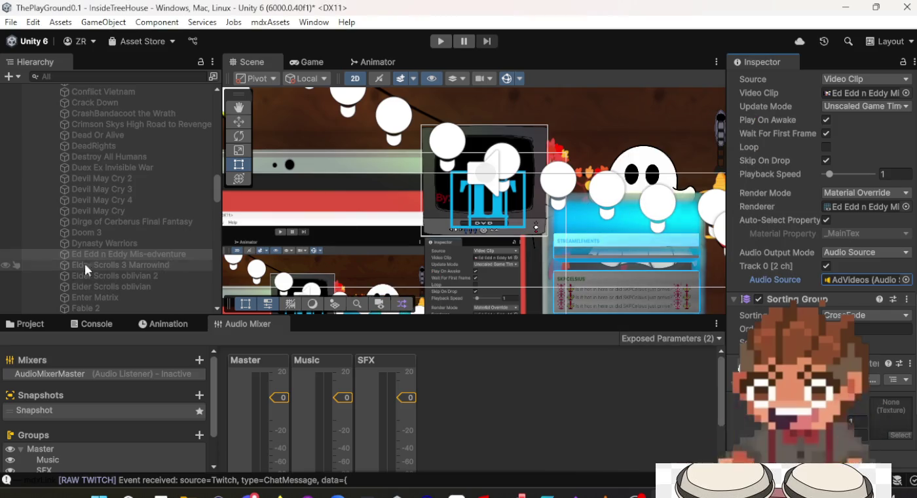
click(906, 280)
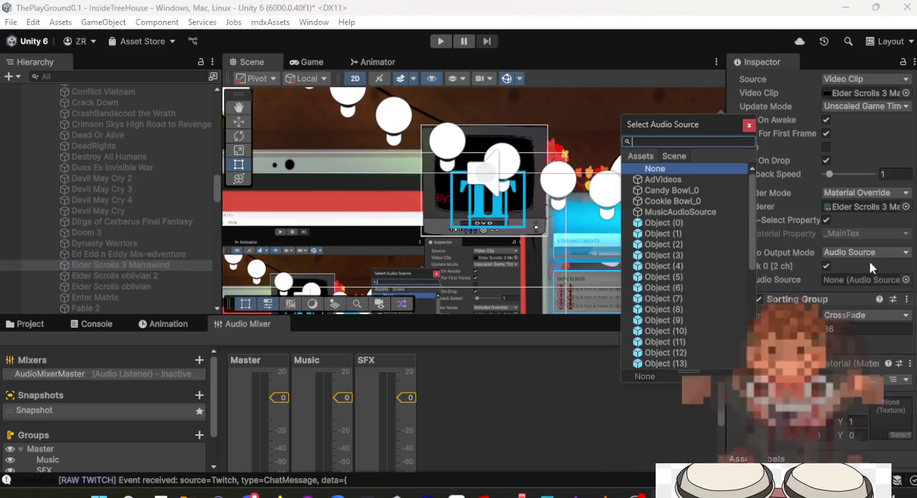
double_click(672, 180)
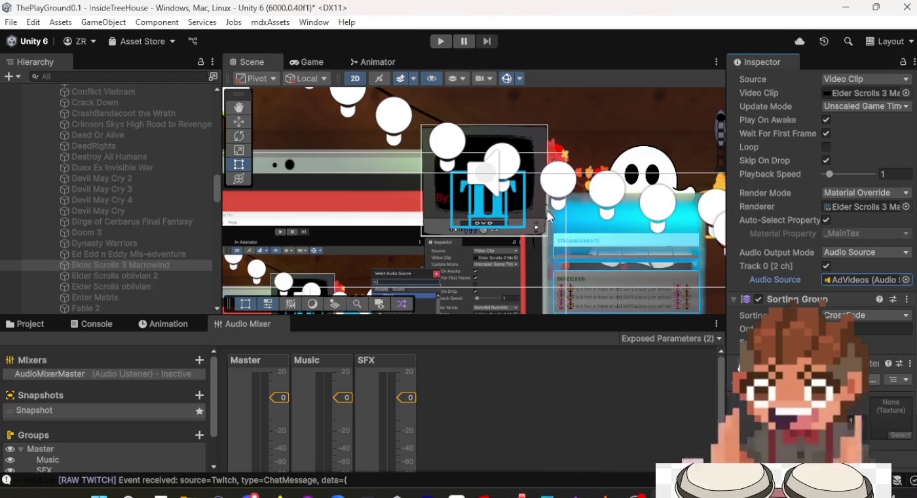
click(129, 278)
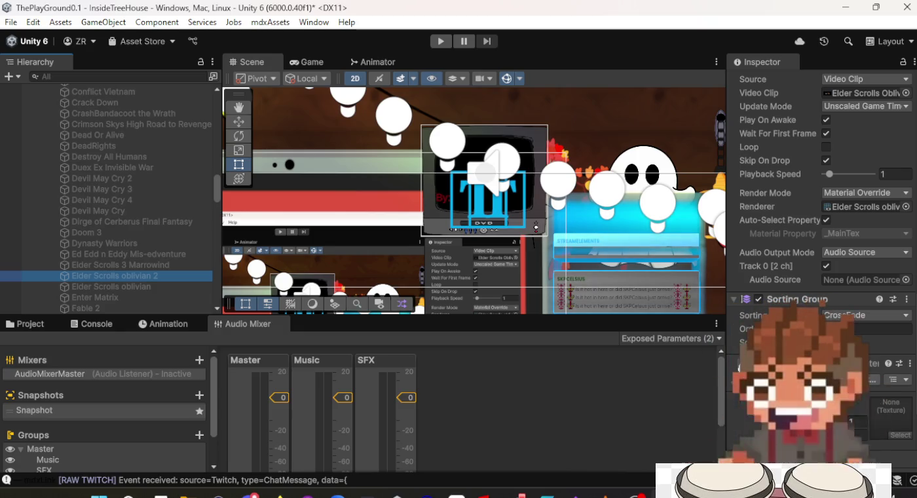
click(906, 280)
double_click(664, 180)
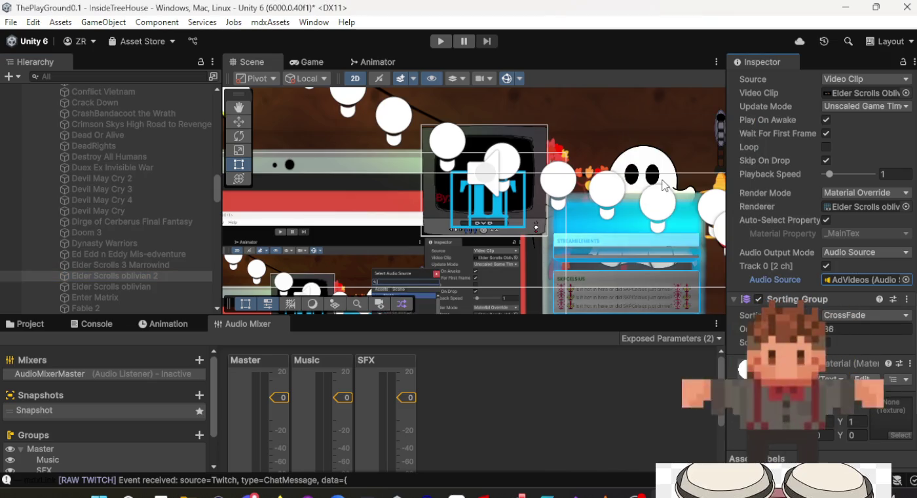
click(147, 287)
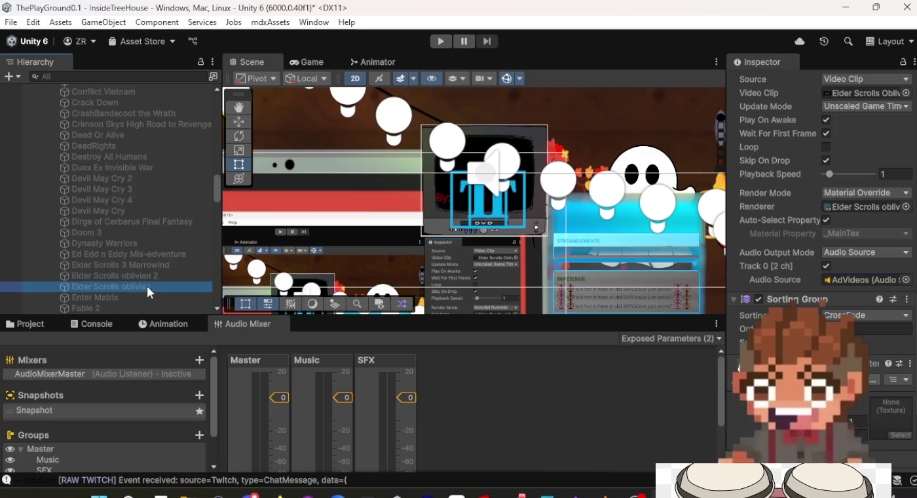
click(906, 280)
double_click(674, 181)
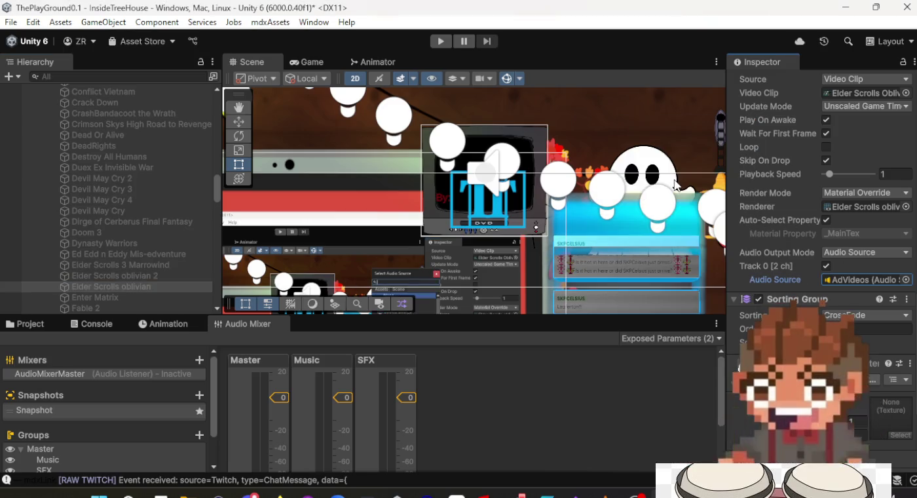
Step: Set AdVideos as the audio source for the Enter Matrix and Fable 2 videos
click(109, 296)
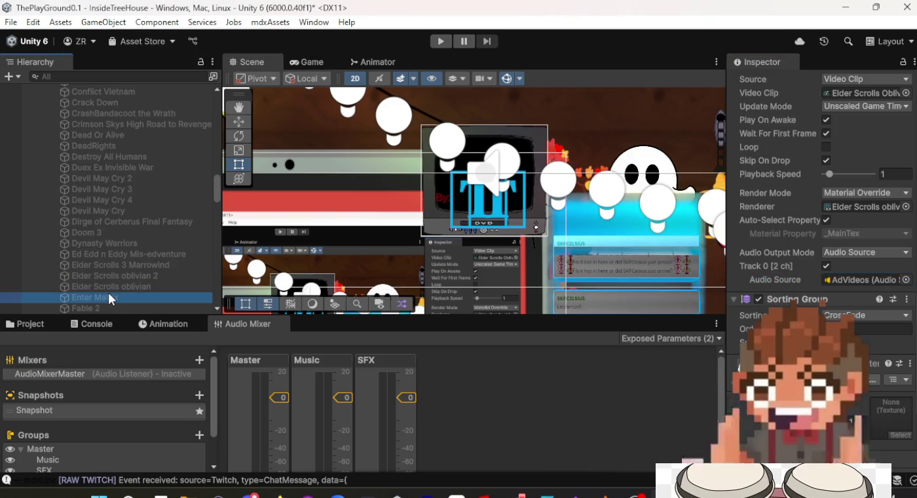
click(906, 280)
key(Escape)
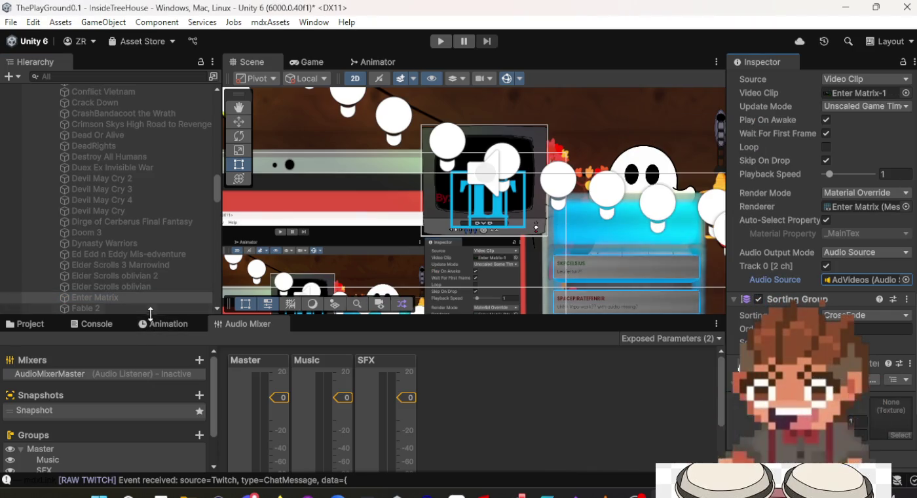
click(150, 308)
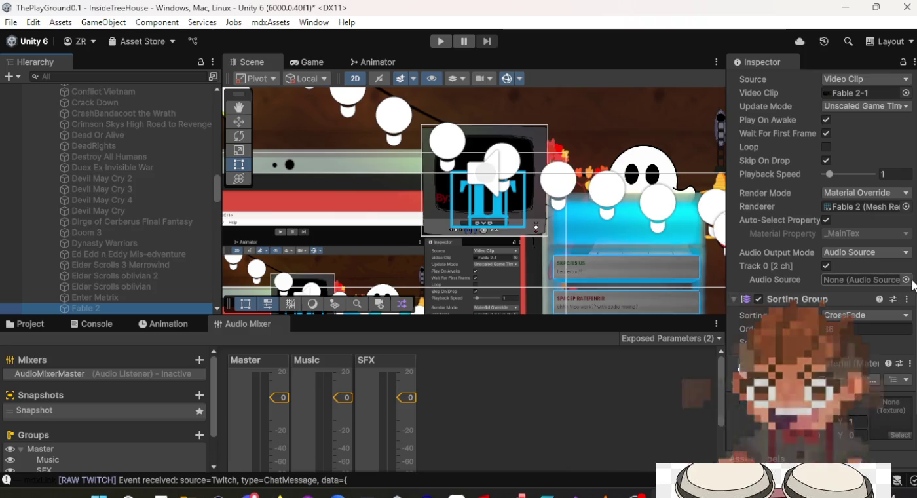
click(907, 280)
click(642, 181)
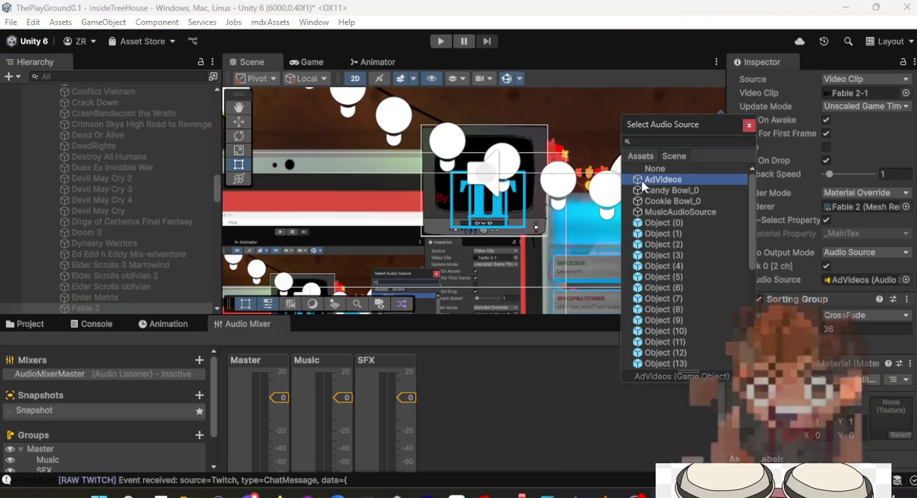
double_click(678, 174)
scroll(193, 246, down, 3)
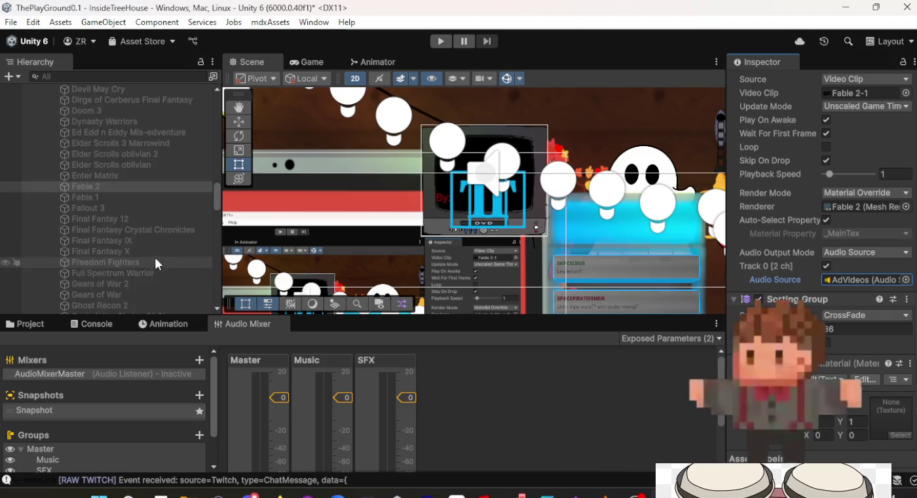
Step: Assign AdVideos as audio source for Fable 1 and Fallout 3, and check Final Fantasy 12
click(138, 200)
click(907, 280)
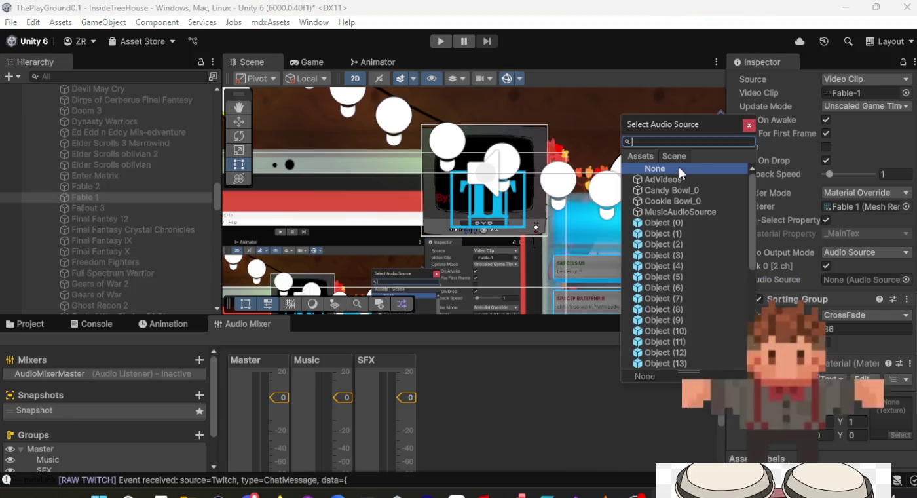
double_click(681, 181)
click(112, 208)
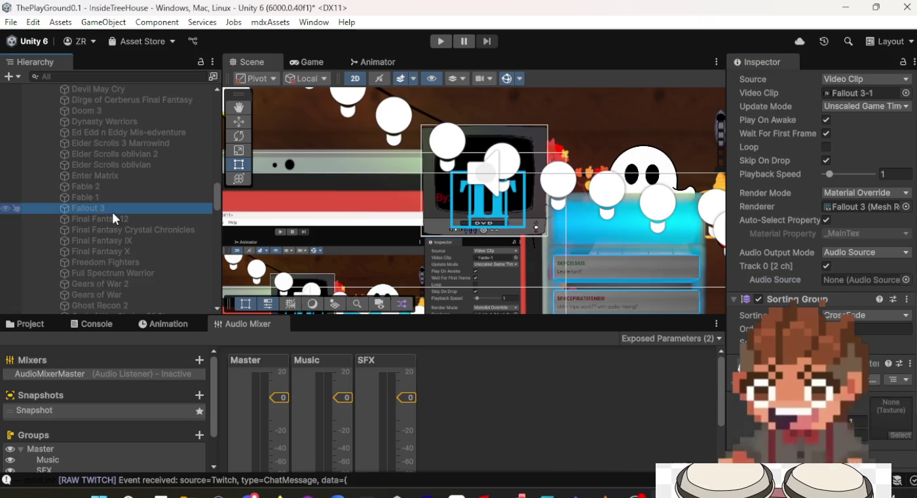
click(906, 280)
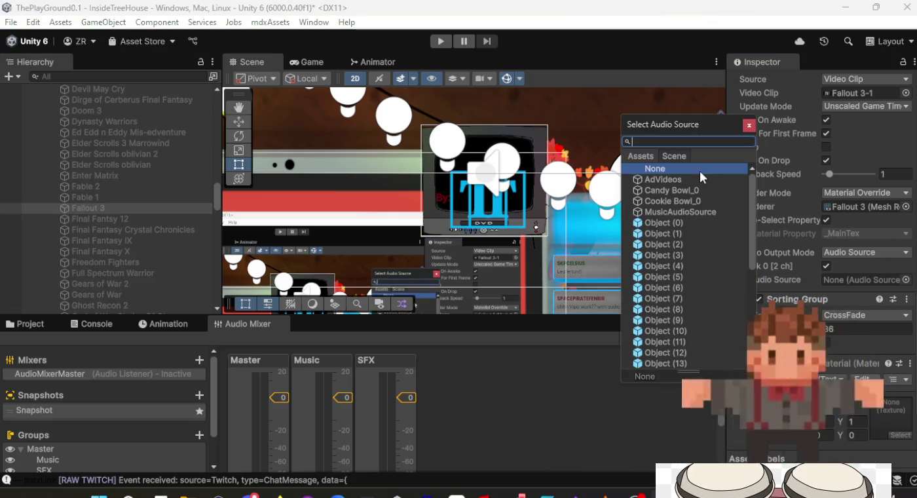
double_click(698, 177)
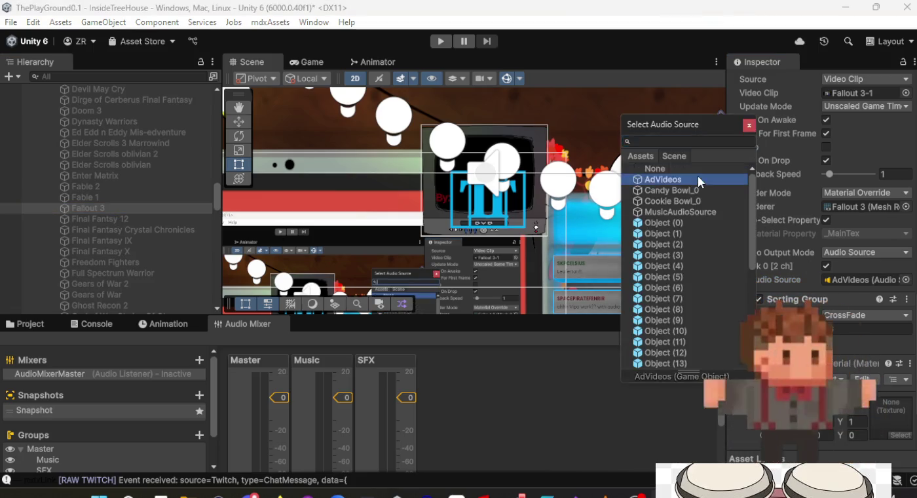
click(118, 218)
click(907, 281)
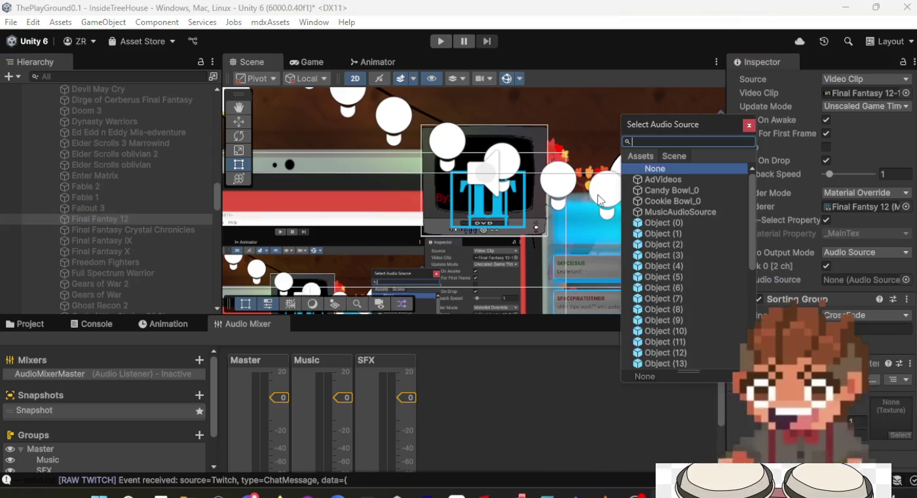
key(Escape)
Step: Route Final Fantasy Crystal Chronicles and Final Fantasy IX audio to AdVideos, rechecking both
click(121, 230)
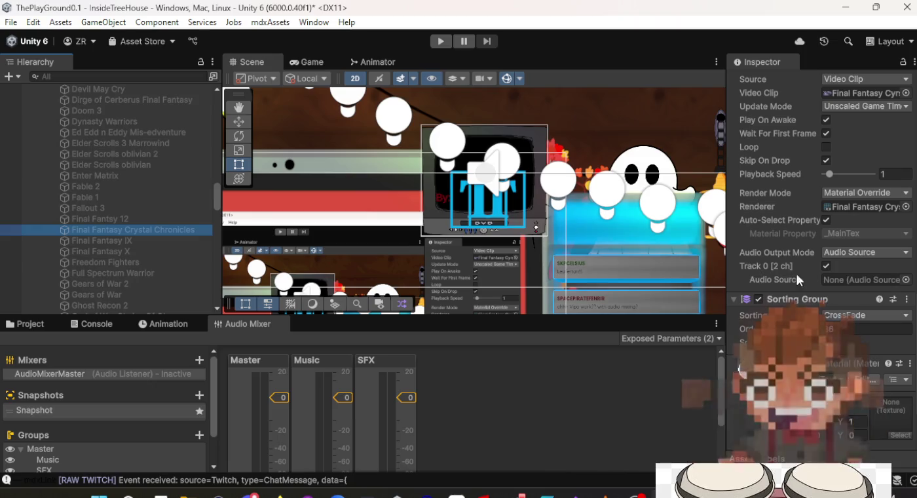
click(906, 280)
double_click(675, 181)
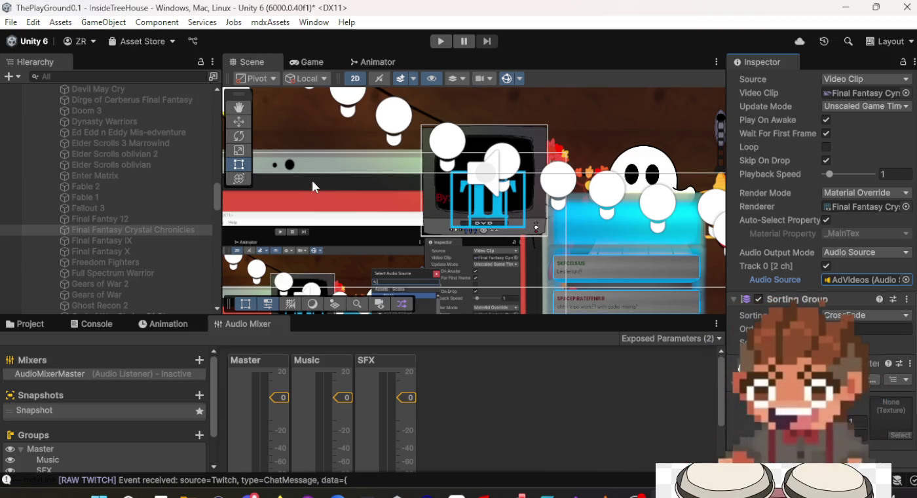
click(139, 241)
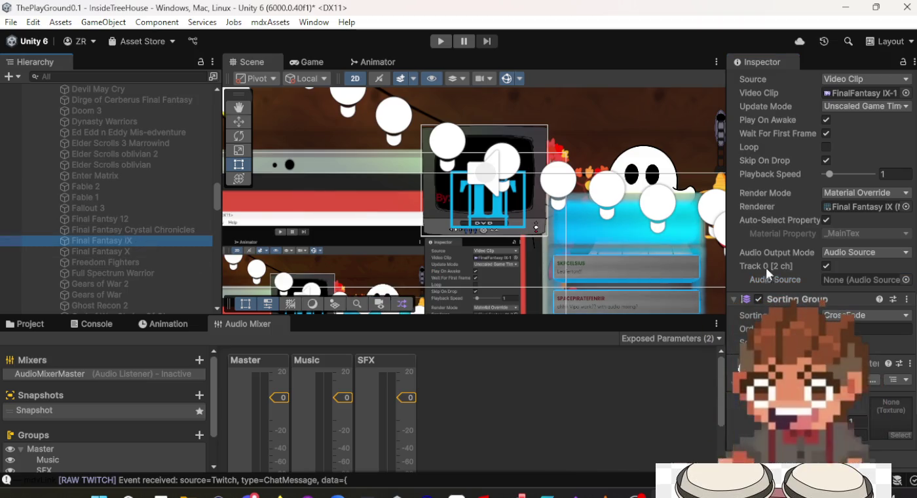
click(906, 280)
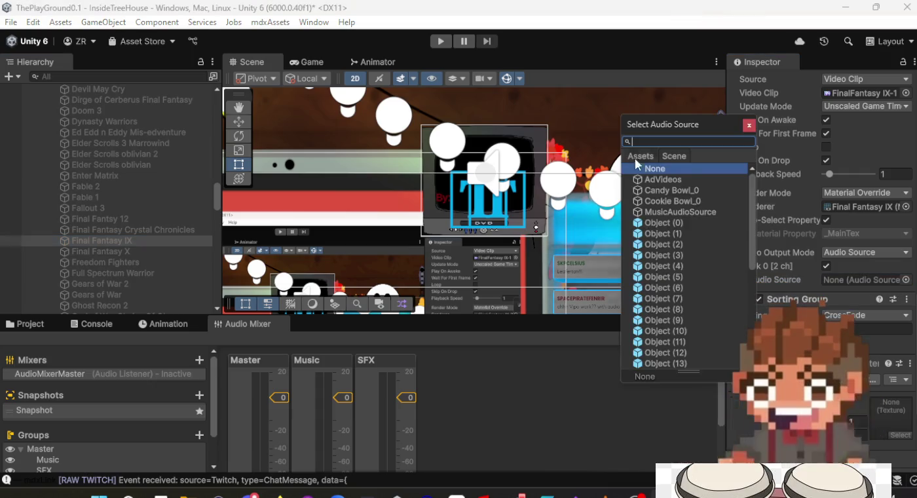
click(680, 181)
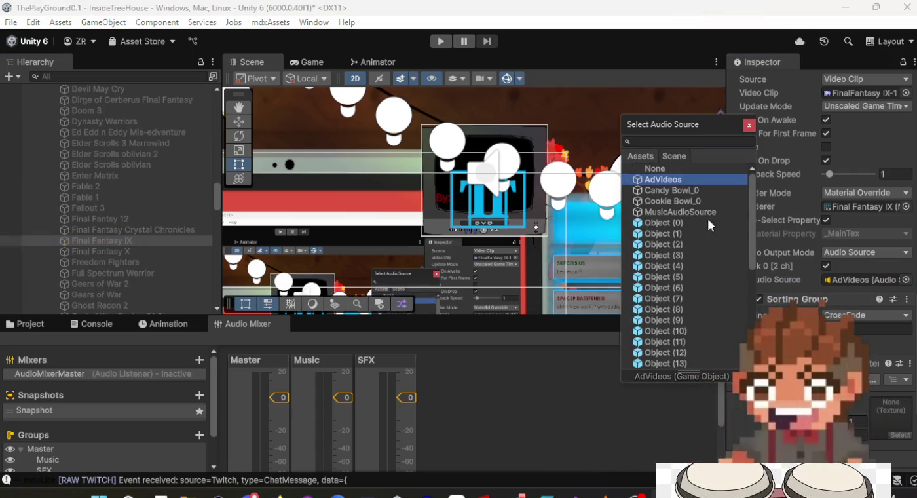
double_click(678, 182)
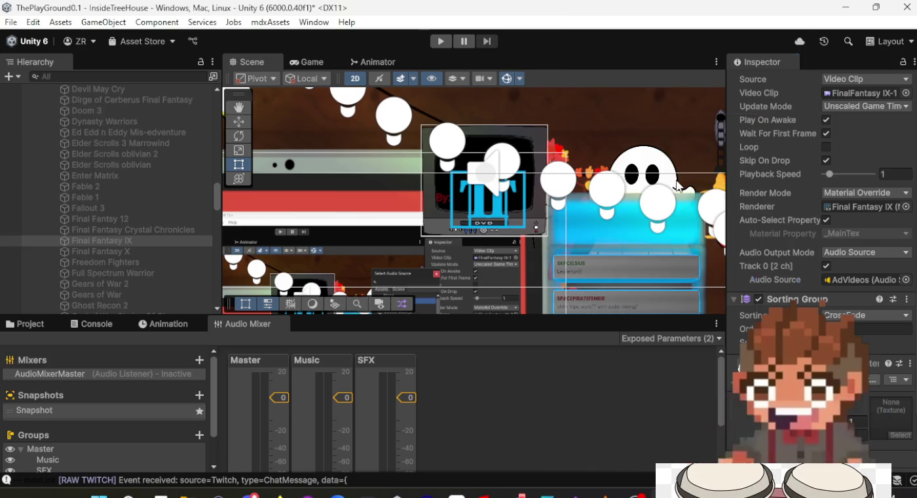
click(93, 228)
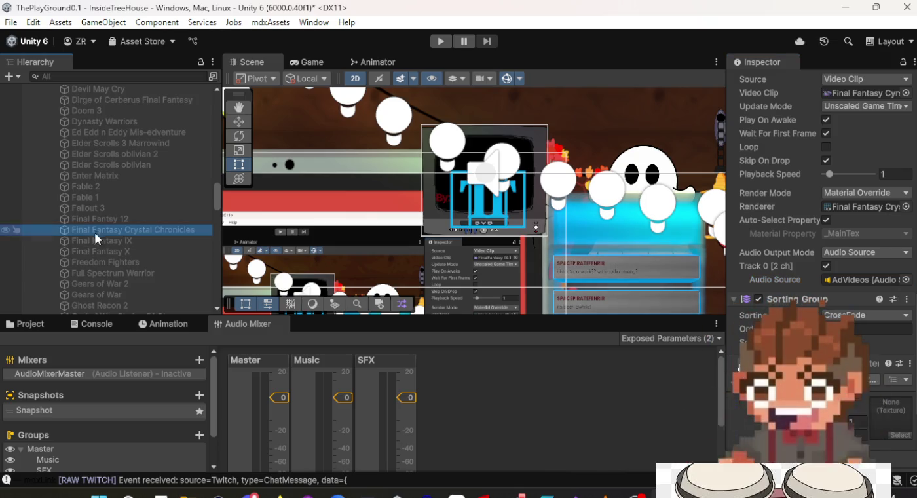
click(99, 243)
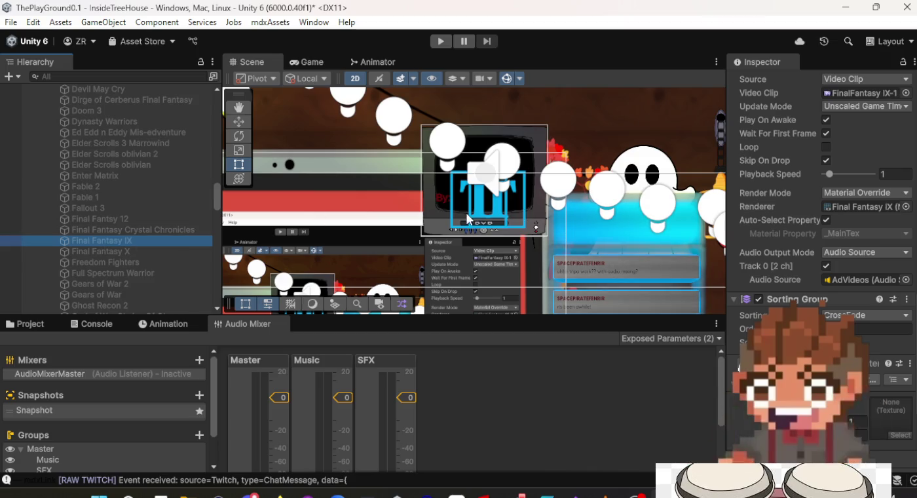
scroll(472, 222, down, 2)
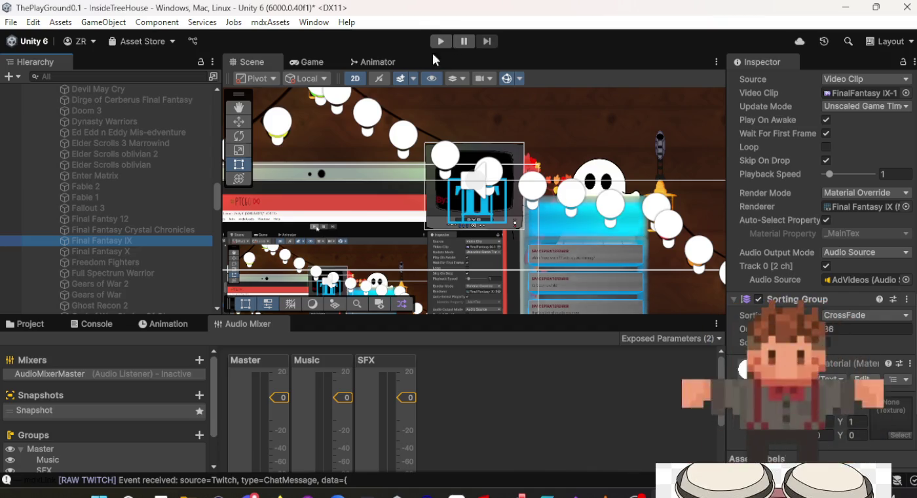
Step: Route Final Fantasy X's video audio to AdVideos and start play mode
click(129, 251)
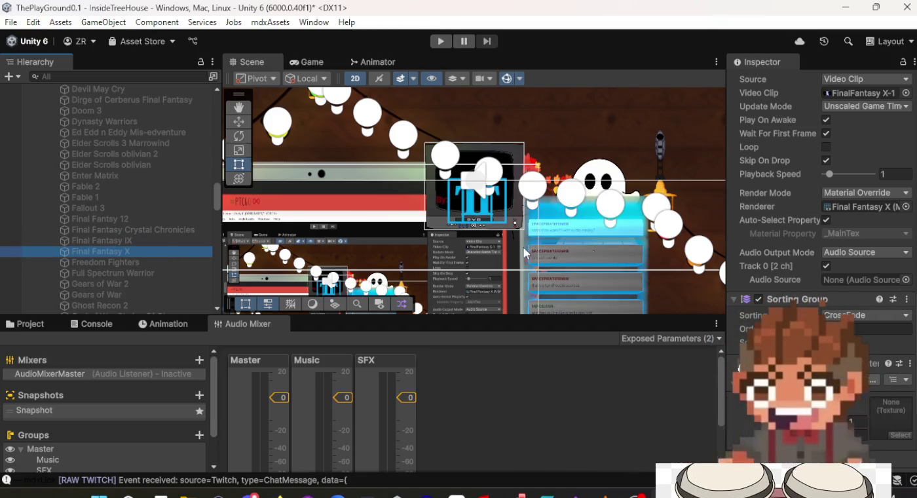
click(906, 280)
double_click(669, 179)
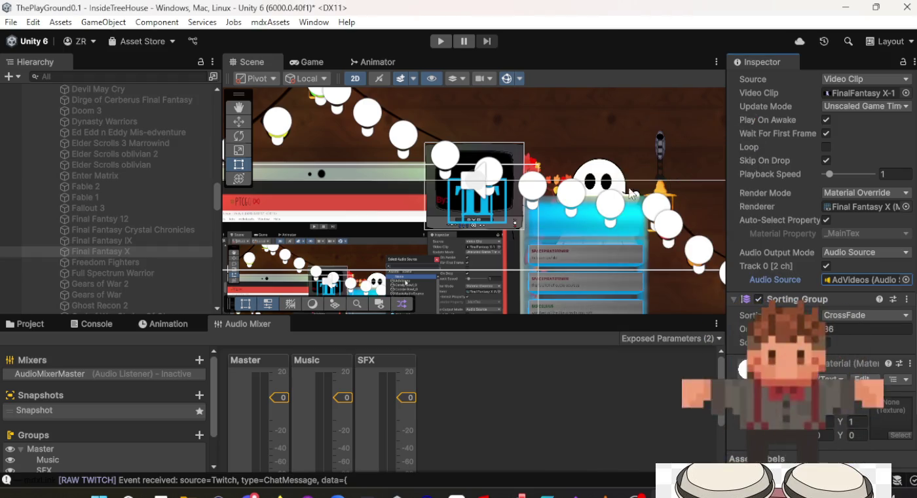
click(439, 41)
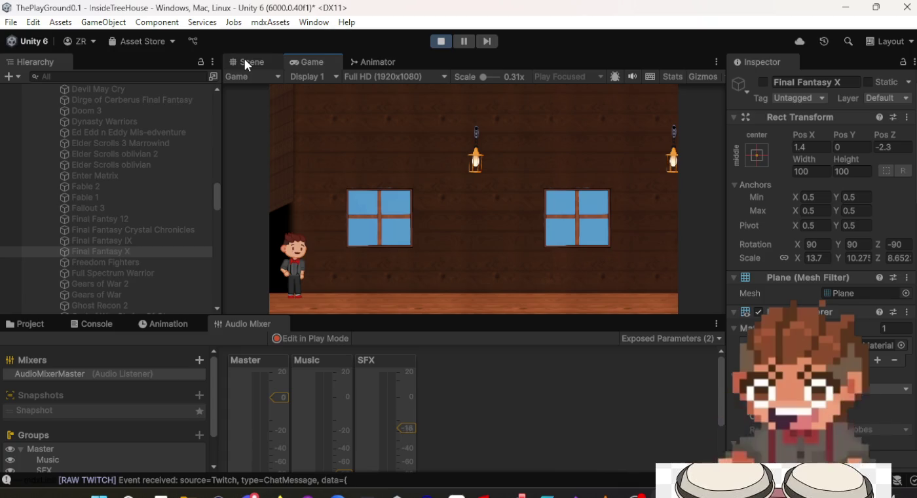
Step: Preview Final Fantasy X's ad video on the TV by toggling it on then off
click(245, 59)
scroll(490, 185, up, 5)
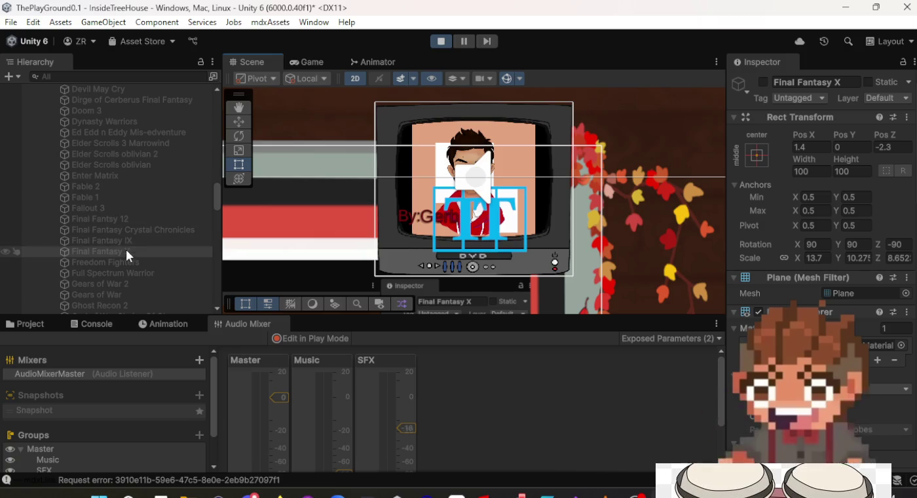
click(764, 83)
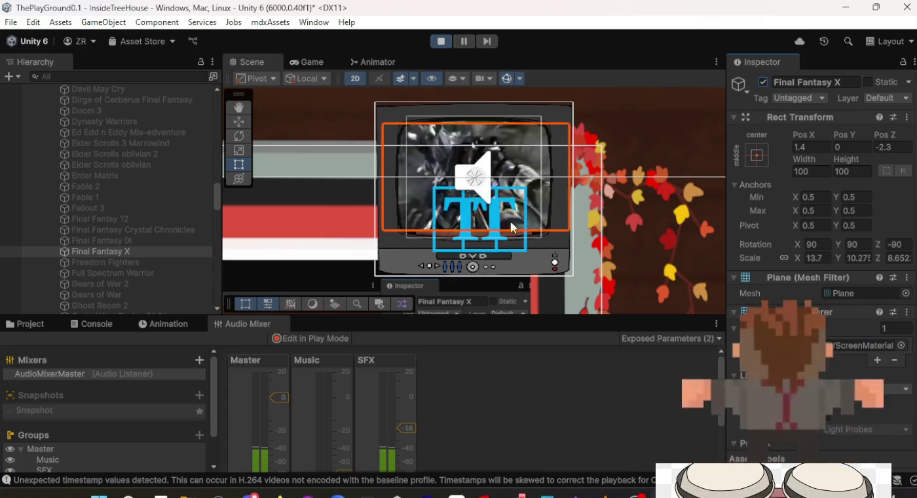
click(764, 81)
Step: Preview Enter Matrix on the TV, then leave Elder Scrolls 3 Marrowind active
click(85, 175)
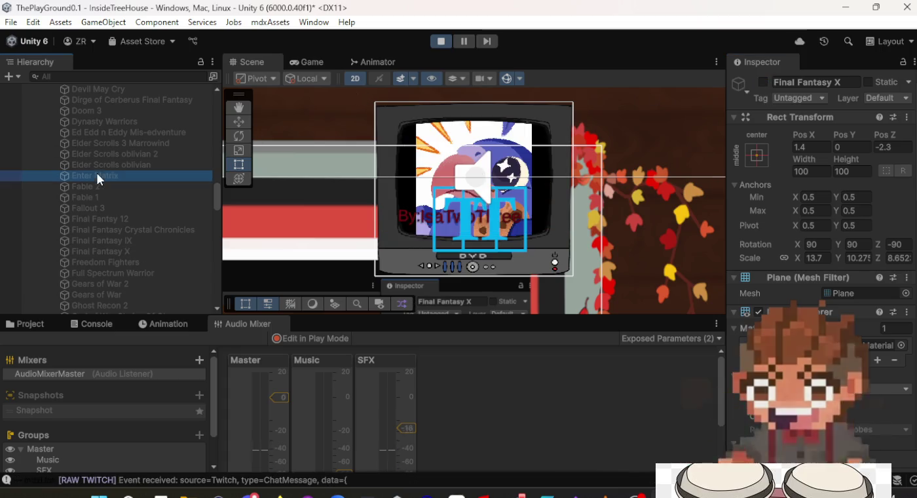
click(764, 81)
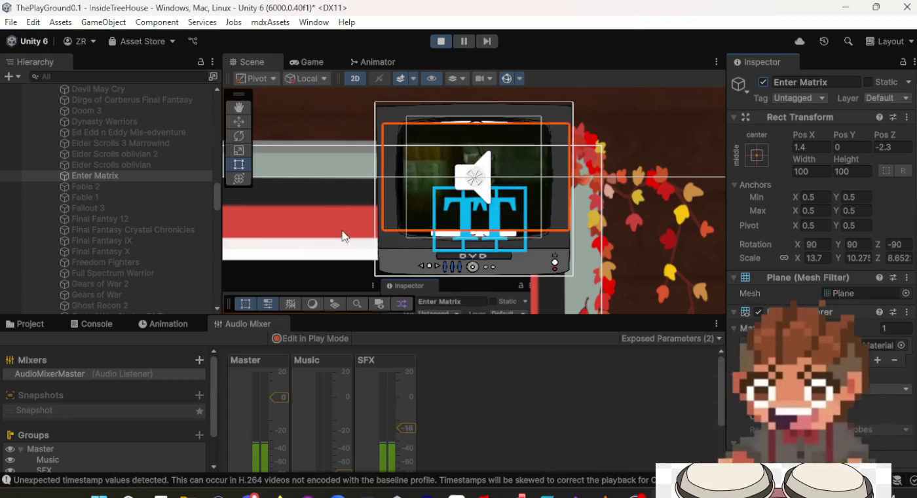
click(764, 81)
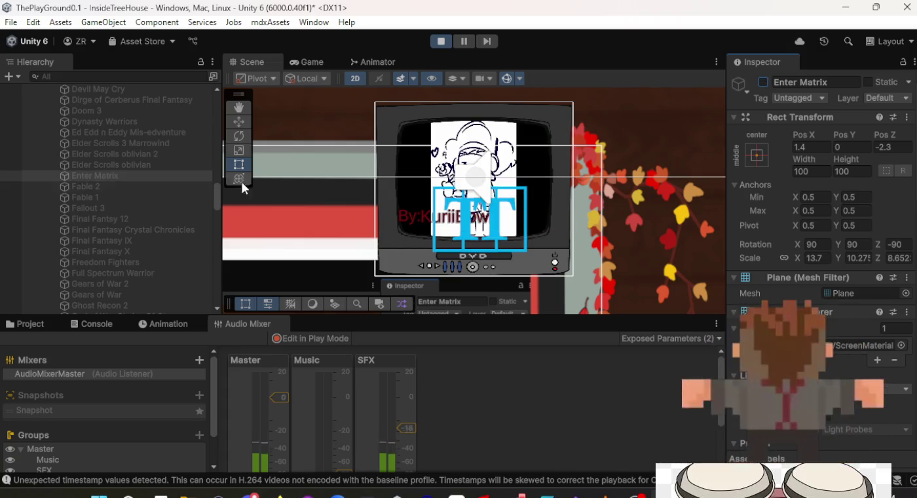
click(136, 141)
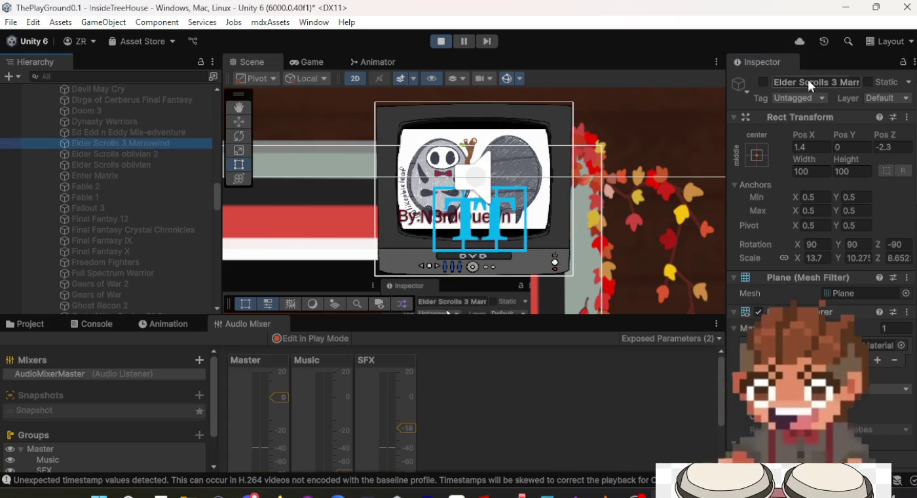
click(764, 82)
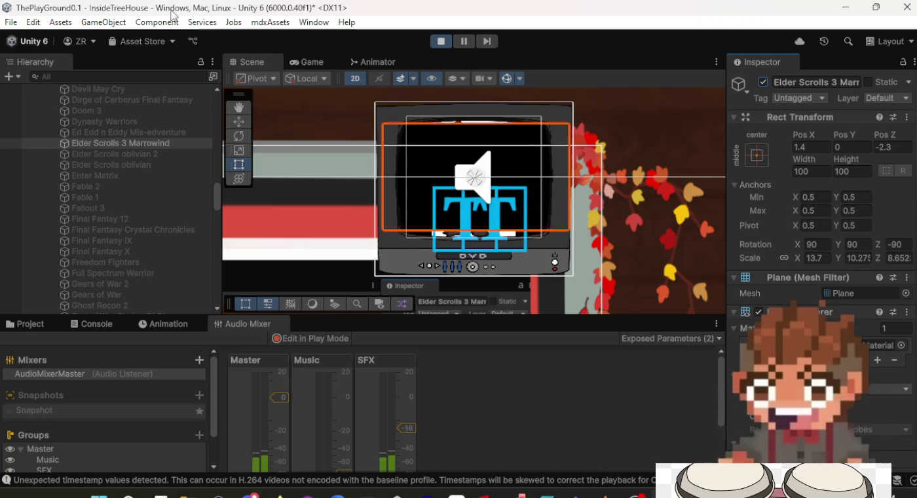
Step: Walk the character toward the TV, raise in-game SFX to -10 dB, and stop play mode
click(316, 61)
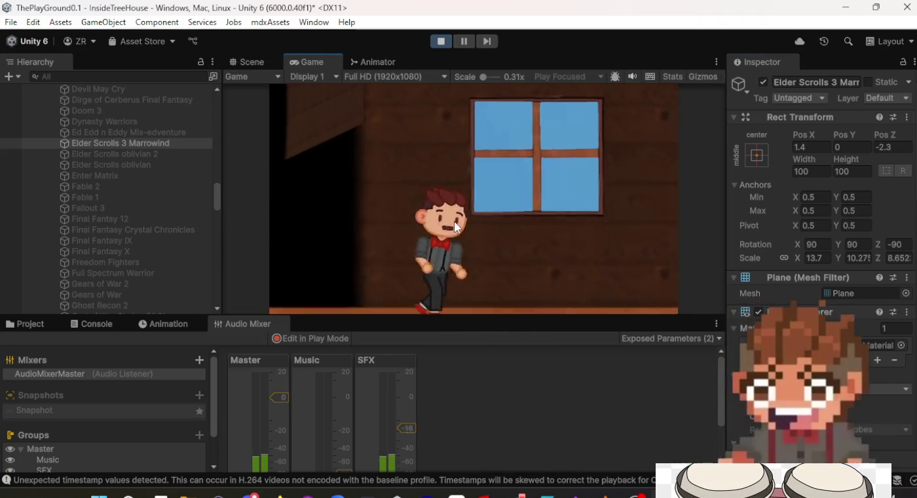
key(d)
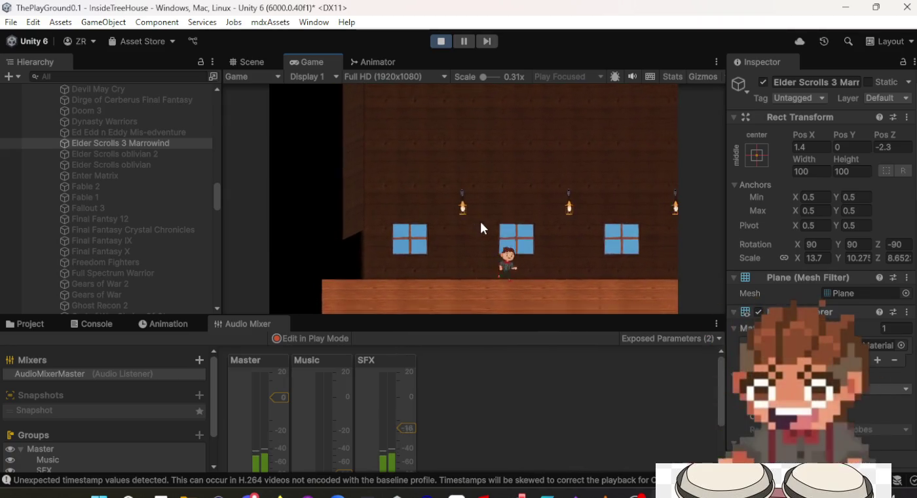
key(d)
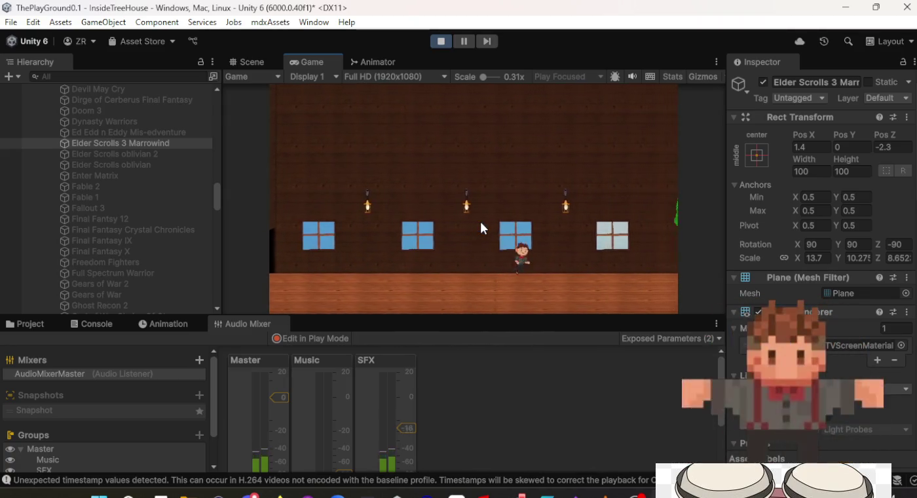
key(d)
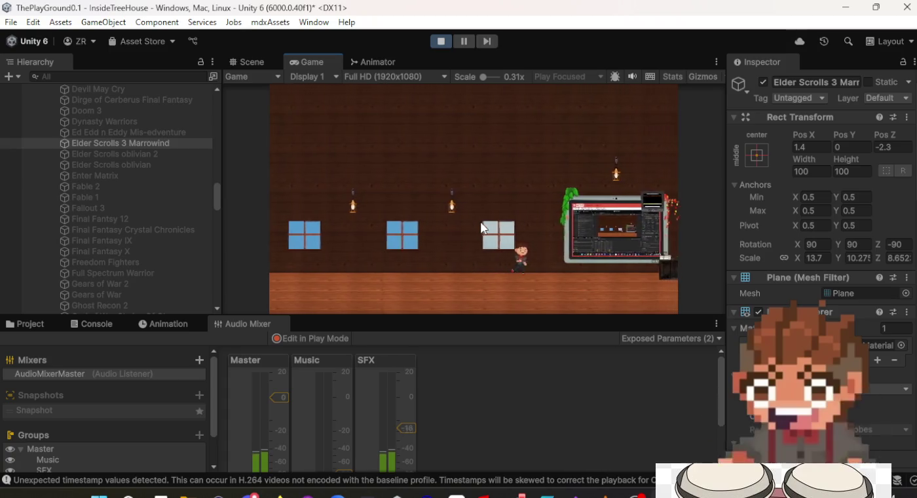
key(Escape)
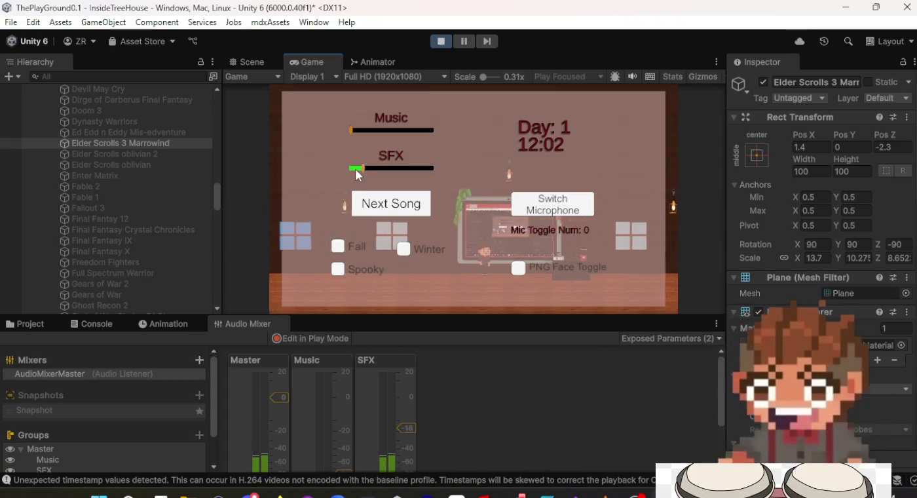
drag(365, 167, 420, 170)
key(Escape)
key(Escape)
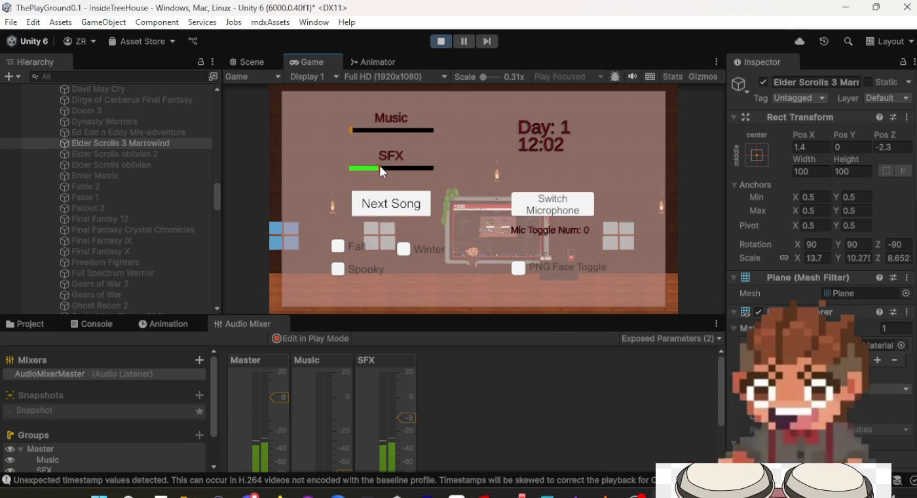
click(435, 44)
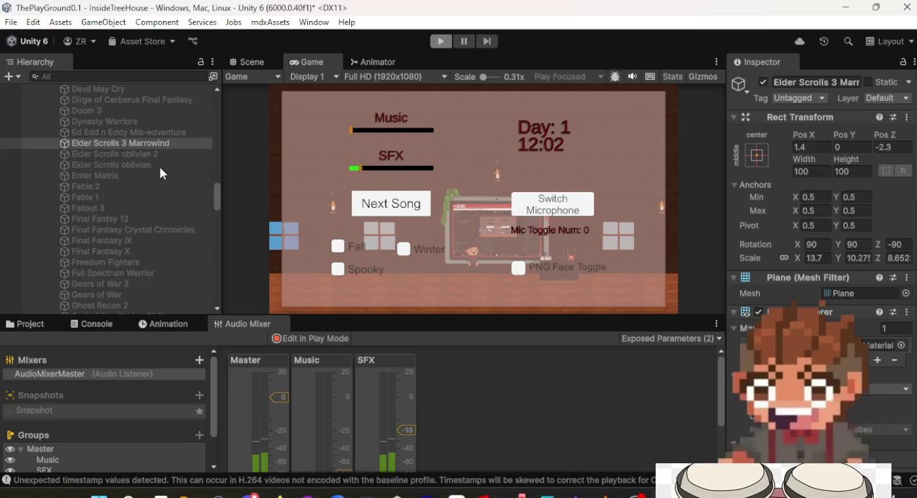
Step: Review Duex Ex Invisible War's Video Player settings, then select Final Fantasy X to verify AdVideos output
scroll(149, 171, up, 4)
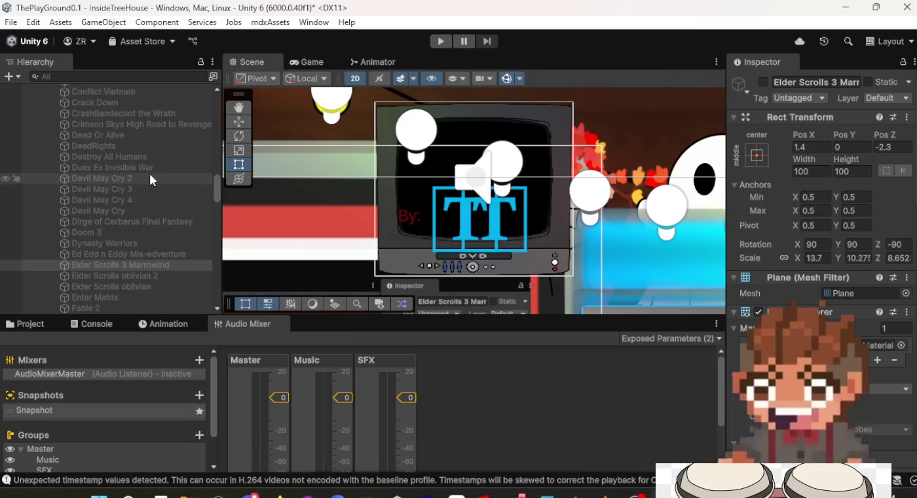
click(149, 169)
scroll(815, 269, down, 10)
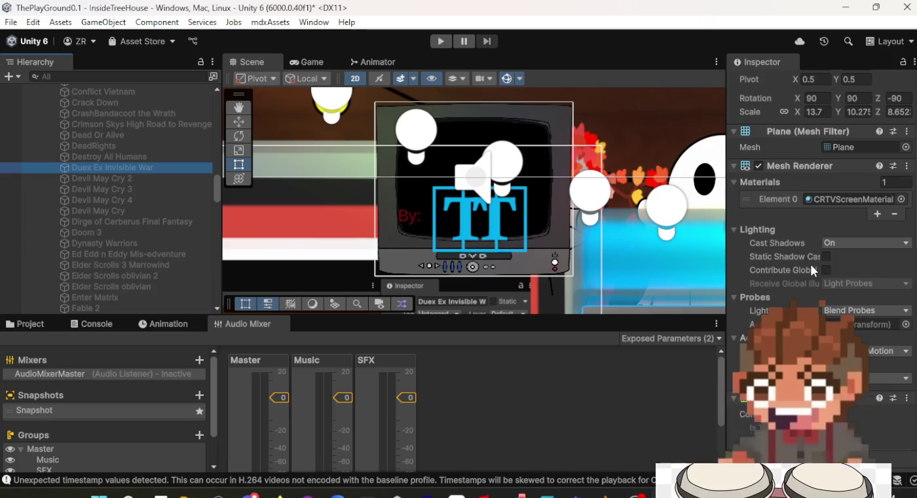
scroll(814, 266, down, 5)
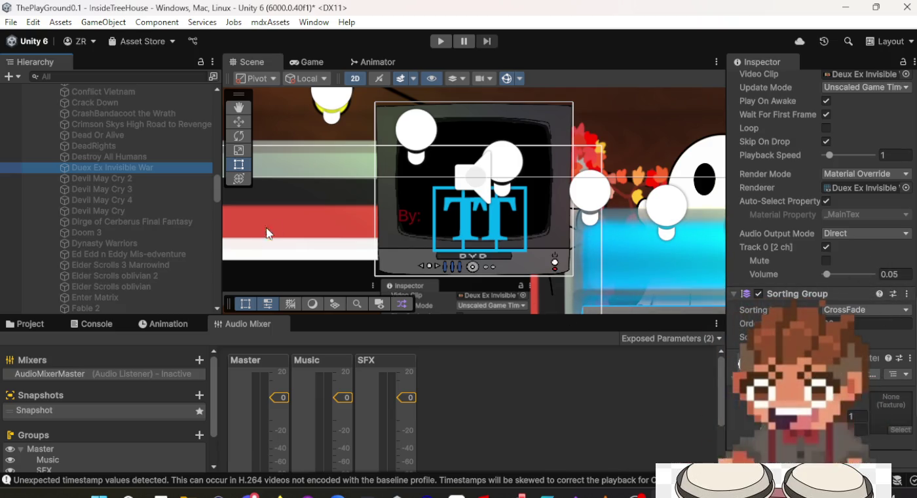
scroll(90, 288, down, 3)
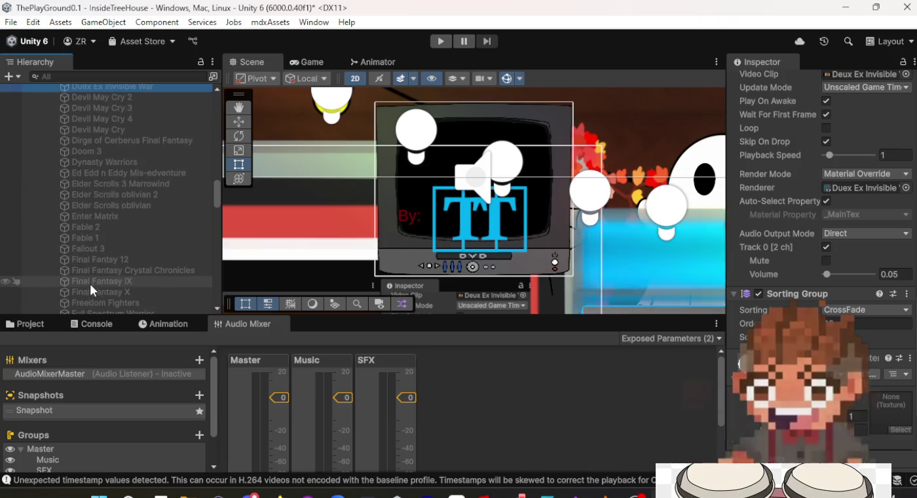
click(107, 290)
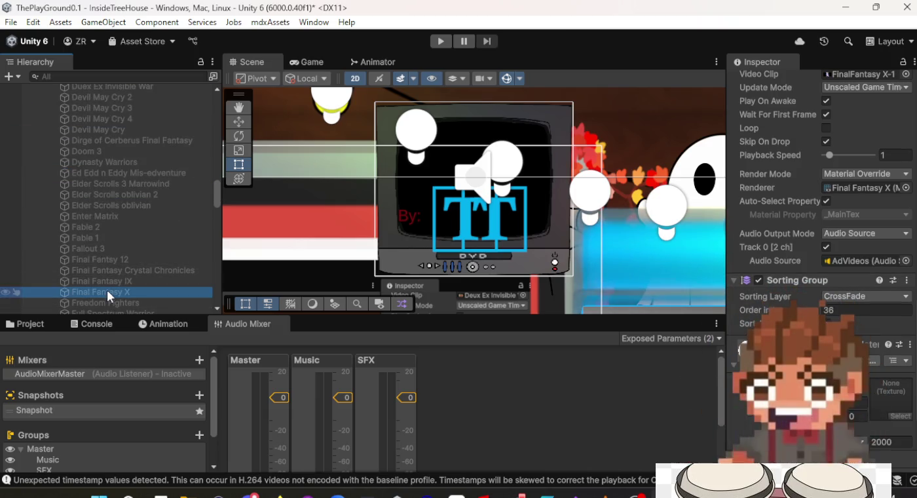
Step: Assign AdVideos as the audio source for the Freedom Fighters and Full Spectrum Warrior ad videos
key(Down)
click(905, 261)
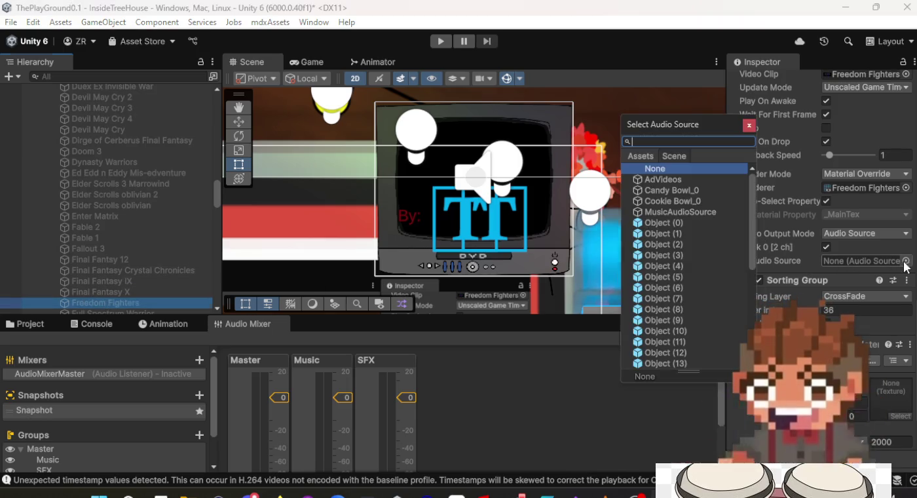
double_click(686, 182)
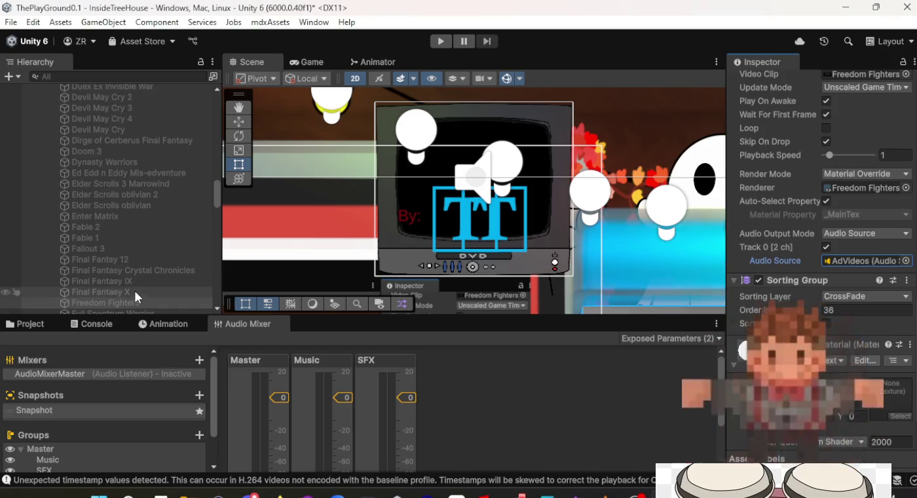
scroll(134, 289, down, 3)
click(132, 242)
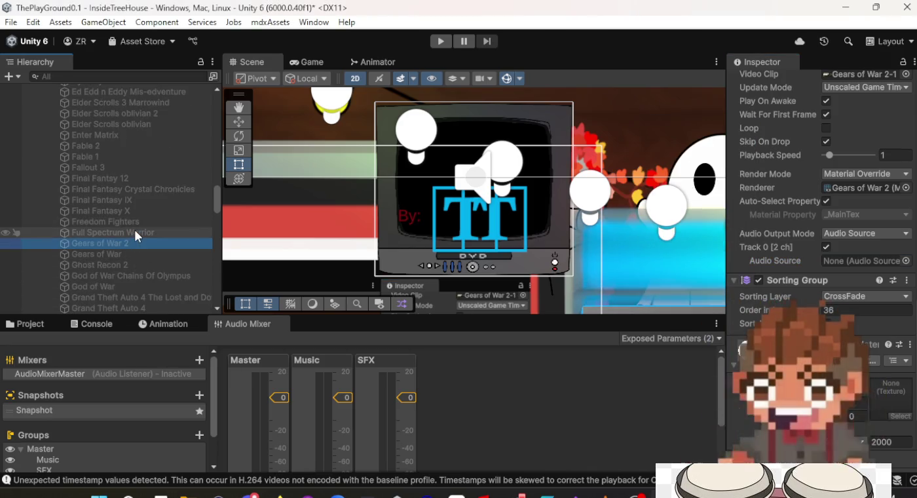
click(135, 232)
click(906, 262)
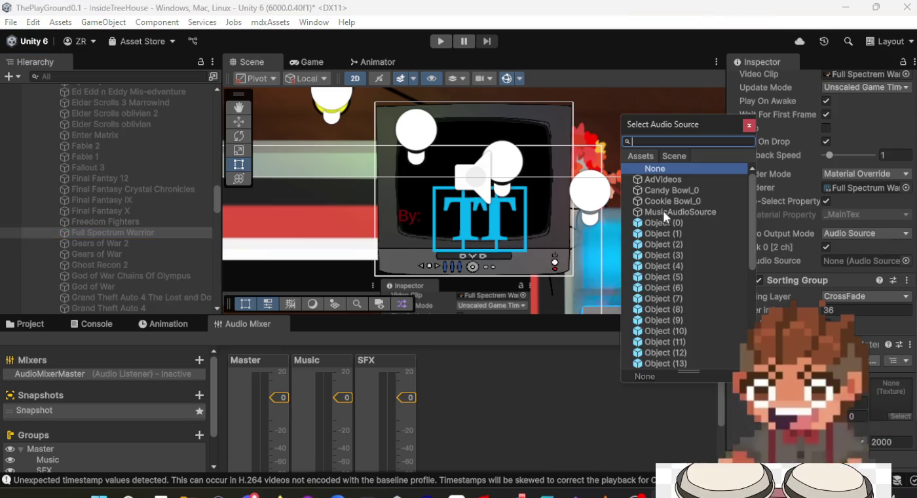
double_click(666, 179)
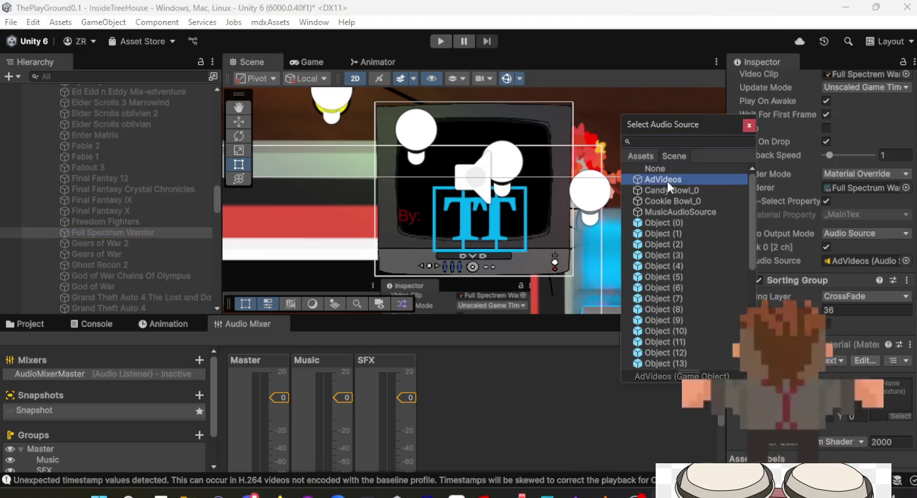
Step: Route the Gears of War 2, Gears of War and Ghost Recon 2 ad audio to AdVideos
click(175, 221)
click(150, 233)
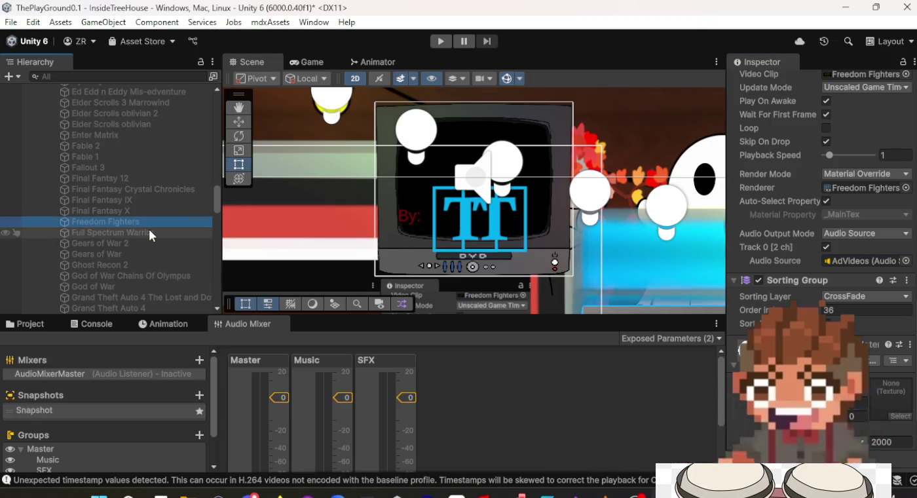
click(121, 243)
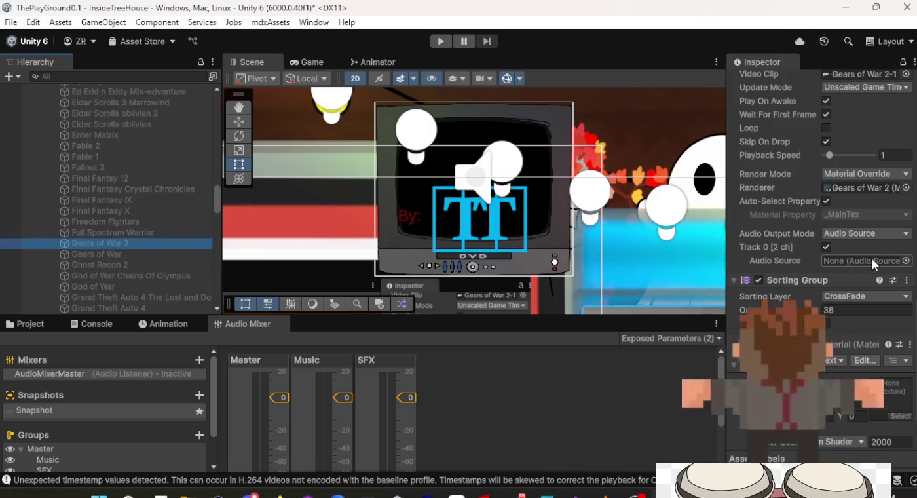
click(907, 260)
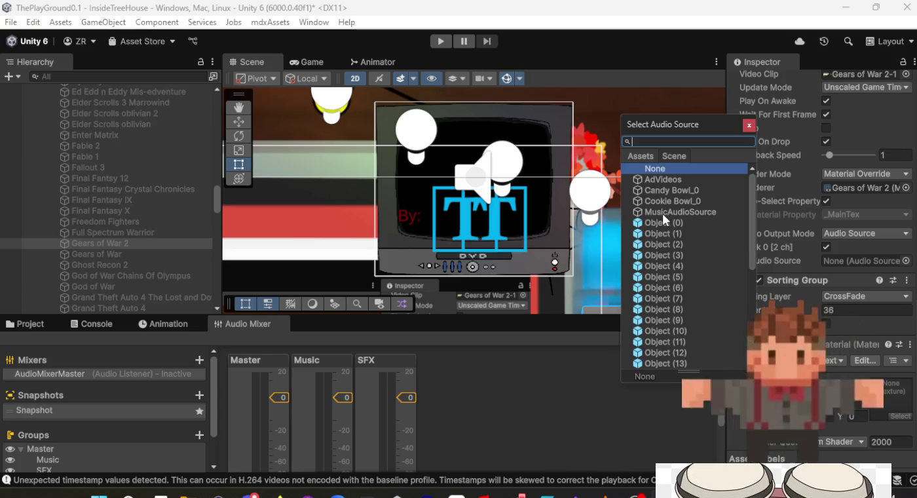
double_click(671, 180)
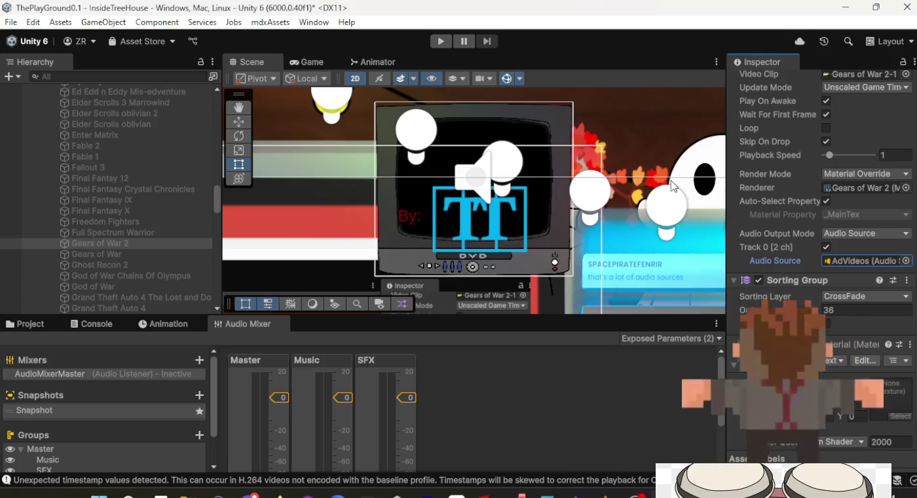
click(165, 254)
click(906, 261)
double_click(661, 178)
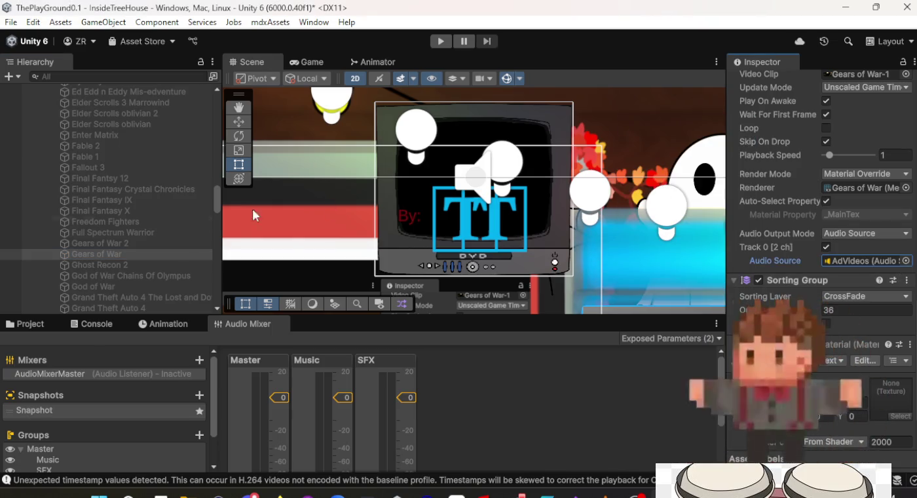
click(151, 265)
click(906, 260)
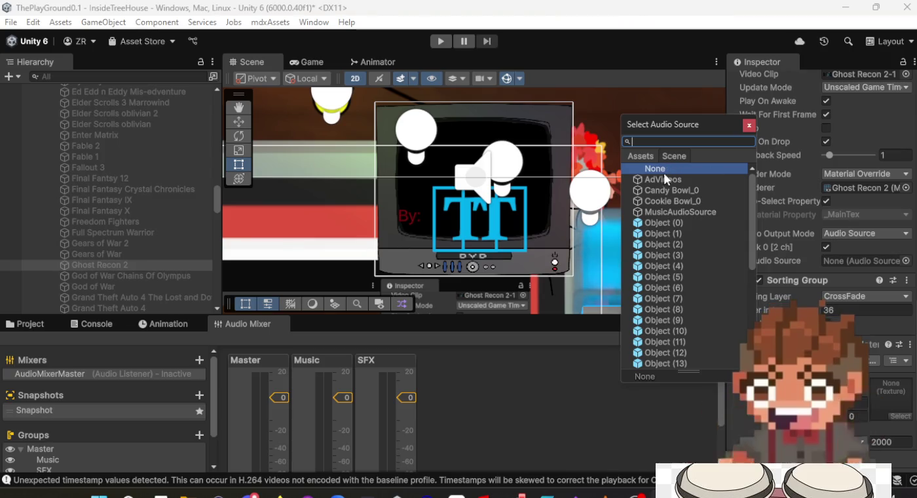
double_click(672, 142)
Step: Route the Chains Of Olympus, God of War, Grand Theft Auto and Grand Theft Auto 4 ad audio to AdVideos
click(188, 276)
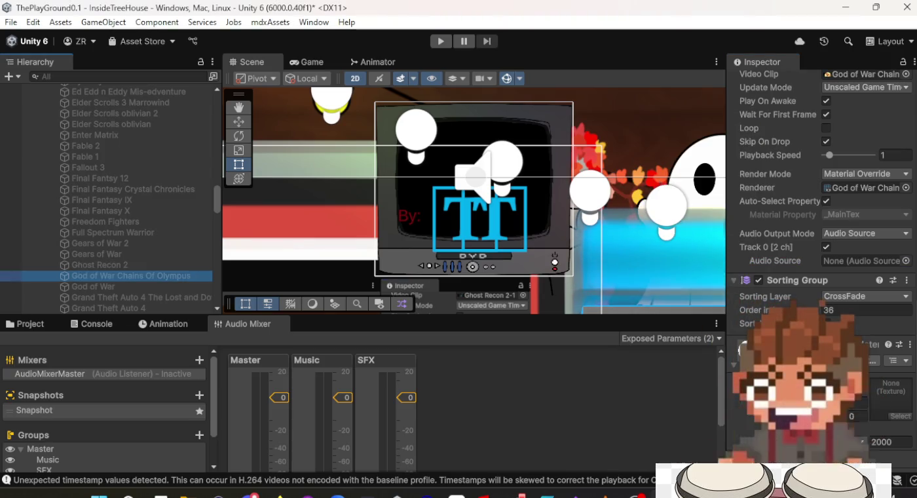
click(907, 261)
double_click(662, 179)
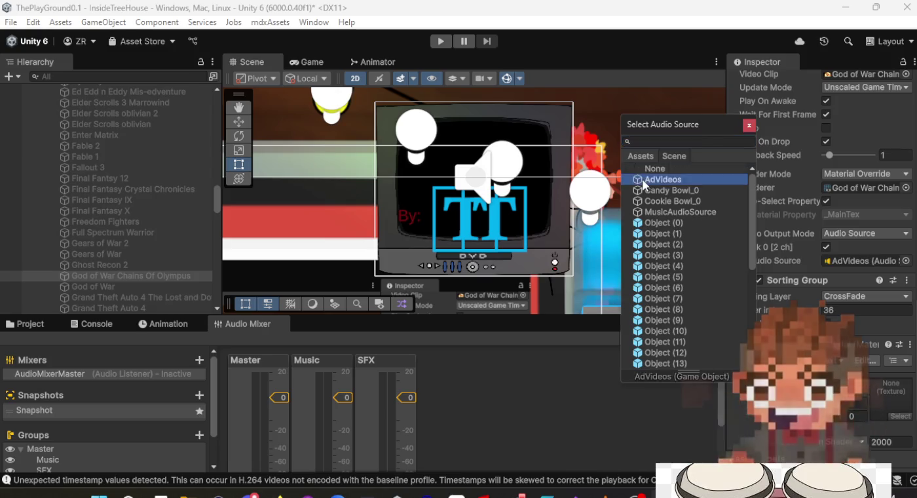
click(136, 287)
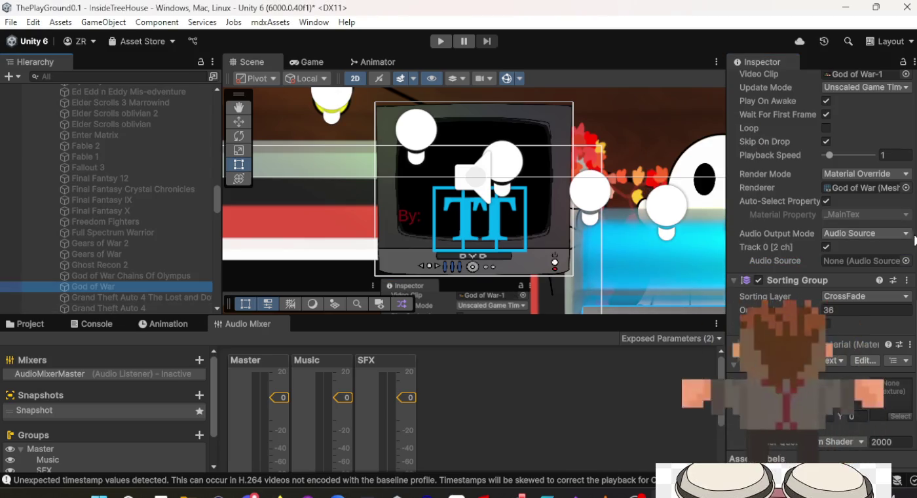
click(907, 261)
double_click(659, 178)
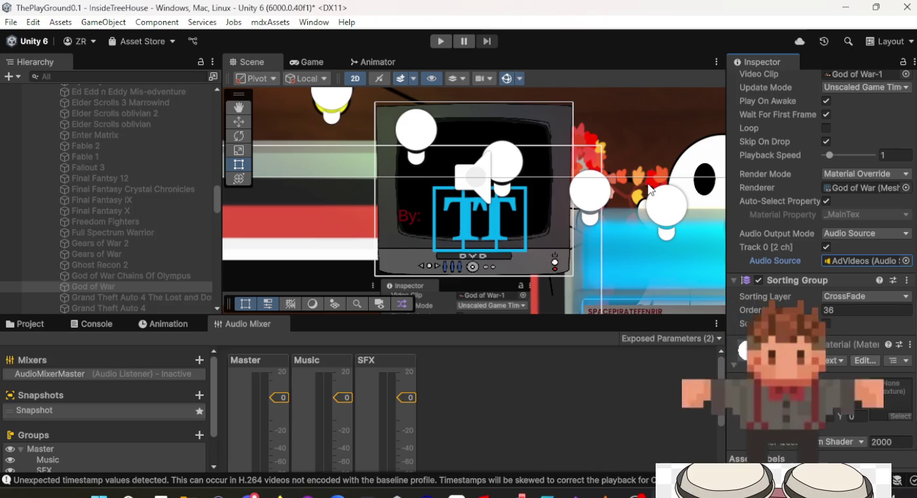
click(131, 297)
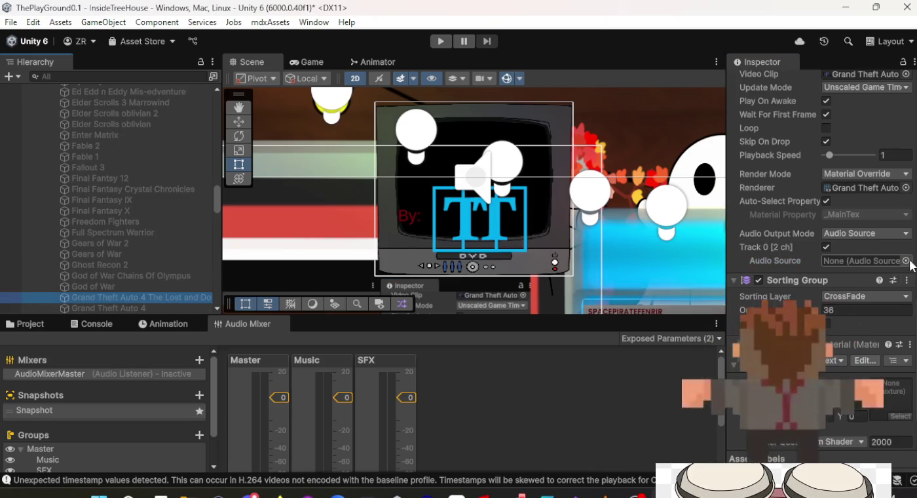
click(906, 261)
double_click(720, 179)
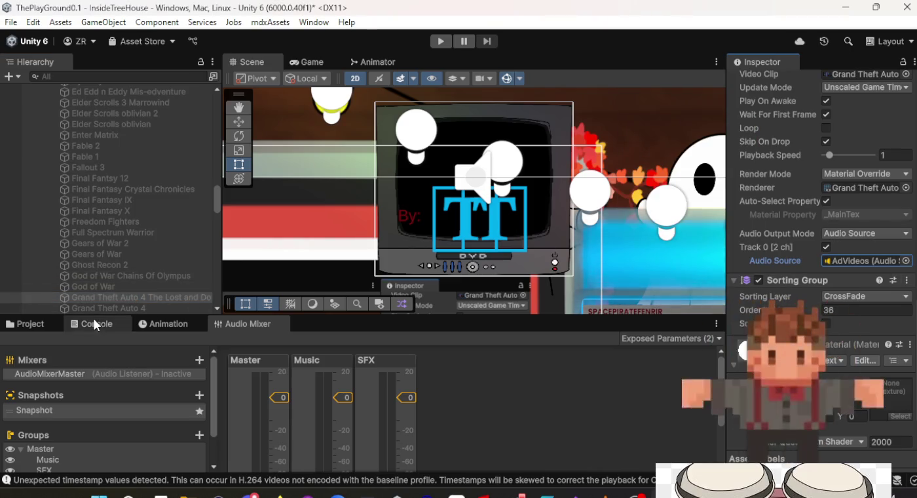
click(124, 308)
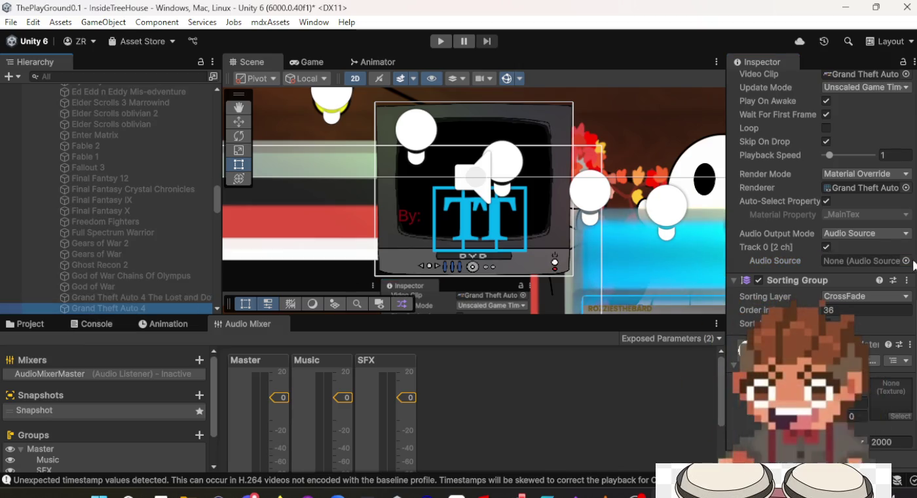
click(906, 260)
double_click(691, 179)
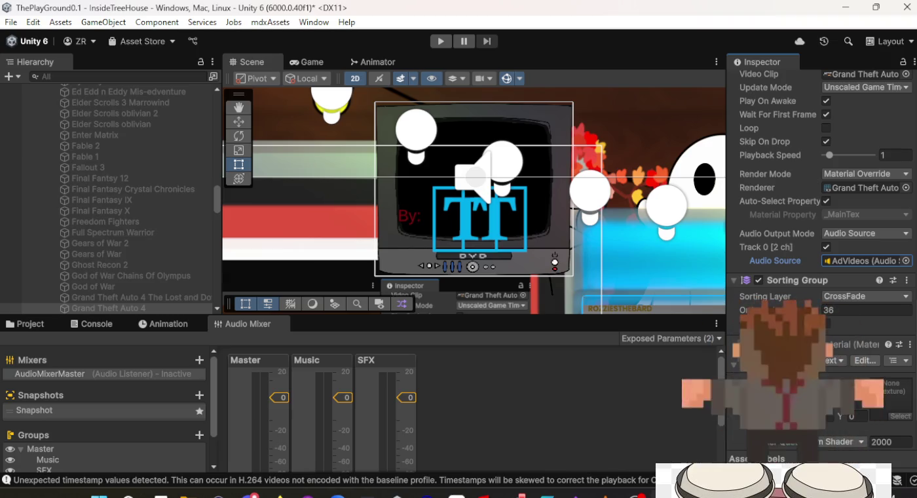
scroll(137, 293, down, 2)
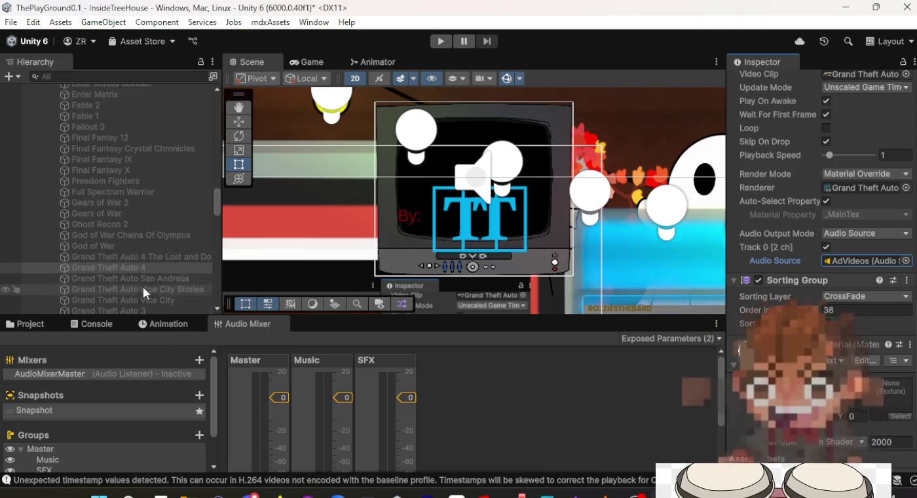
mouse_move(188, 494)
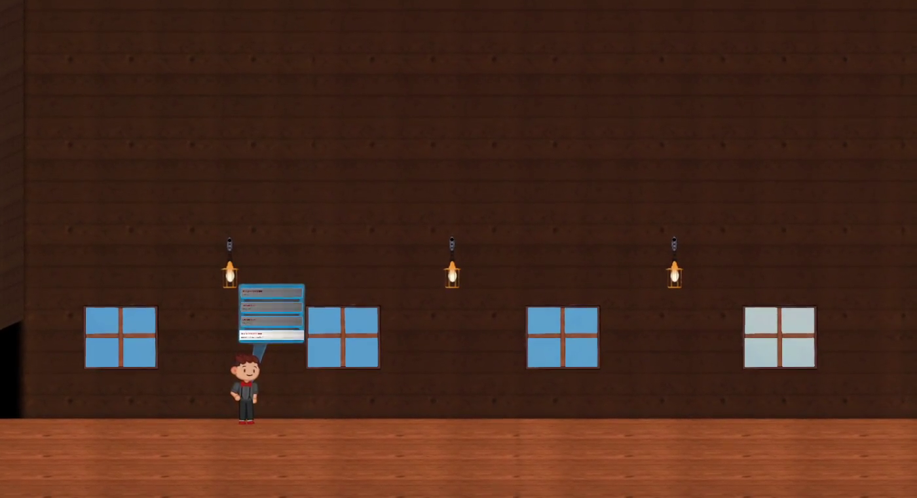
Step: Tick the Winter checkbox in the in-game settings overlay to add wreaths and string lights
key(Escape)
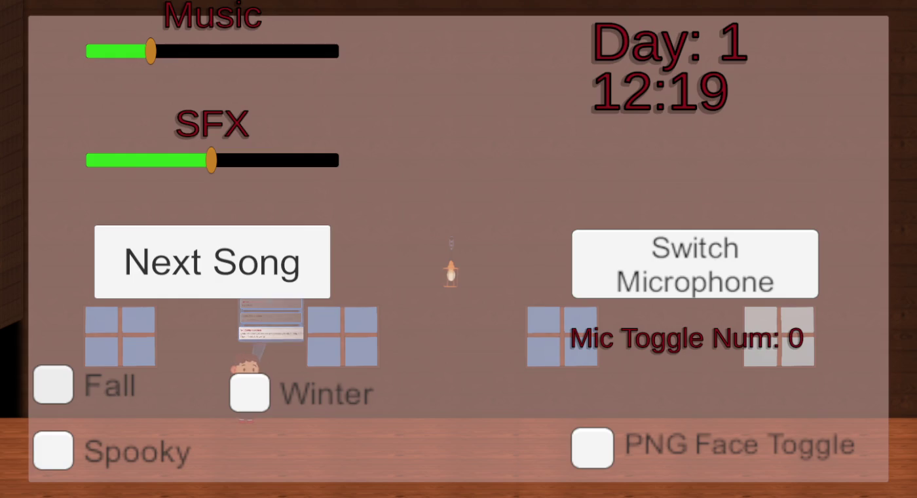
click(249, 392)
key(Escape)
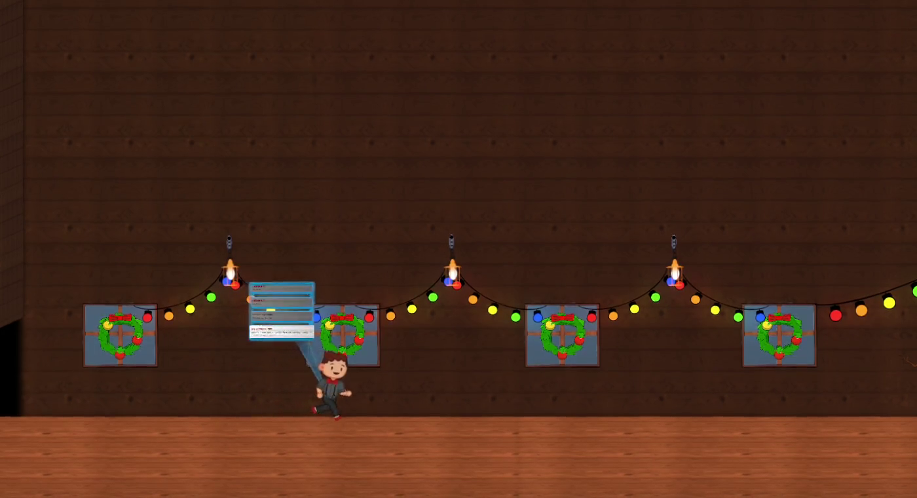
Step: Walk the character right past the snowman to the desk
key(Right)
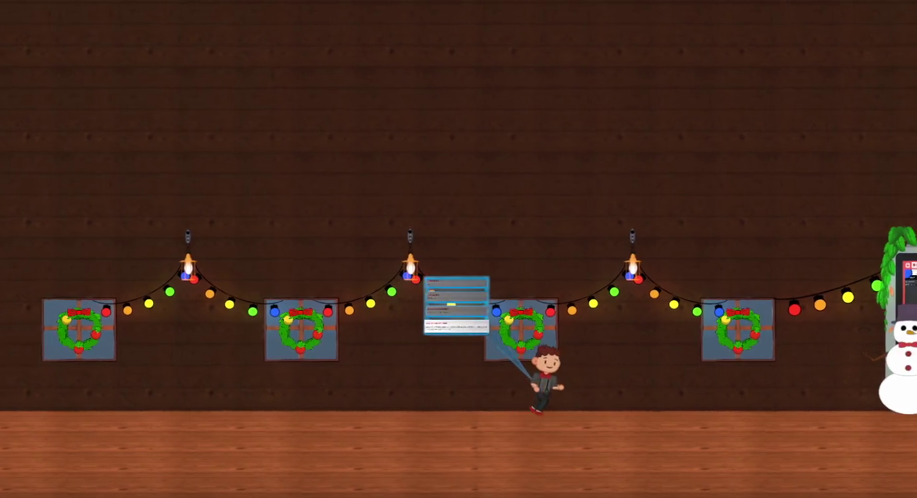
key(Right)
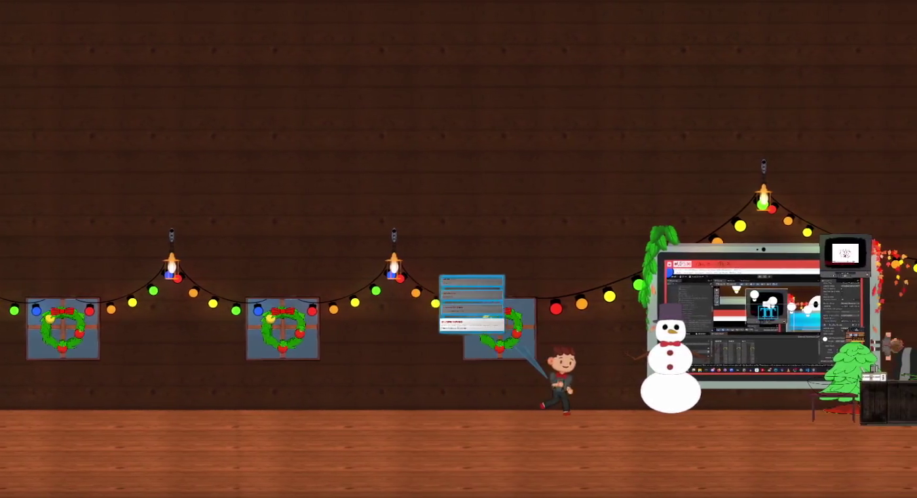
key(Right)
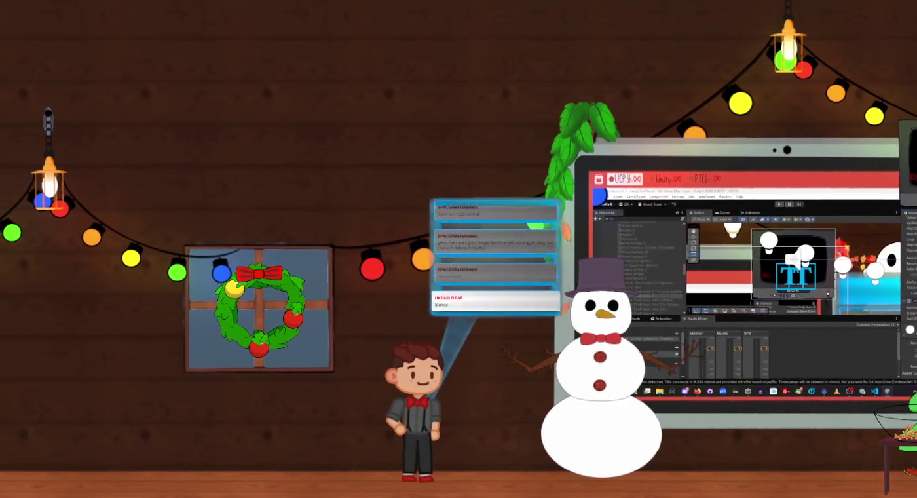
Step: Untick the Winter theme in the settings overlay, leaving only Fall enabled
key(Escape)
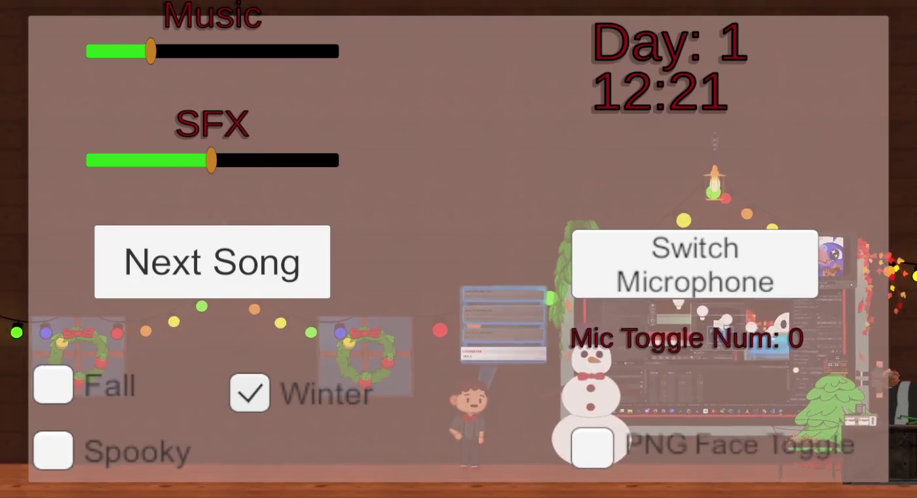
key(Escape)
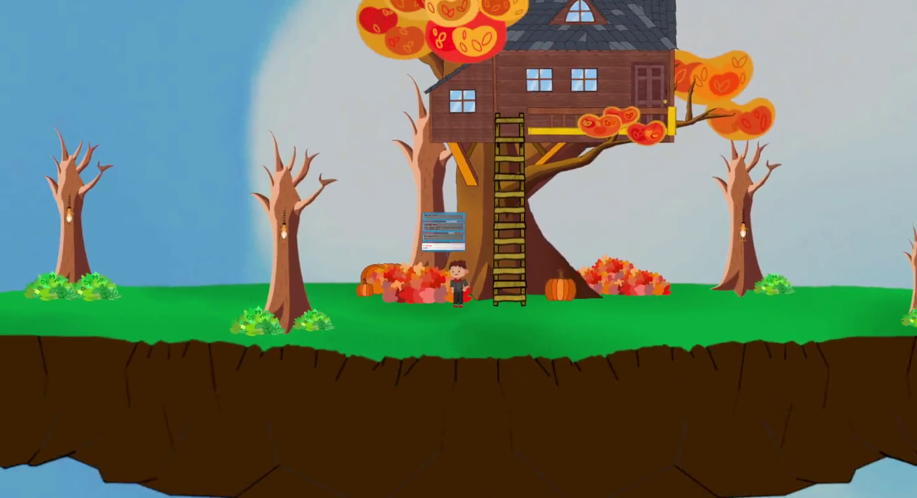
key(Escape)
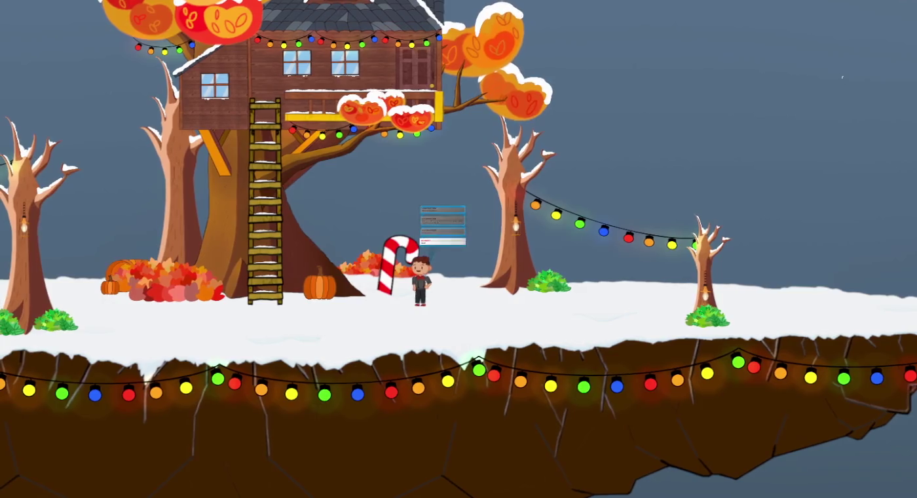
key(Escape)
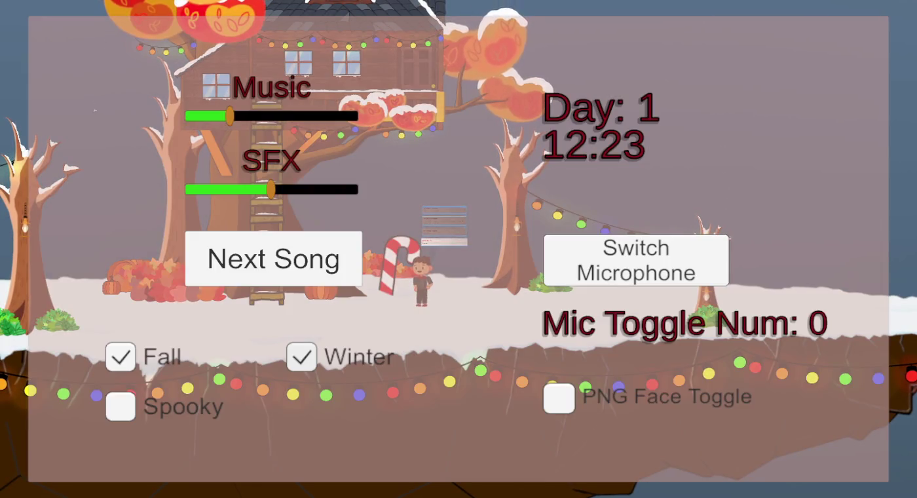
click(302, 356)
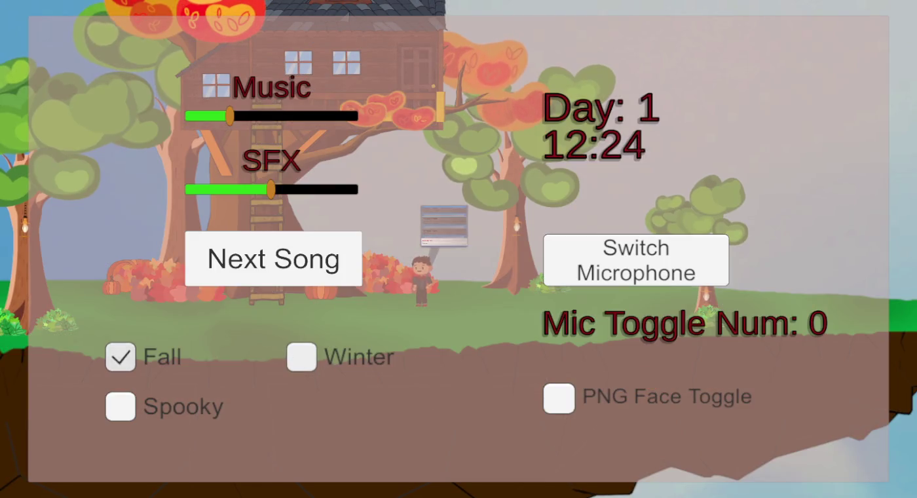
Step: Enable the Spooky theme and walk the character left to view it
click(121, 406)
key(Escape)
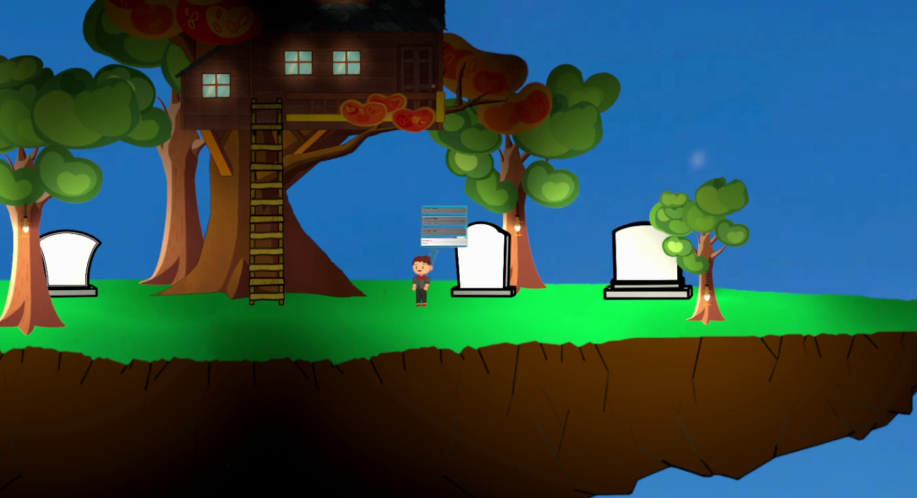
key(Left)
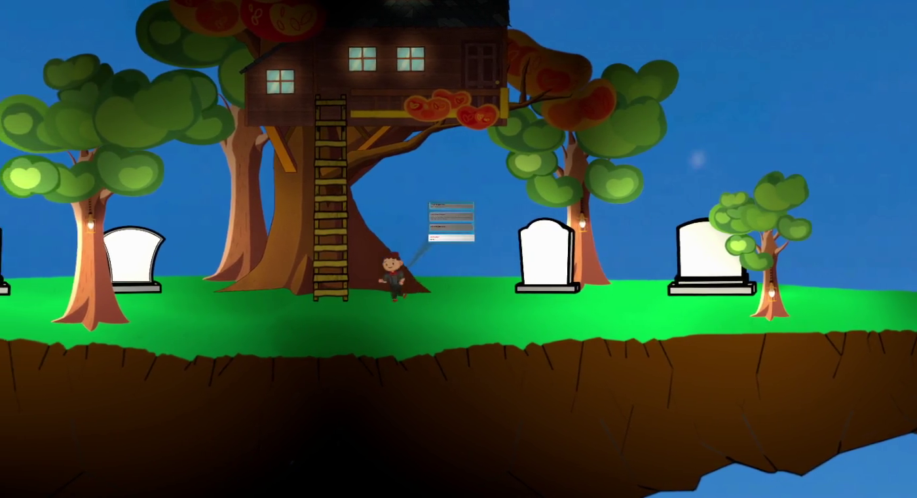
Step: Re-enable the Fall theme and walk the character left past the ladder
key(Escape)
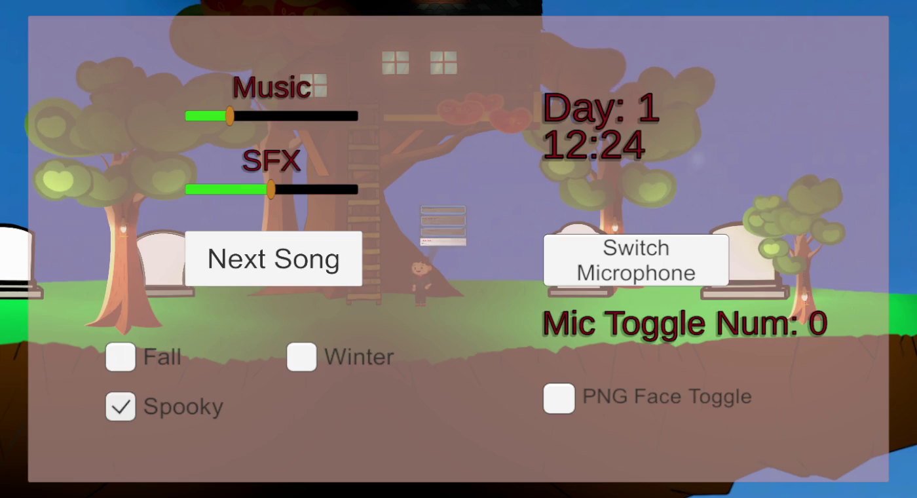
click(121, 357)
key(Escape)
key(Left)
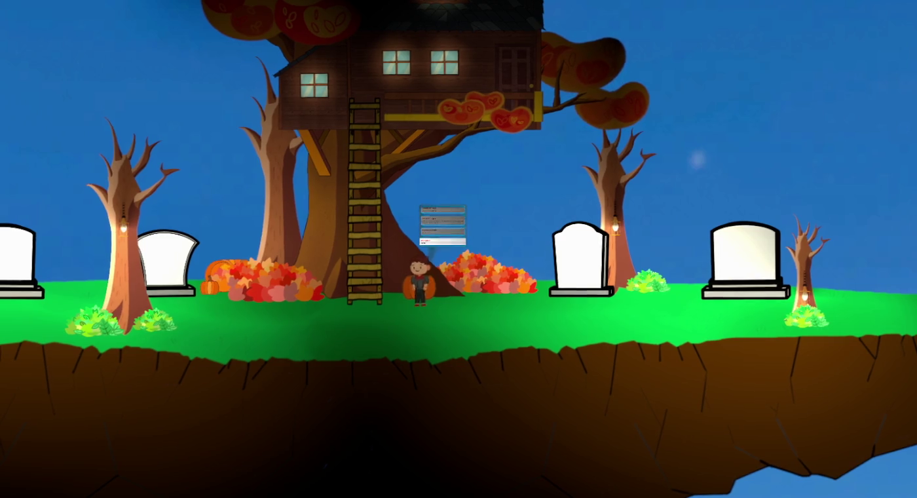
key(Left)
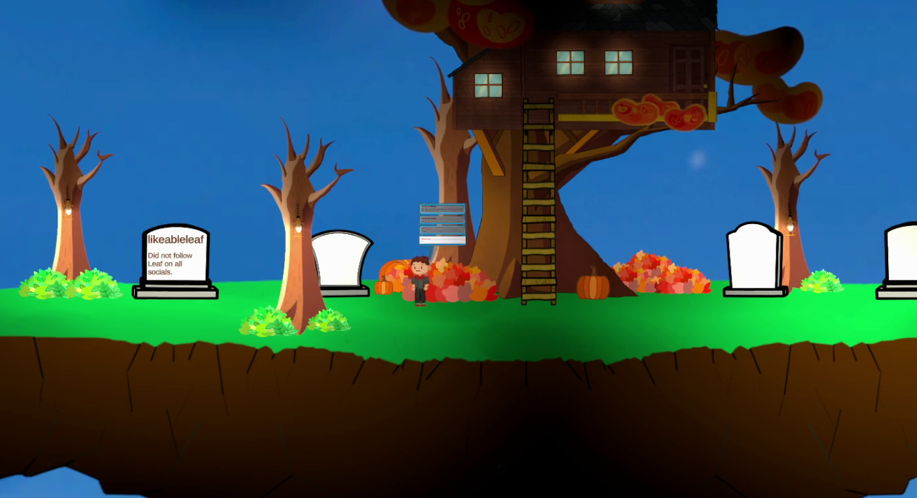
Step: Walk the character left toward the tombstones
key(Left)
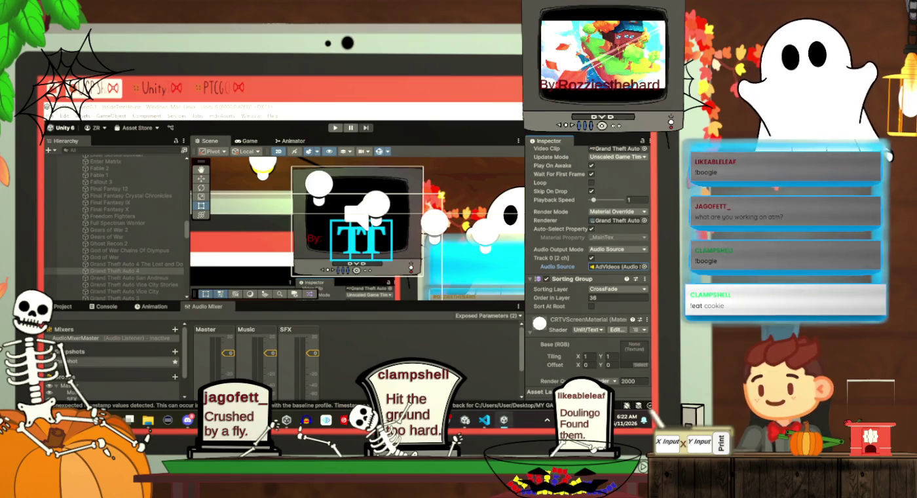
Step: Untick both Fall and Spooky in the in-game settings overlay
key(Escape)
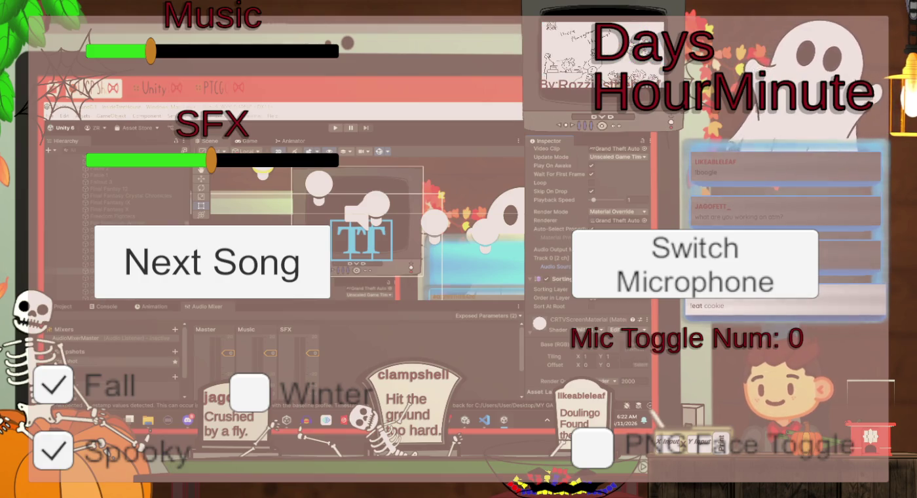
click(53, 385)
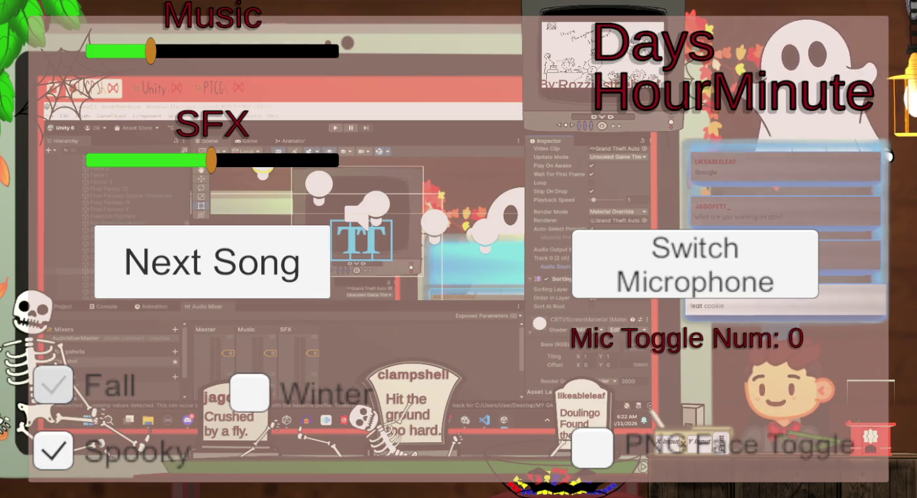
click(53, 450)
key(Escape)
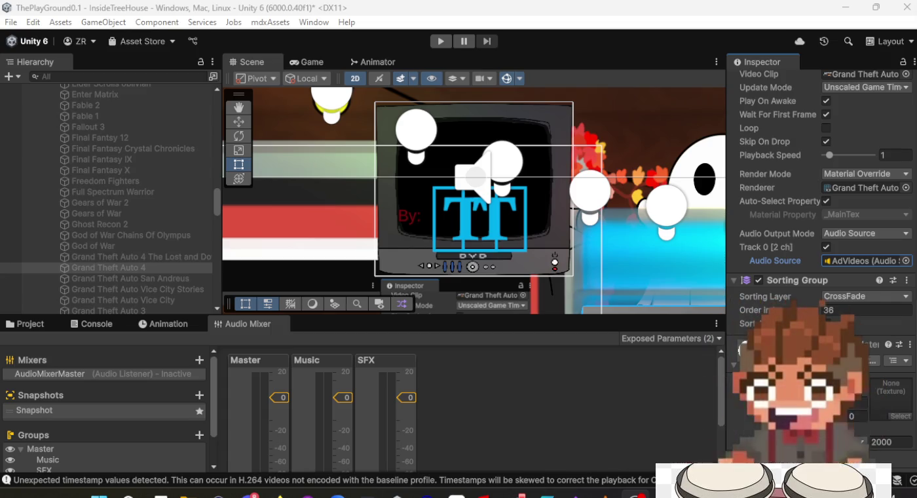
Step: Set AdVideos as the audio source for the San Andreus and Vice City Stories ad videos
click(117, 264)
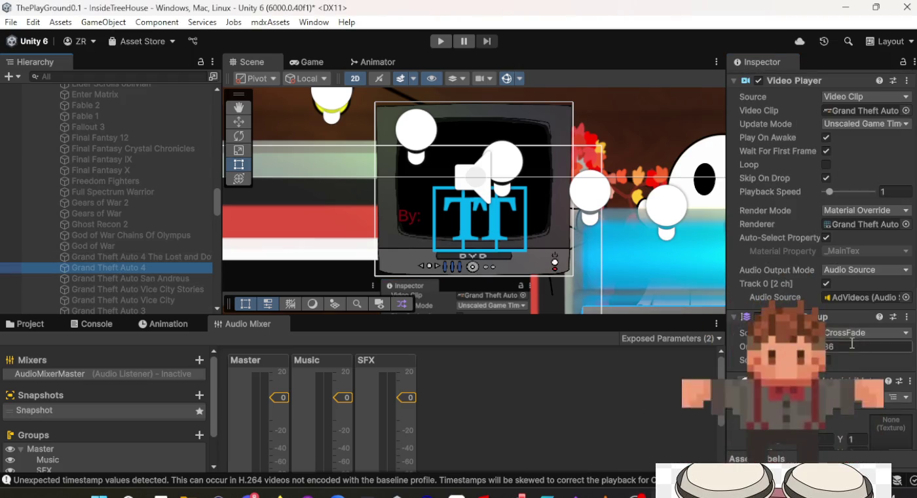
click(151, 281)
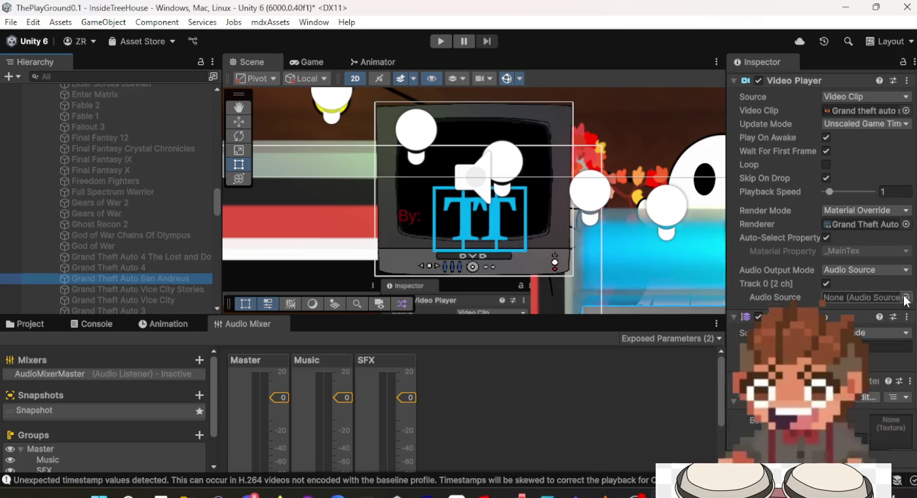
click(907, 297)
double_click(663, 181)
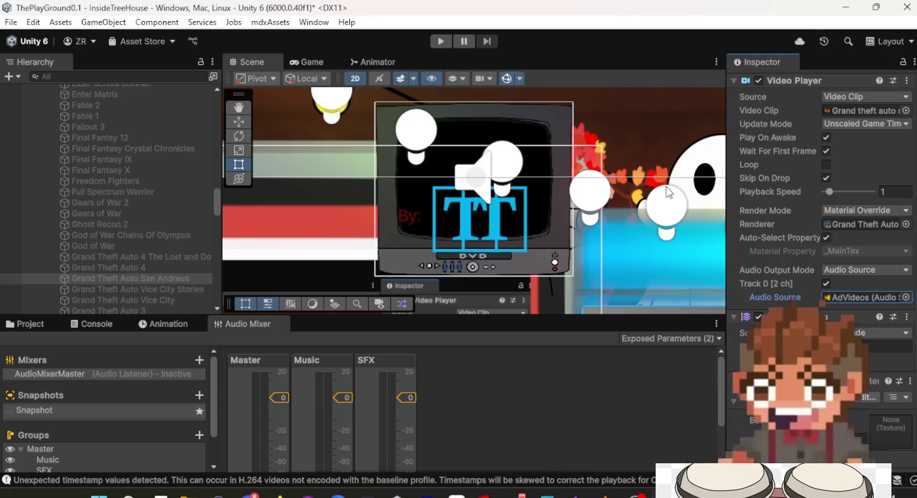
click(151, 268)
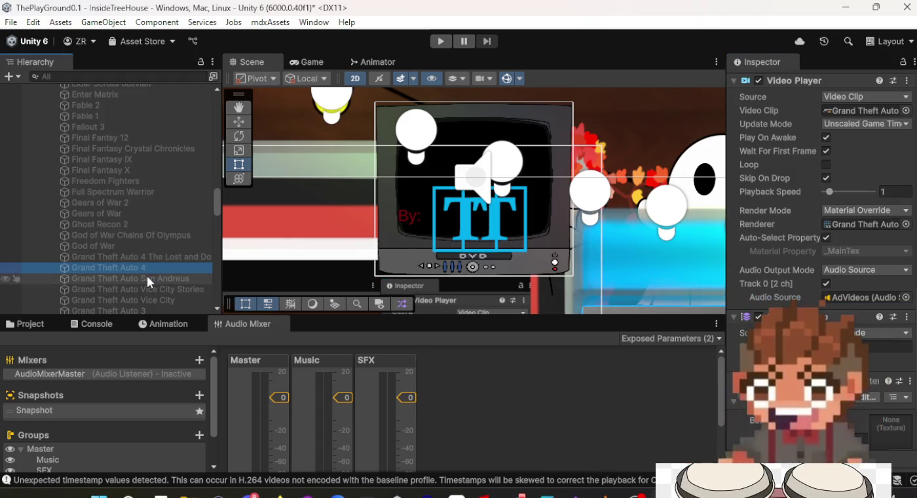
click(146, 276)
click(144, 289)
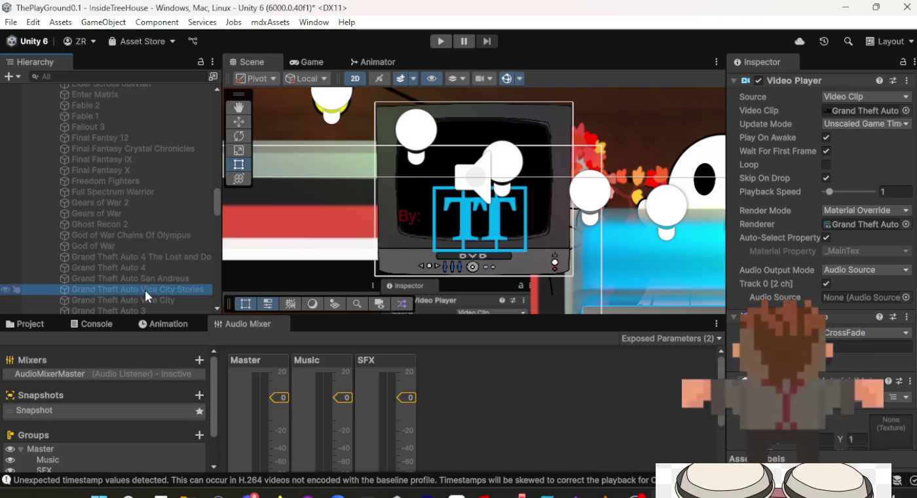
click(907, 297)
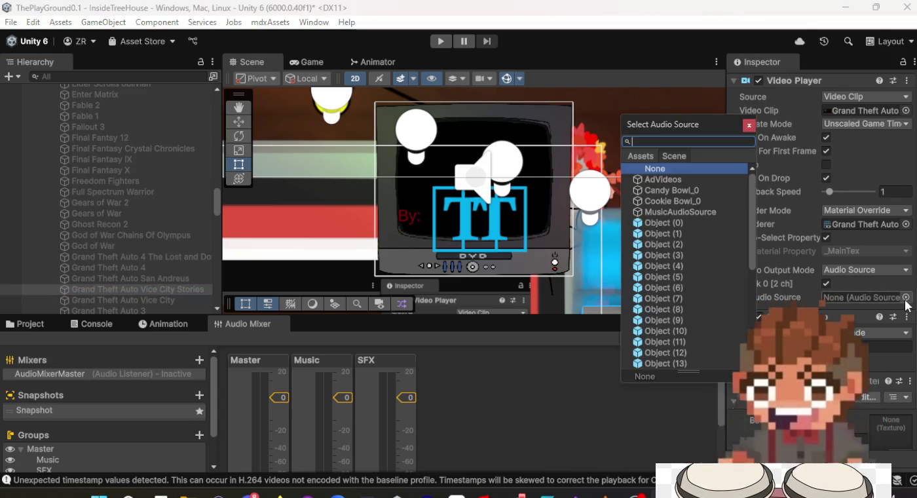
double_click(674, 179)
Step: Assign AdVideos as the Grand Theft Auto Vice City video's audio source
scroll(205, 222, down, 2)
click(155, 260)
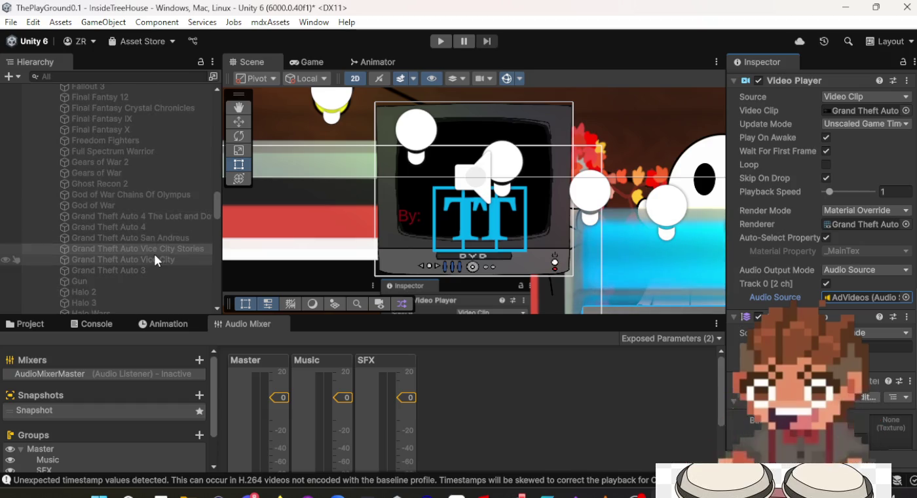
click(906, 296)
click(654, 182)
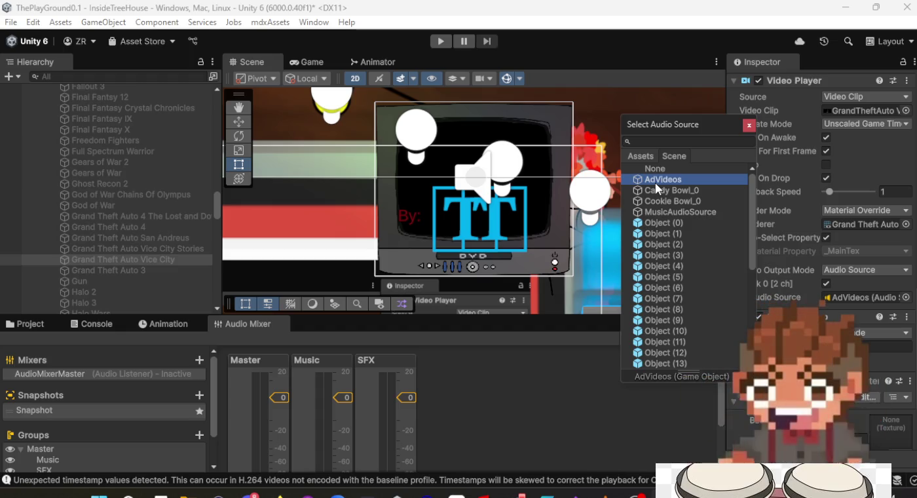
double_click(656, 183)
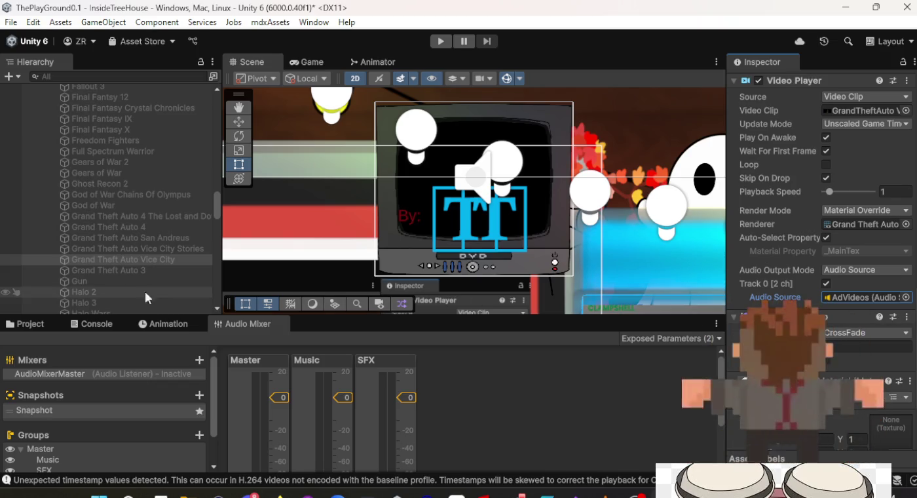
click(148, 268)
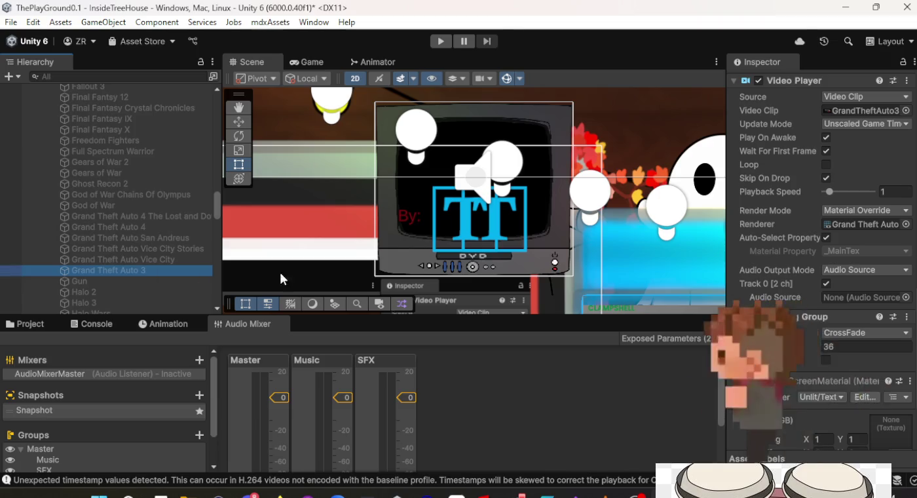
Step: Check Grand Theft Auto 3's audio source and assign AdVideos to the Gun ad video
click(907, 297)
key(Escape)
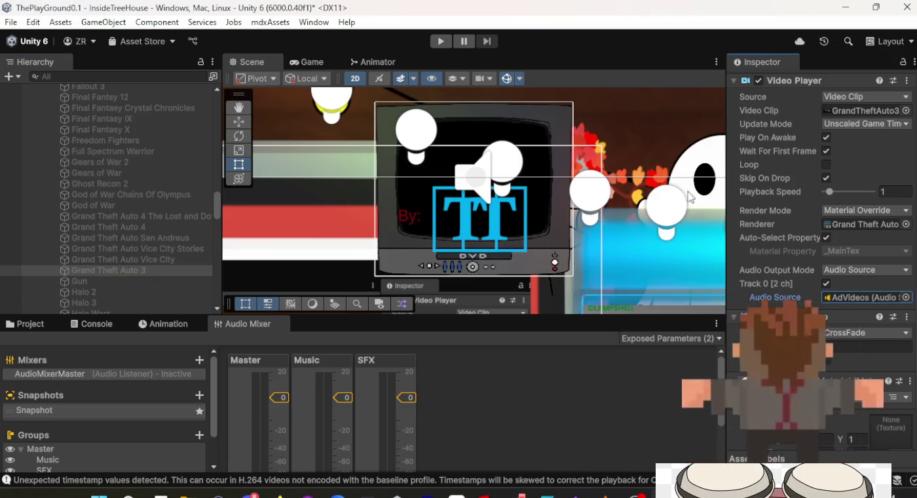
click(111, 282)
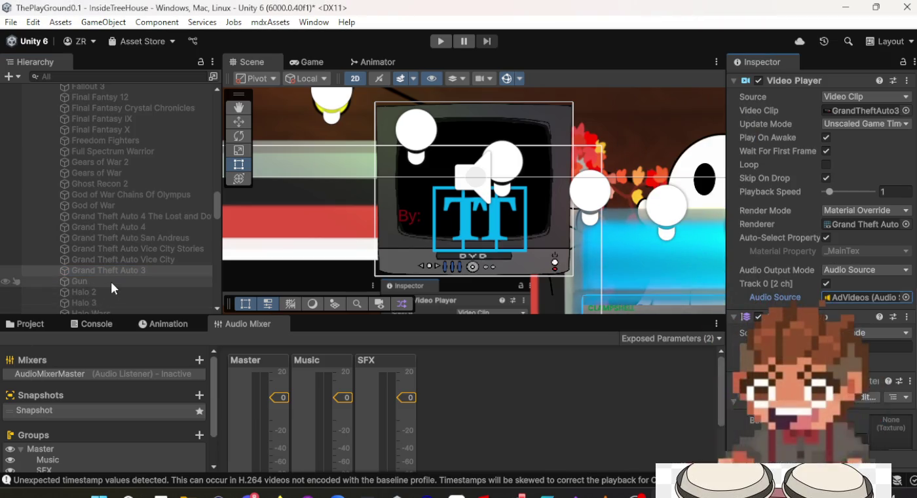
click(906, 298)
click(730, 180)
double_click(730, 179)
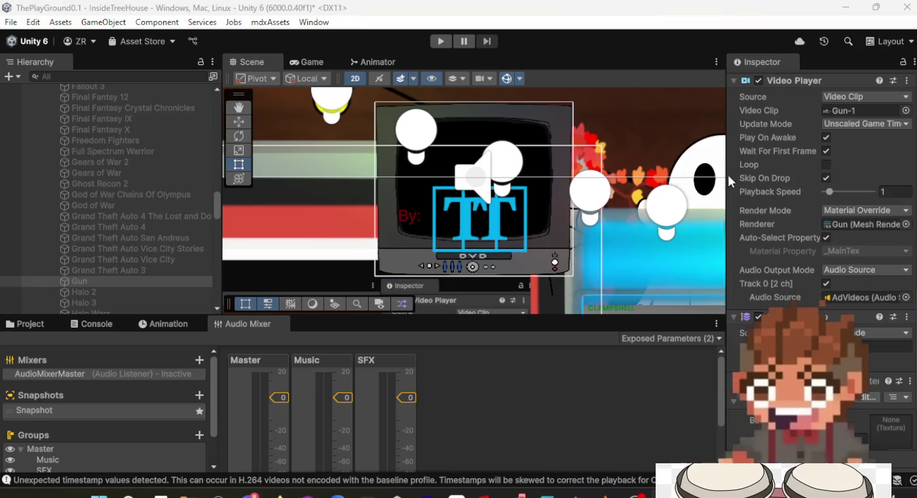
click(133, 269)
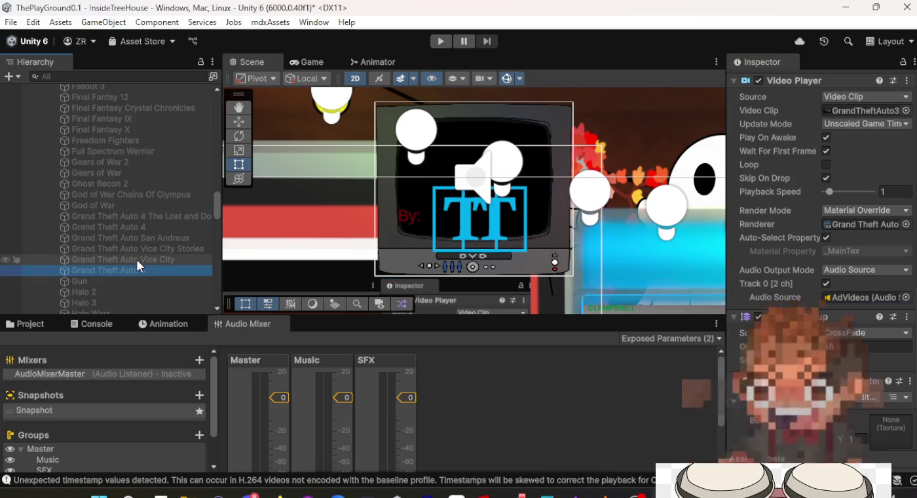
click(138, 281)
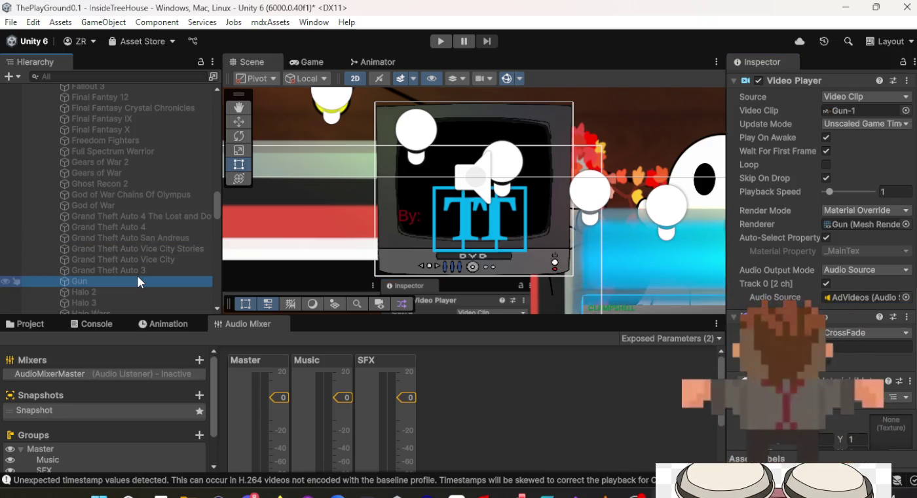
Step: Set Halo 2's Video Player audio source to AdVideos and review the Inspector
click(138, 292)
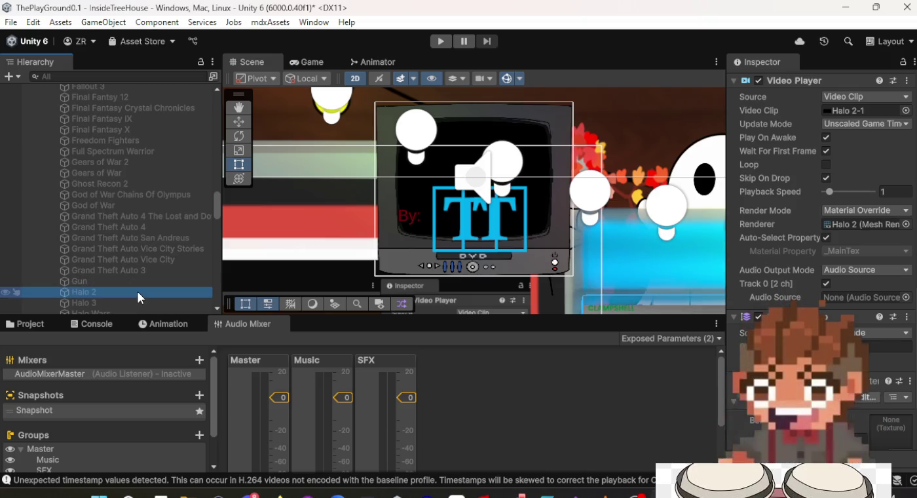
click(906, 298)
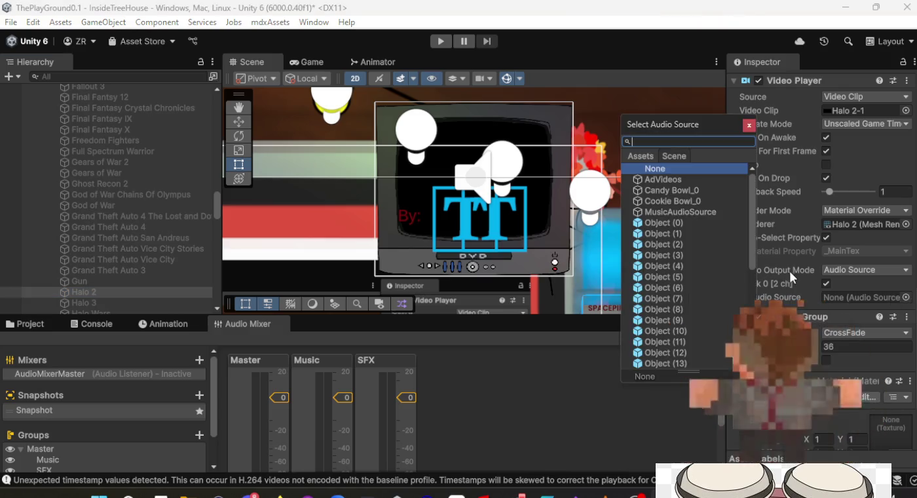
double_click(667, 180)
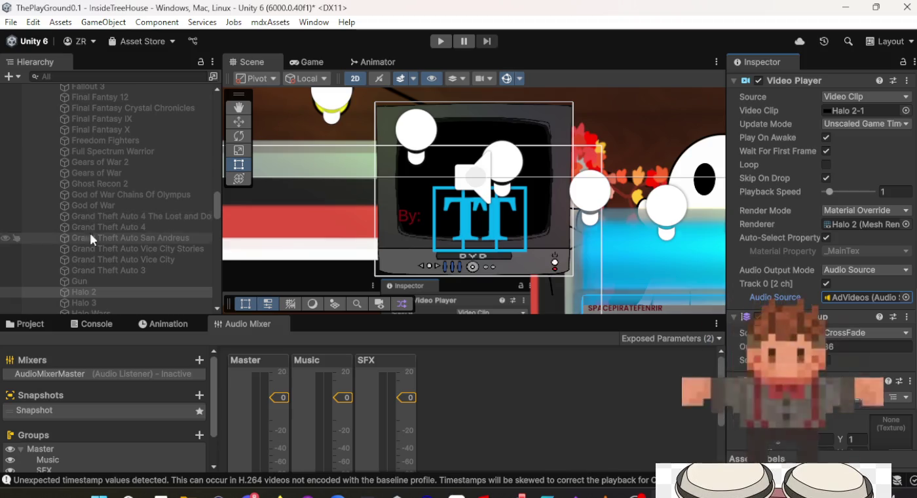
scroll(92, 164, down, 15)
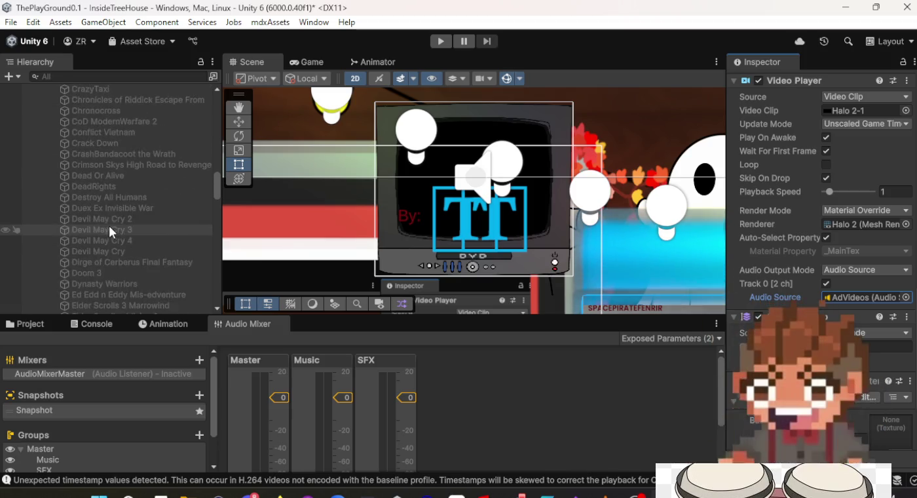
scroll(81, 238, up, 15)
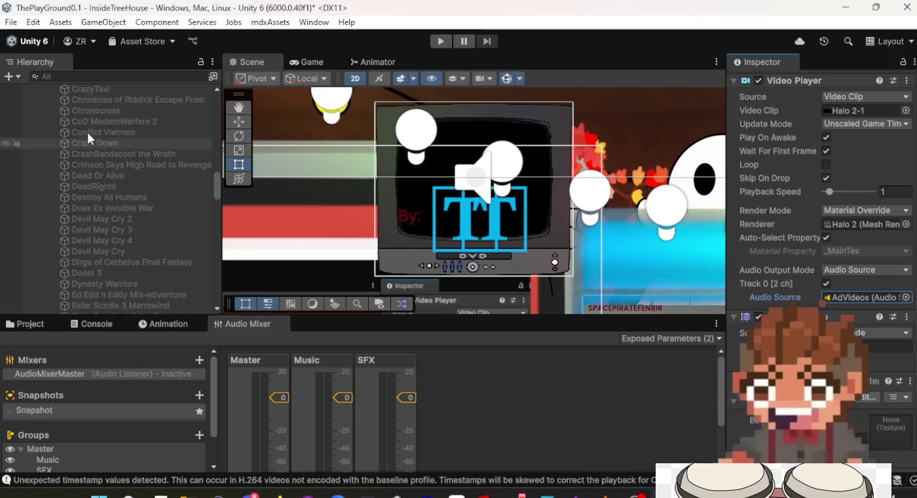
scroll(116, 241, down, 8)
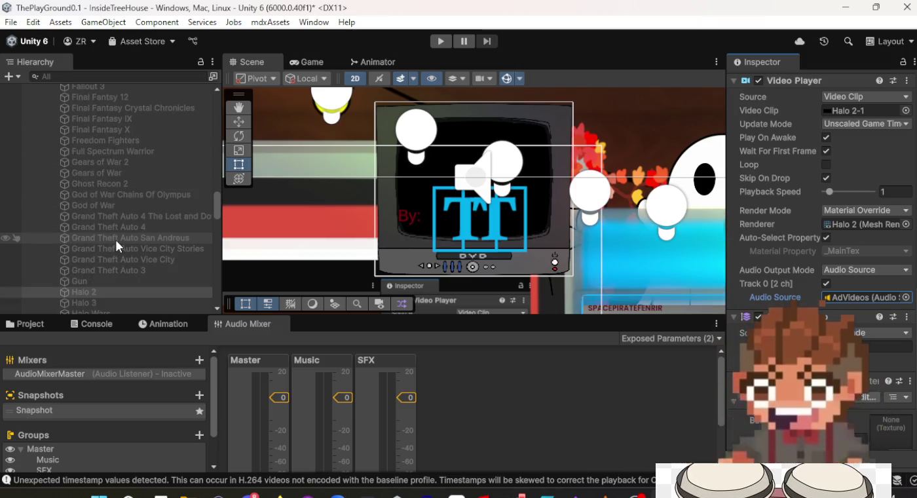
scroll(835, 222, up, 10)
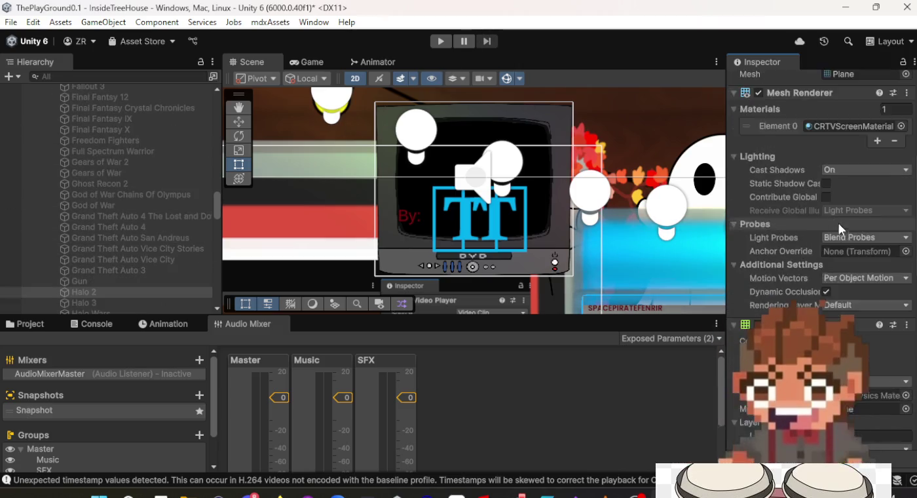
scroll(834, 221, down, 7)
scroll(834, 216, down, 6)
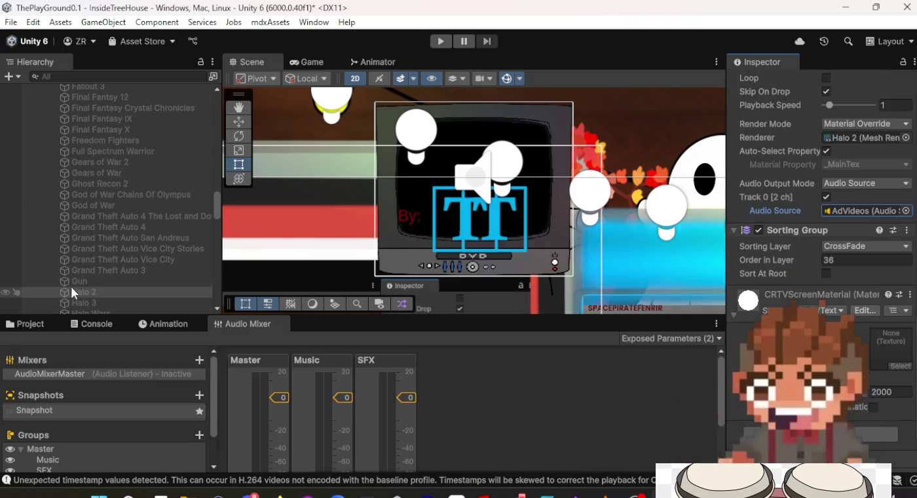
scroll(78, 277, down, 4)
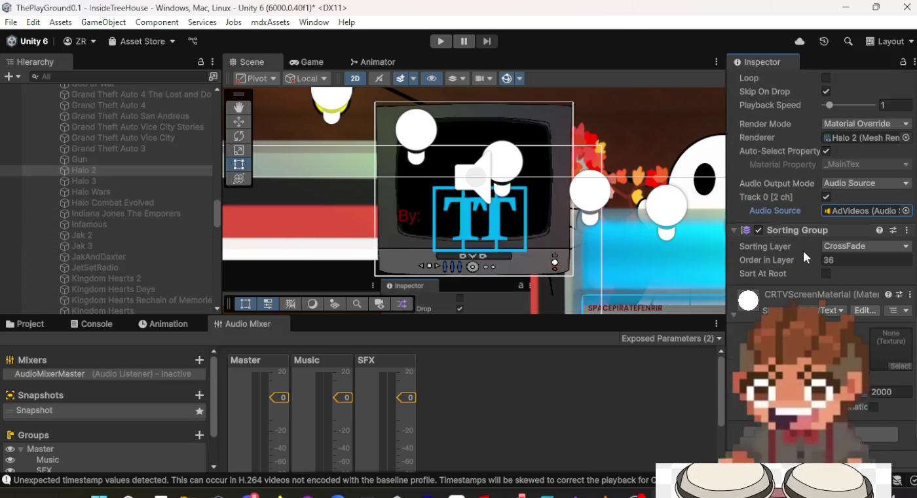
scroll(803, 251, up, 3)
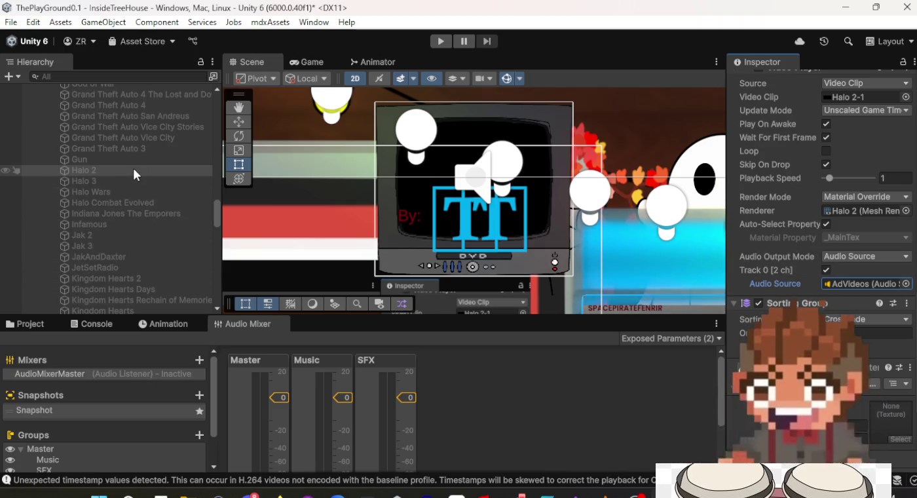
Step: Enter Play mode, deactivate Halo 2 and inspect Halo 3's audio source options
key(ctrl+p)
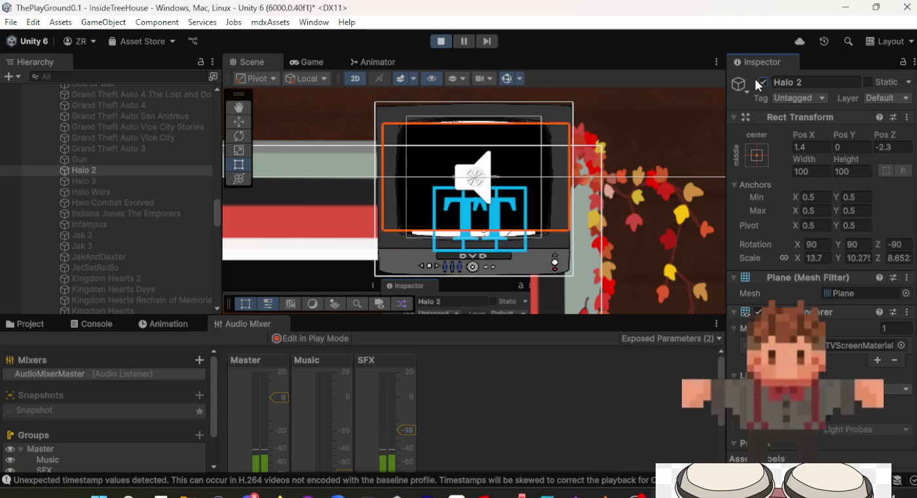
click(91, 181)
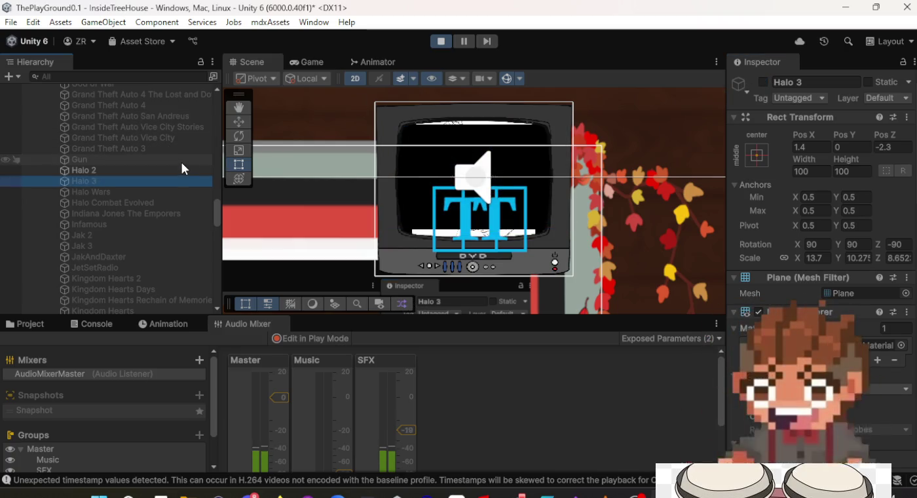
click(764, 82)
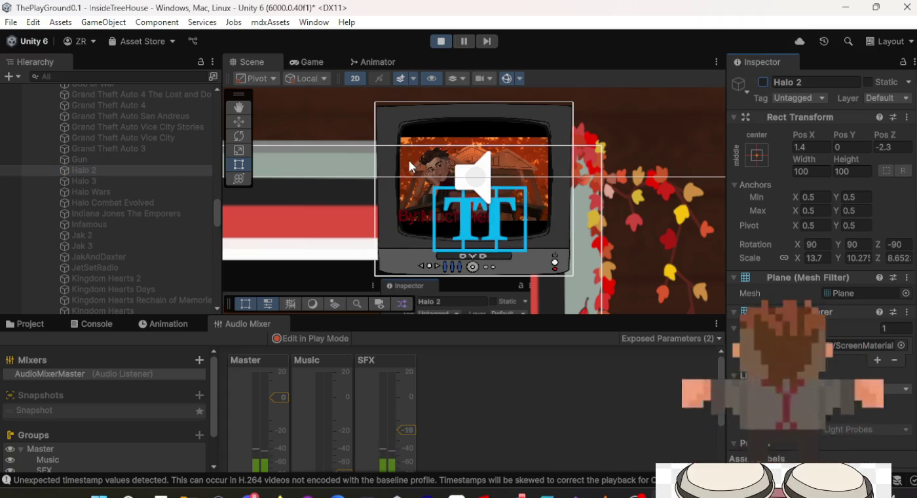
click(131, 177)
scroll(837, 211, down, 10)
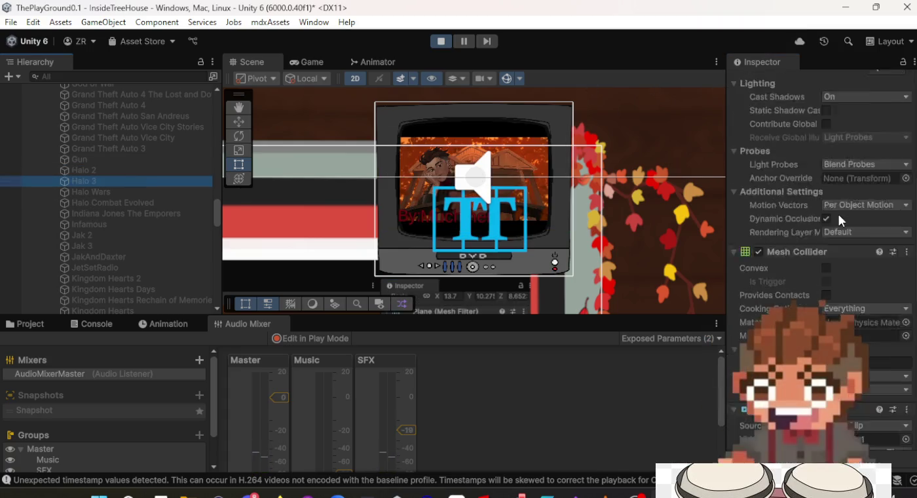
scroll(839, 216, down, 5)
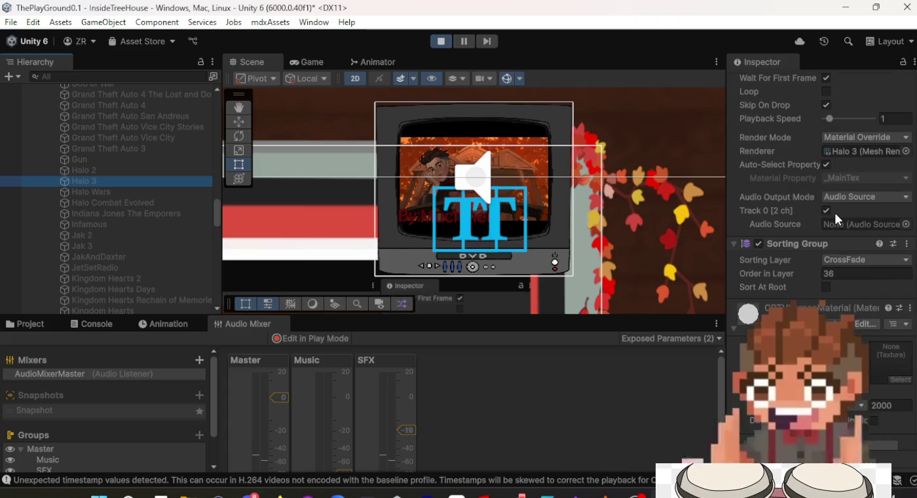
click(907, 224)
scroll(877, 206, up, 15)
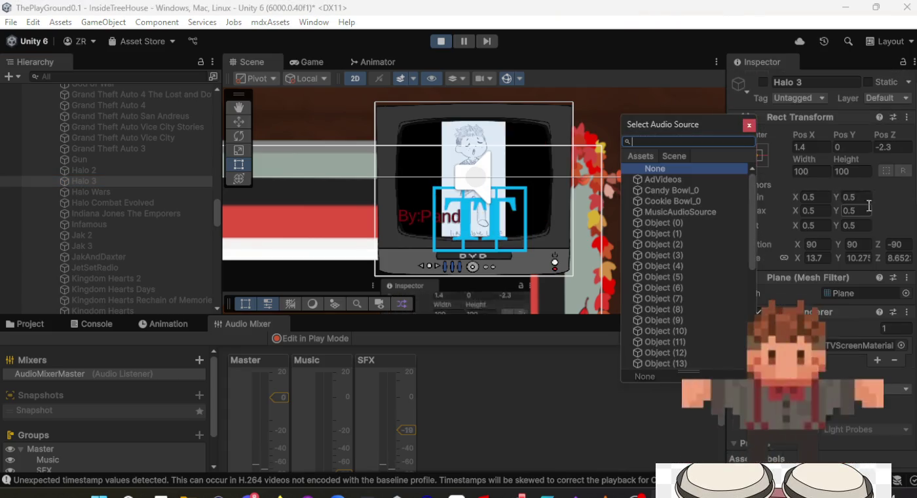
Step: Preview Halo 3's ad by activating then deactivating it, and exit Play mode
click(763, 82)
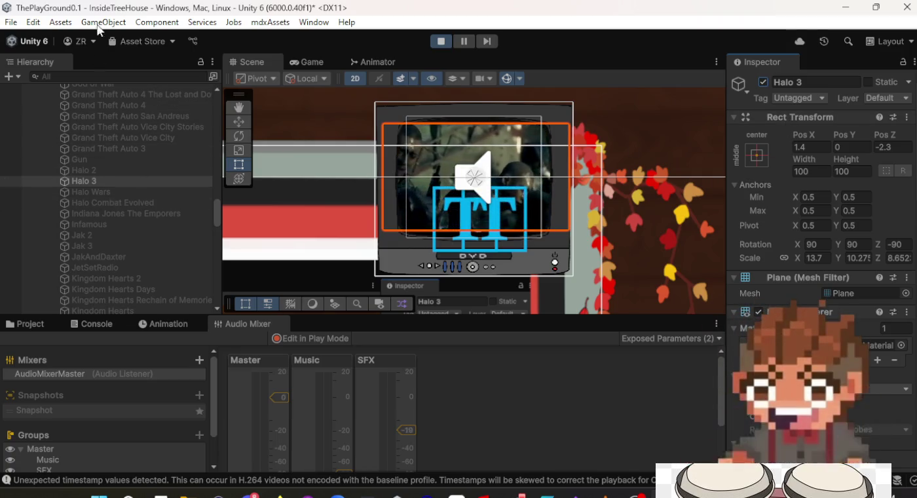
click(763, 82)
scroll(825, 327, down, 10)
click(441, 41)
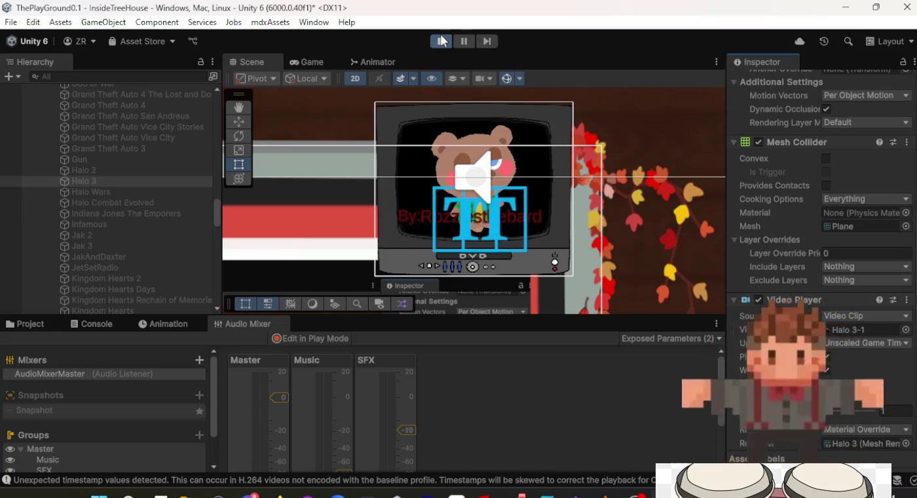
Step: Route the Halo 3 and Halo Wars Video Player audio to the AdVideos source
scroll(851, 275, down, 8)
scroll(877, 243, up, 3)
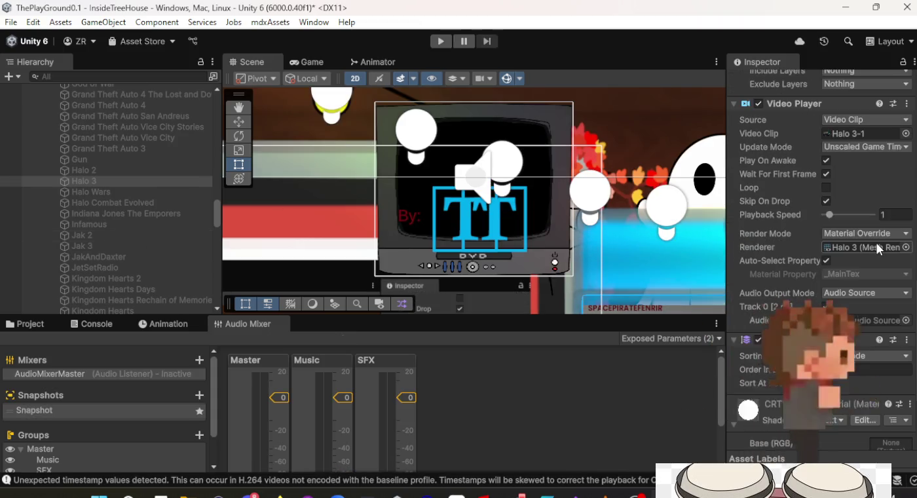
click(906, 320)
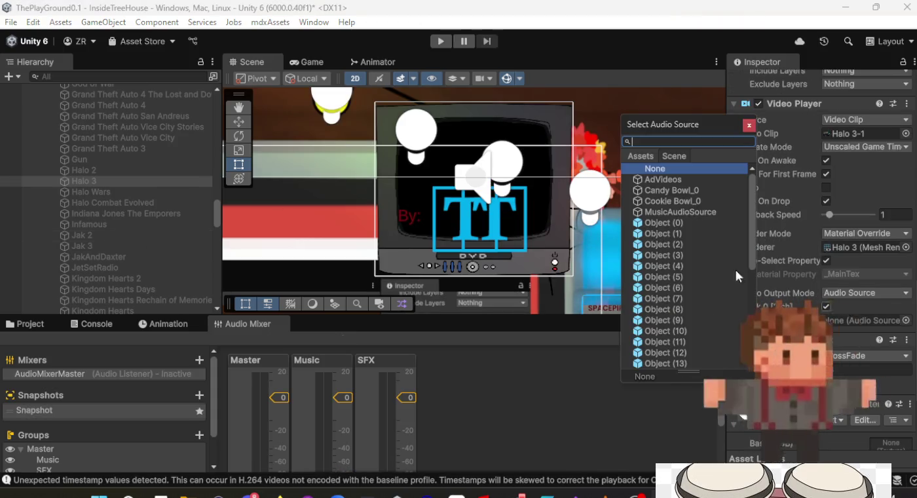
double_click(684, 181)
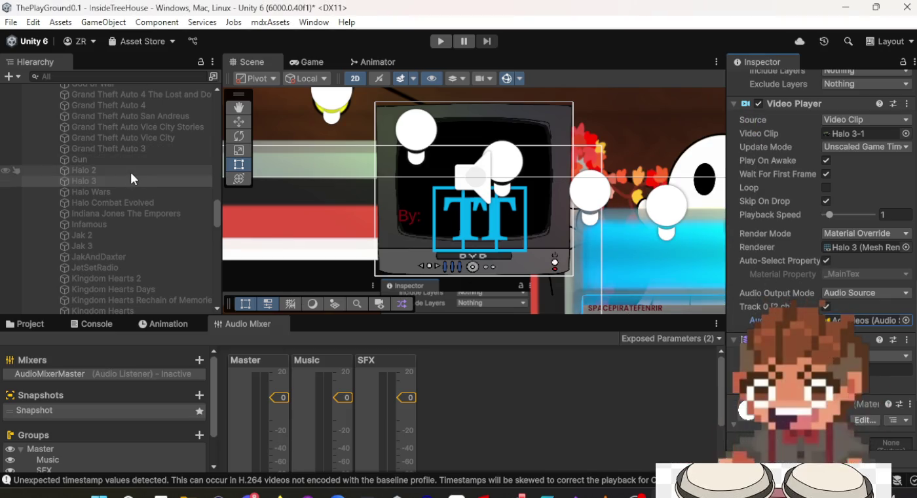
click(131, 191)
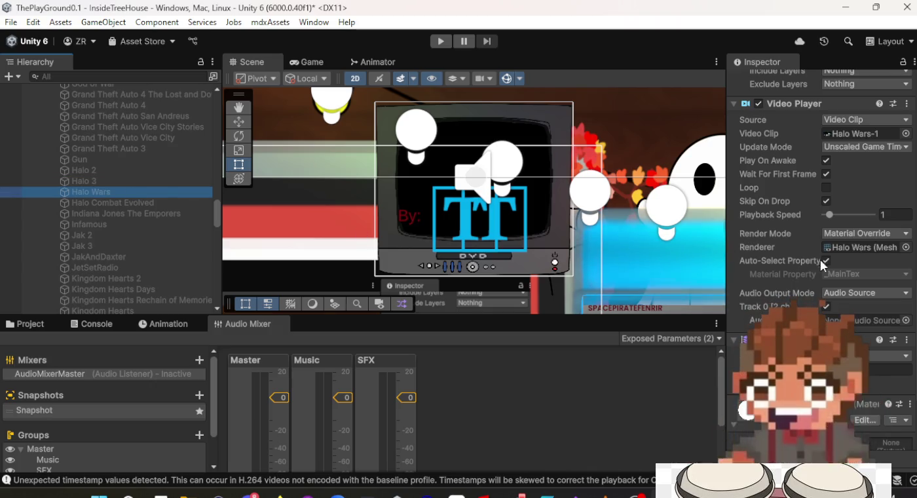
click(906, 321)
double_click(655, 173)
click(906, 320)
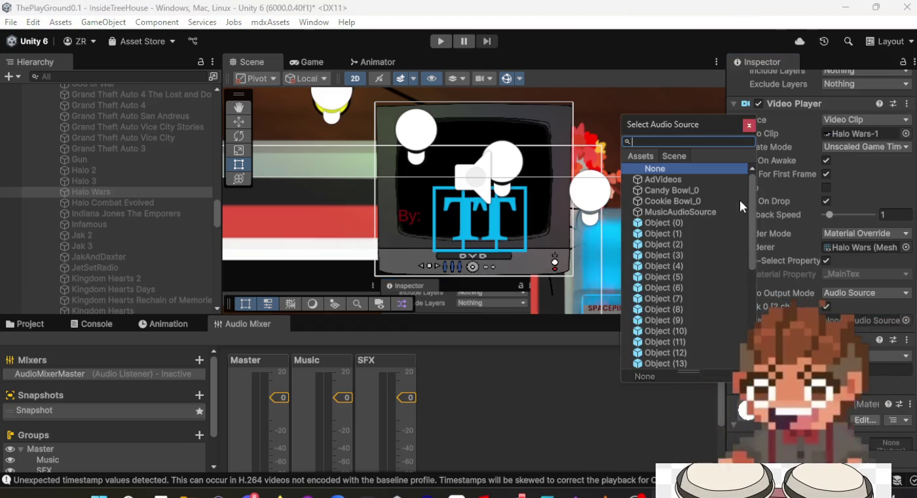
double_click(720, 180)
Step: Assign AdVideos as audio source for Halo Combat Evolved, Indiana Jones The Emporers and Infamous
click(99, 203)
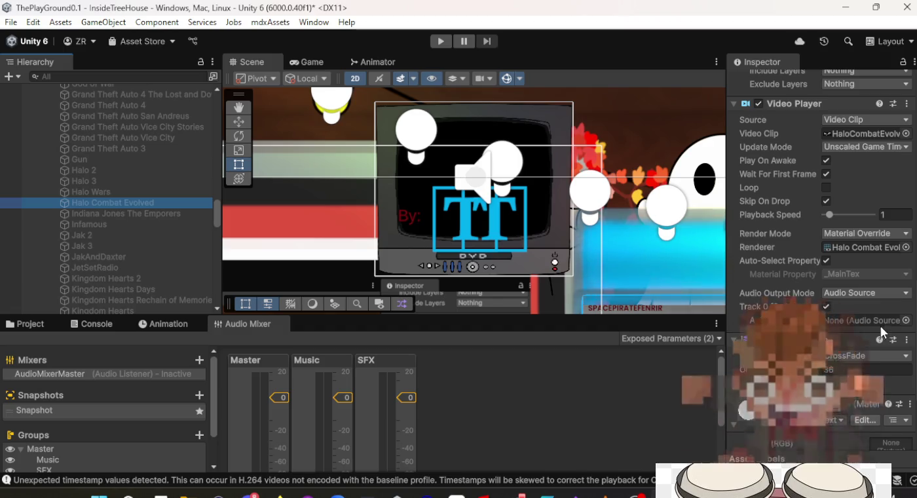
click(906, 320)
double_click(685, 181)
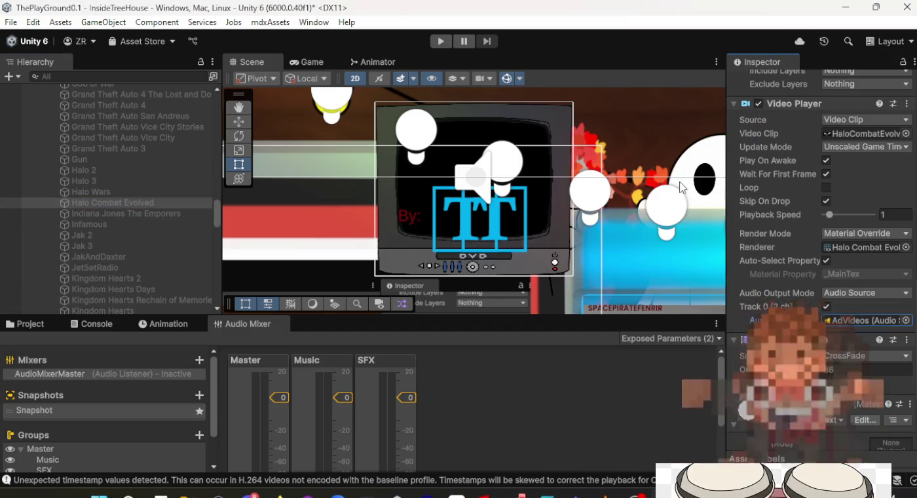
click(98, 213)
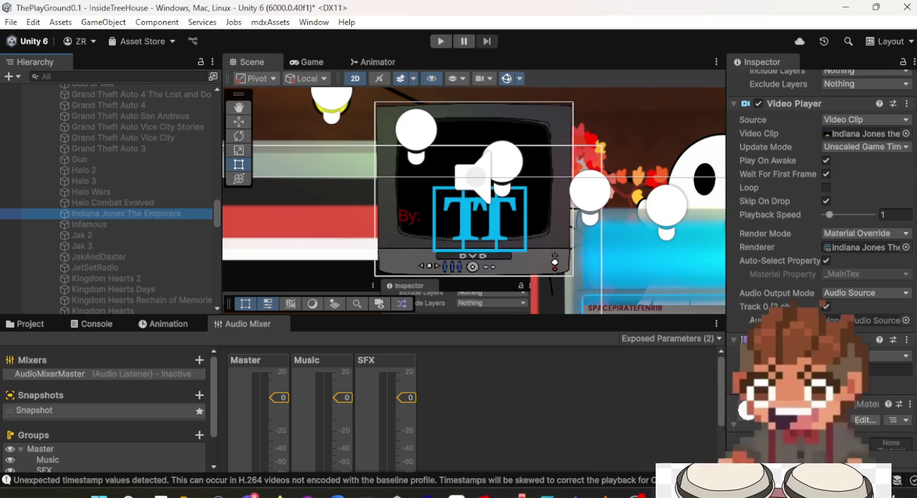
click(906, 320)
double_click(720, 180)
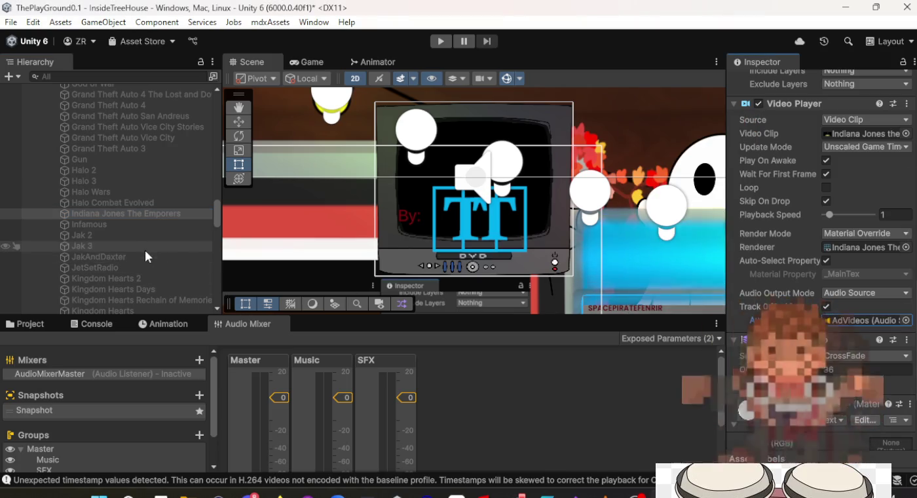
click(147, 223)
click(906, 320)
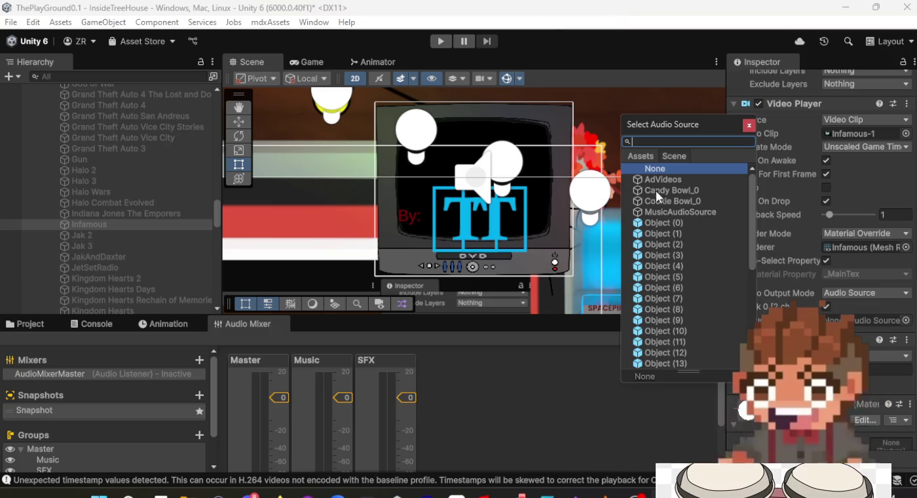
double_click(663, 180)
Step: Assign AdVideos as audio source for the Jak 2, Jak 3 and JakAndDaxter videos
click(157, 235)
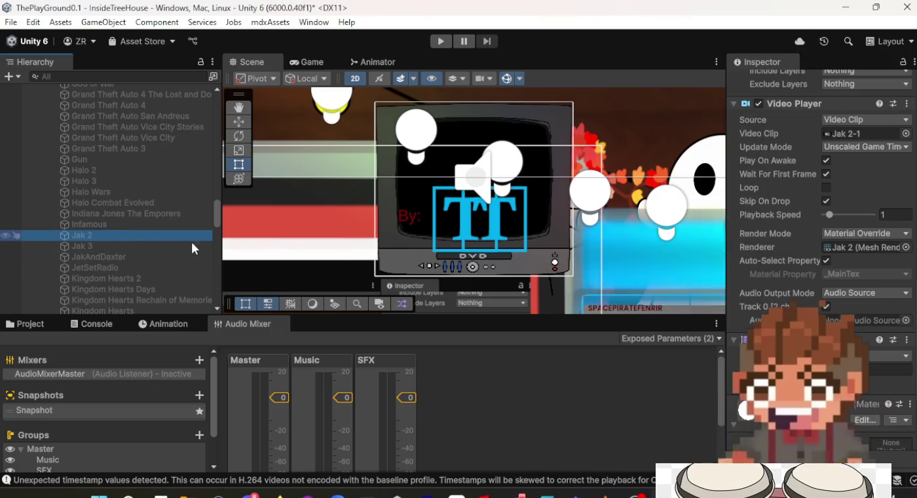
click(907, 321)
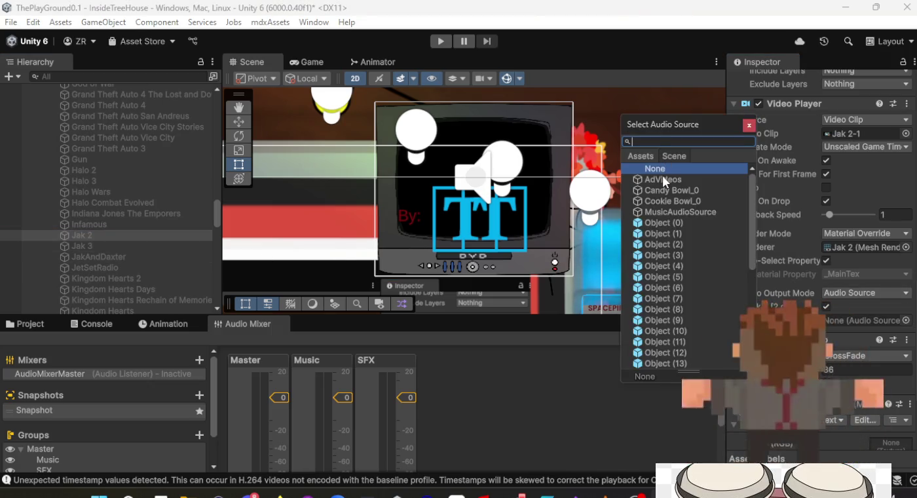
double_click(660, 181)
click(150, 246)
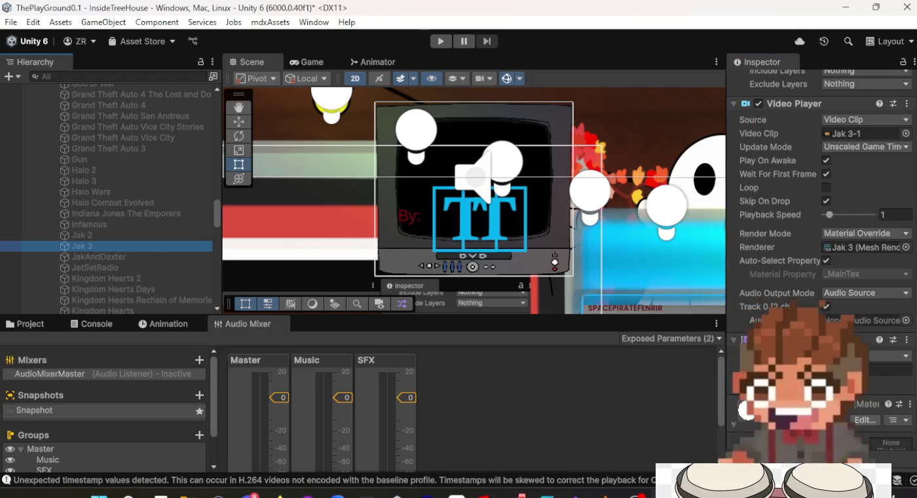
click(907, 321)
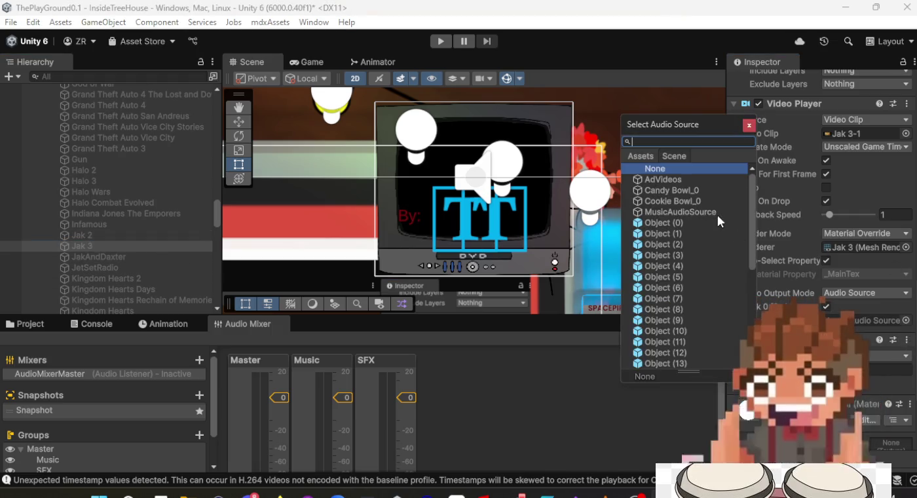
double_click(709, 181)
click(190, 256)
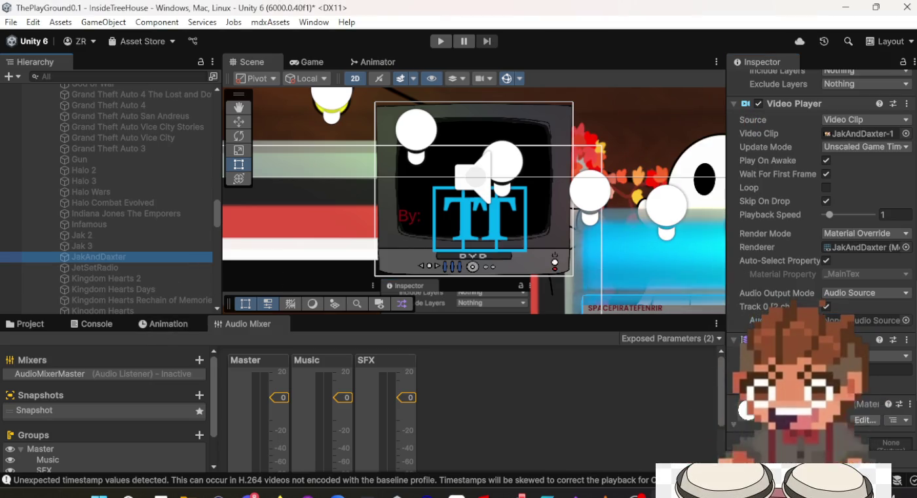
click(906, 320)
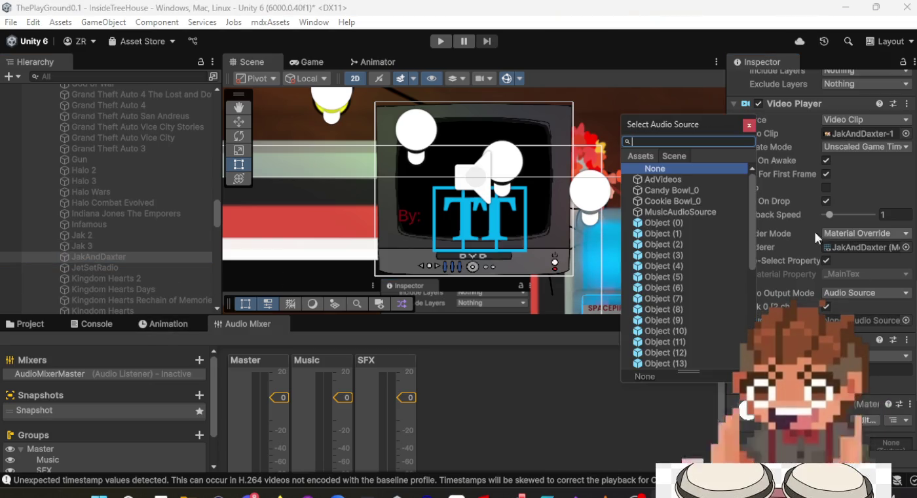
double_click(672, 180)
Step: Send the JetSetRadio and Kingdom Hearts 2 video audio to AdVideos
click(124, 267)
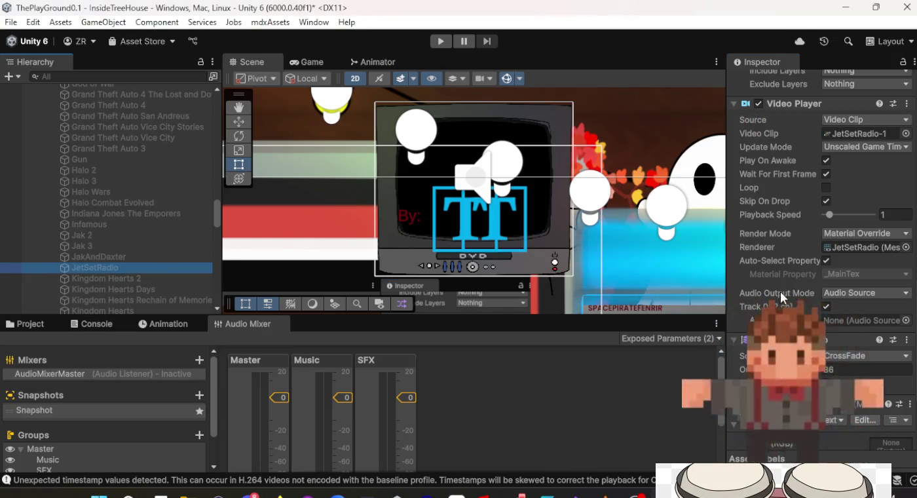
click(906, 321)
double_click(695, 184)
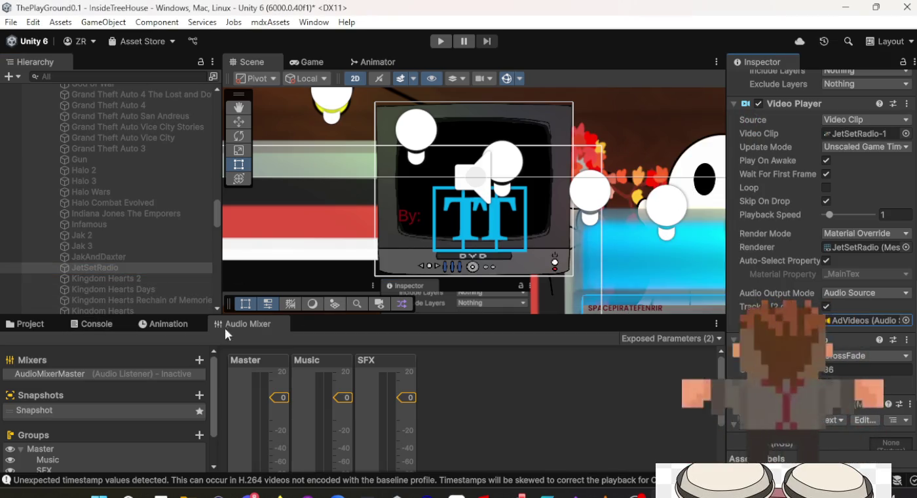
click(135, 278)
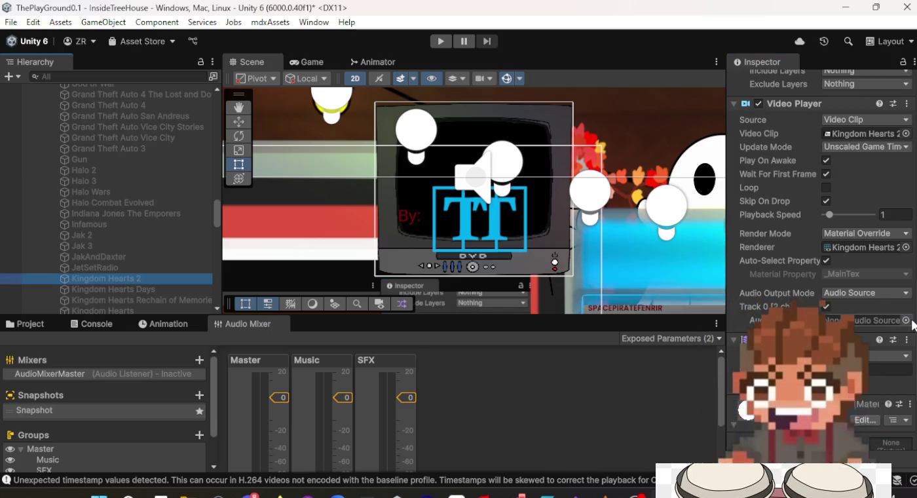
click(907, 321)
double_click(692, 179)
Step: Set AdVideos as audio source for Kingdom Hearts Days and Kingdom Hearts Rechain of Memories
click(141, 289)
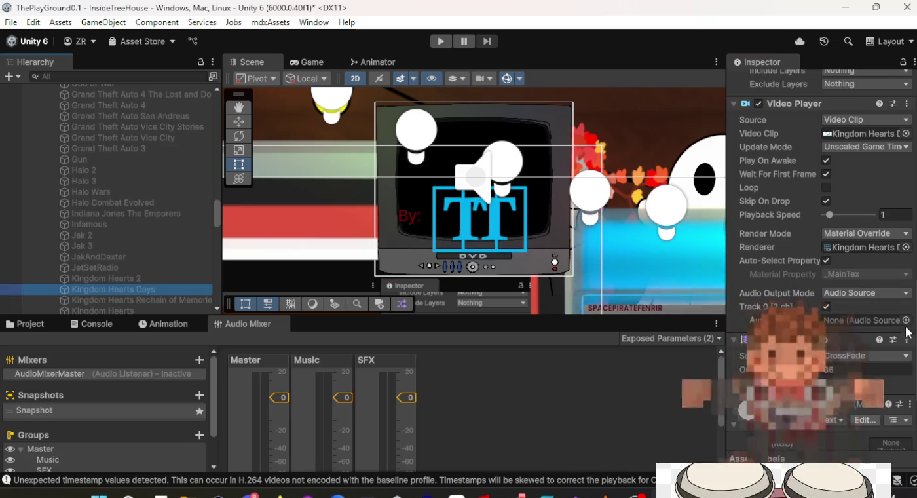
click(907, 321)
key(Escape)
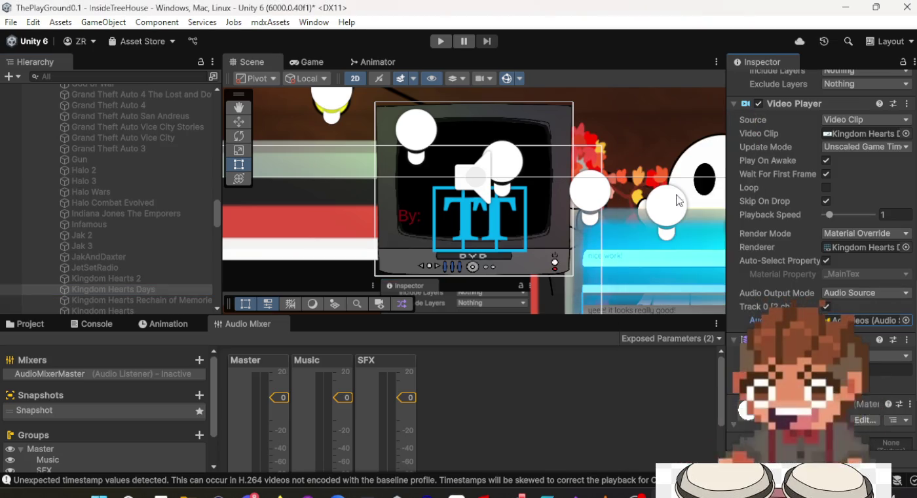
click(183, 298)
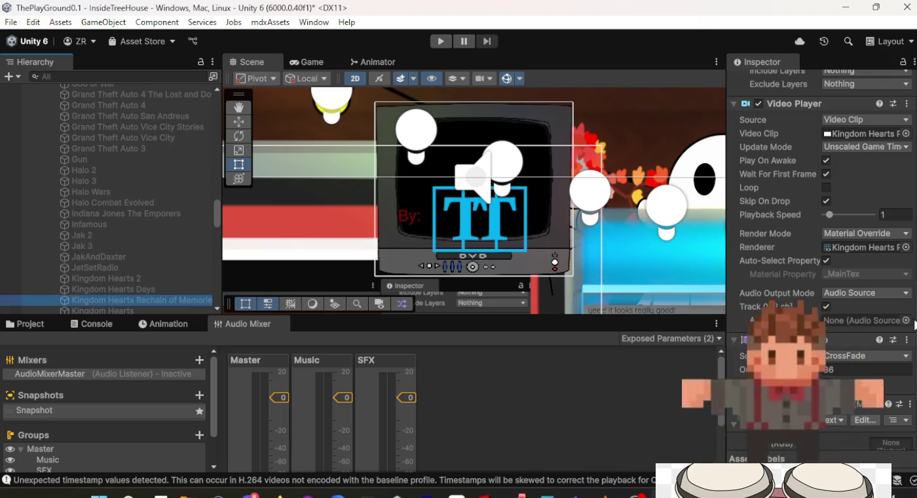
click(907, 321)
click(697, 182)
click(696, 183)
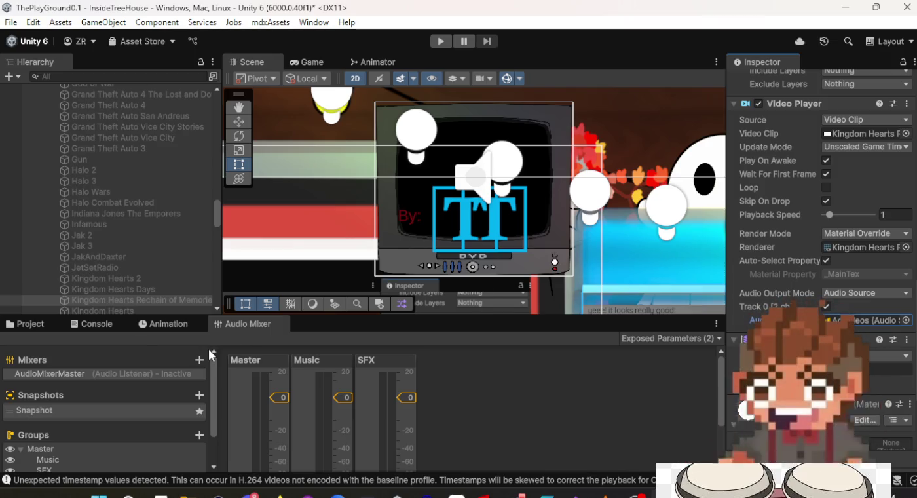
Step: Route the Kingdom Hearts and Kirby Airriders video audio to AdVideos
scroll(140, 244, down, 3)
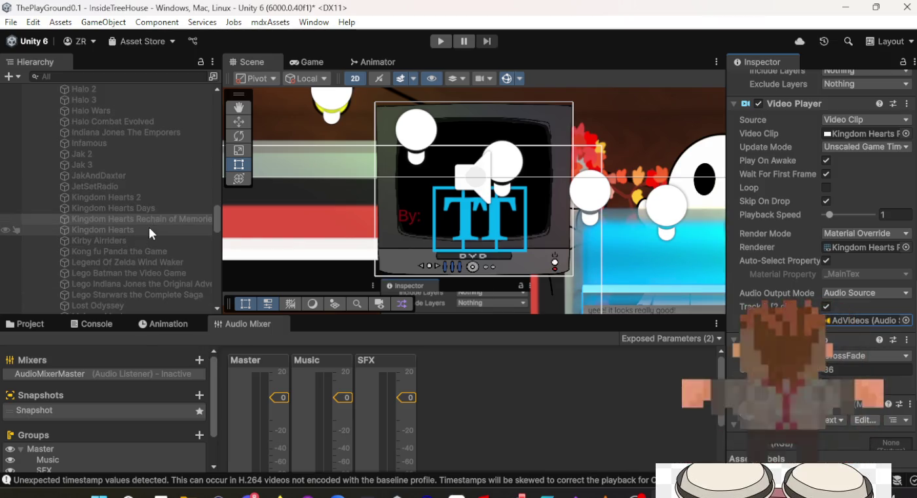
click(150, 229)
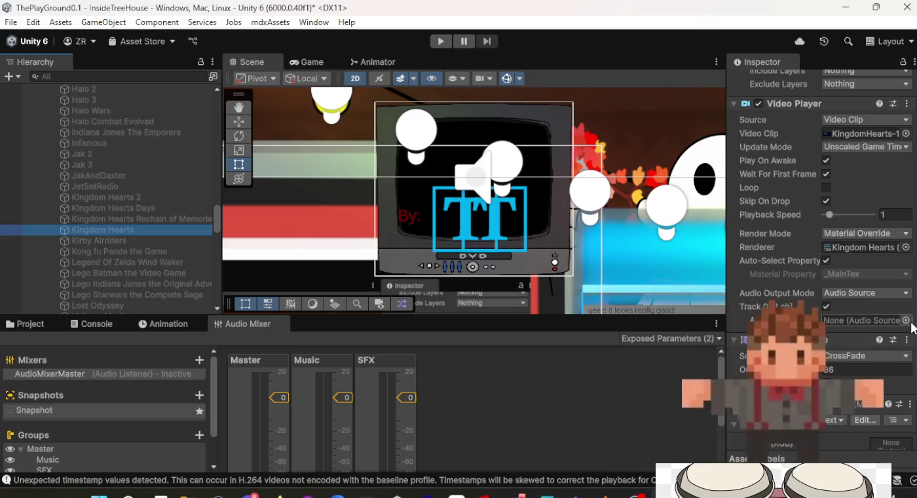
click(906, 320)
double_click(692, 180)
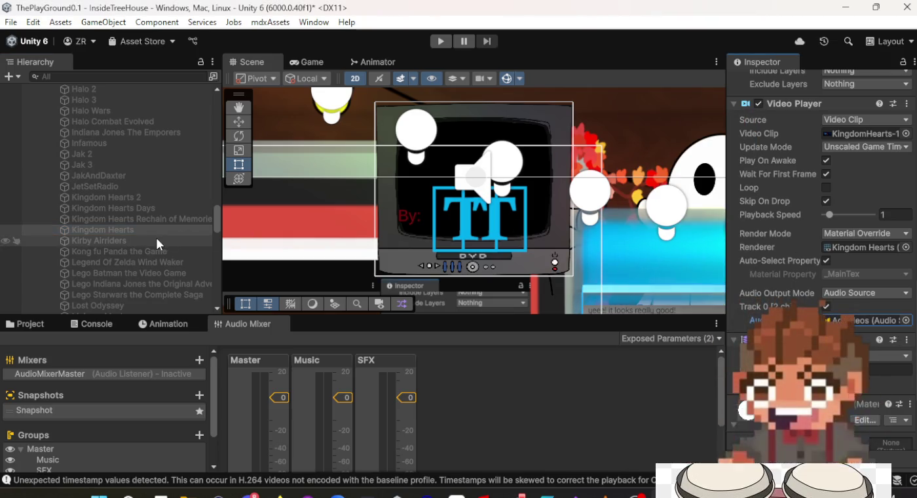
click(131, 240)
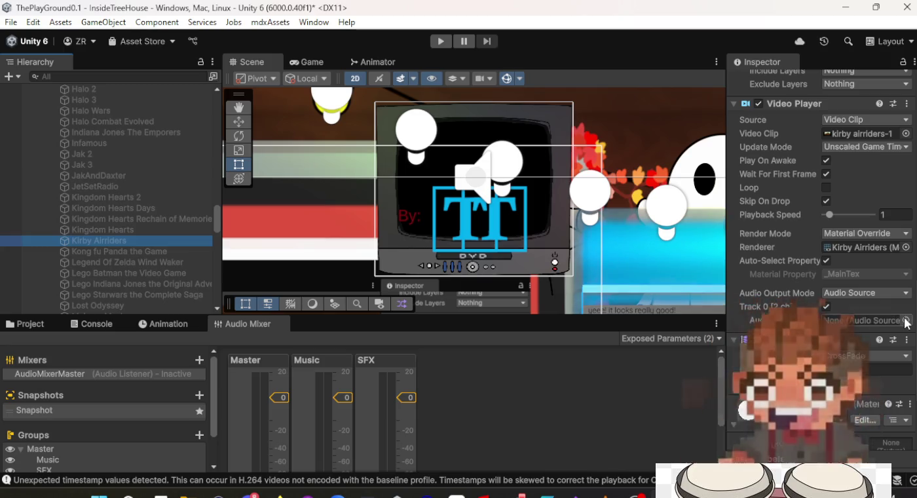
click(907, 320)
double_click(676, 182)
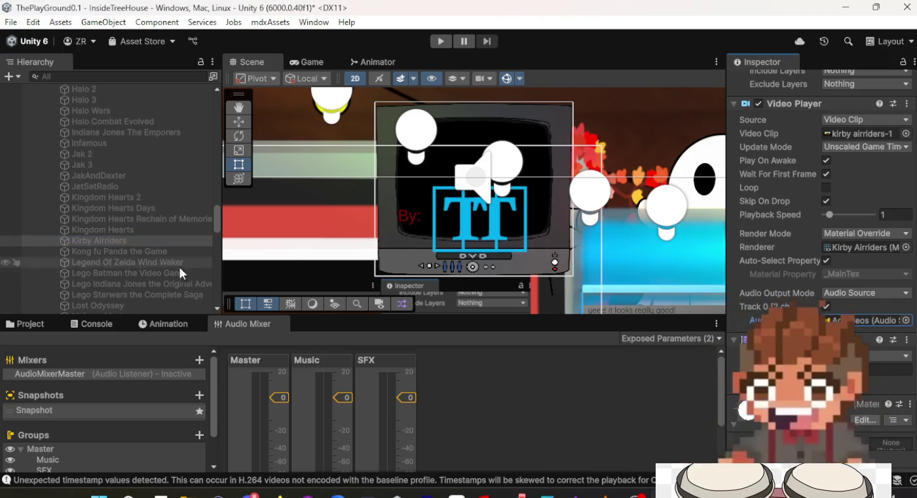
Step: Assign AdVideos as audio source for Kong Fu Panda, Zelda Wind Waker and Lego Batman
click(154, 251)
click(906, 320)
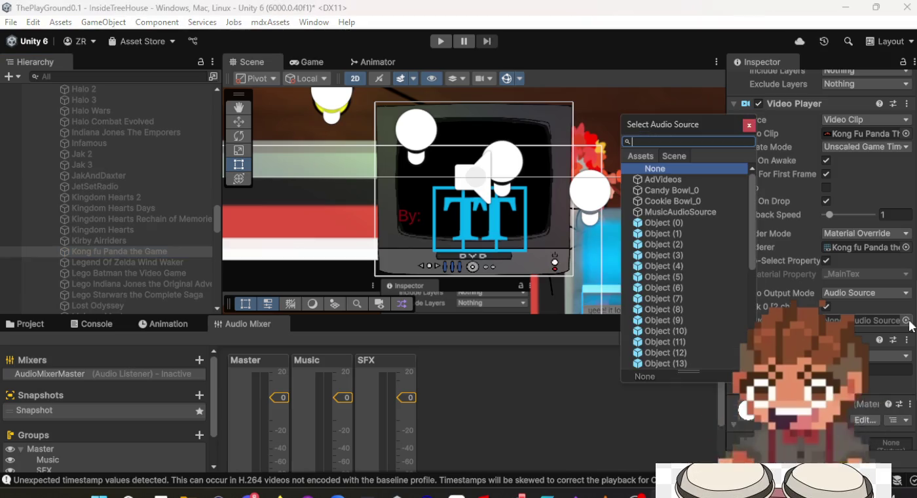
double_click(666, 182)
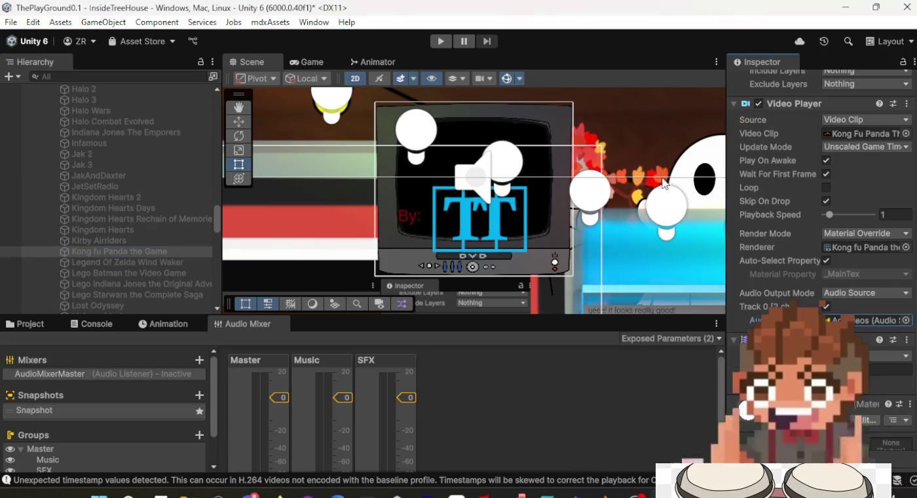
click(139, 263)
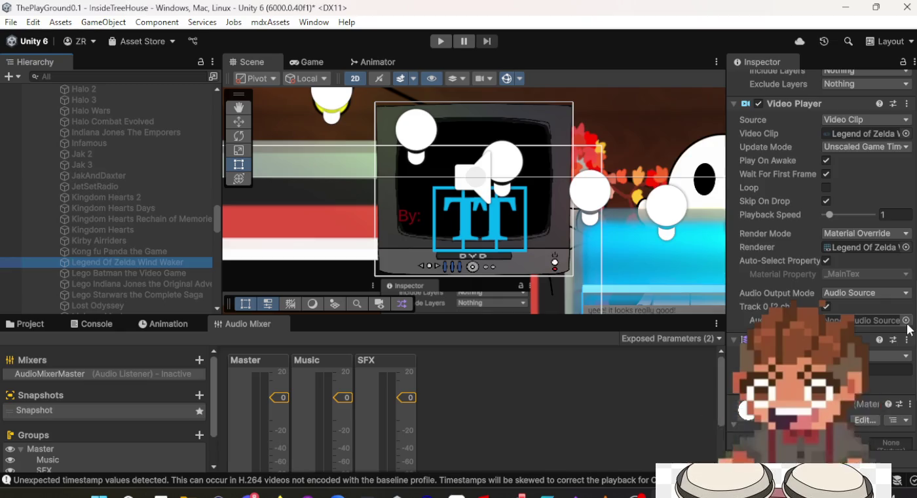
click(906, 319)
double_click(663, 179)
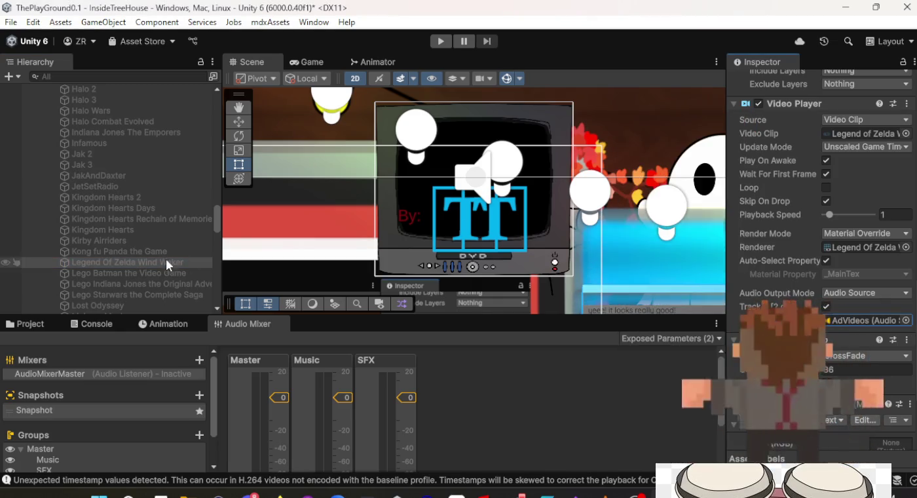
click(138, 272)
click(906, 320)
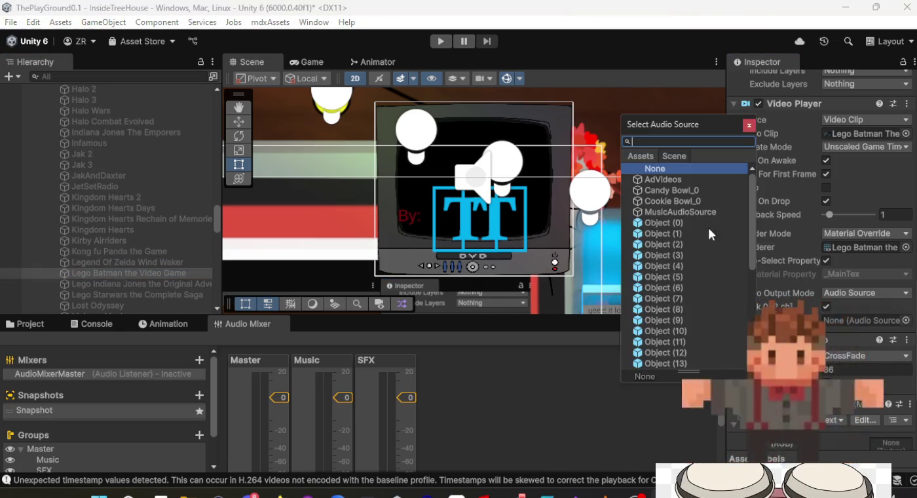
double_click(681, 183)
Step: Assign AdVideos as audio source for Lego Indiana Jones, Lego Star Wars and Lost Odyssey
click(159, 288)
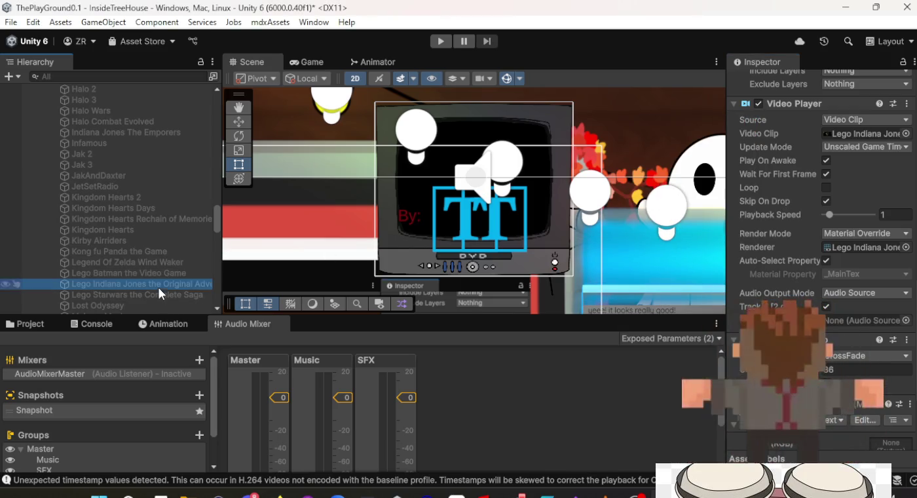
click(906, 320)
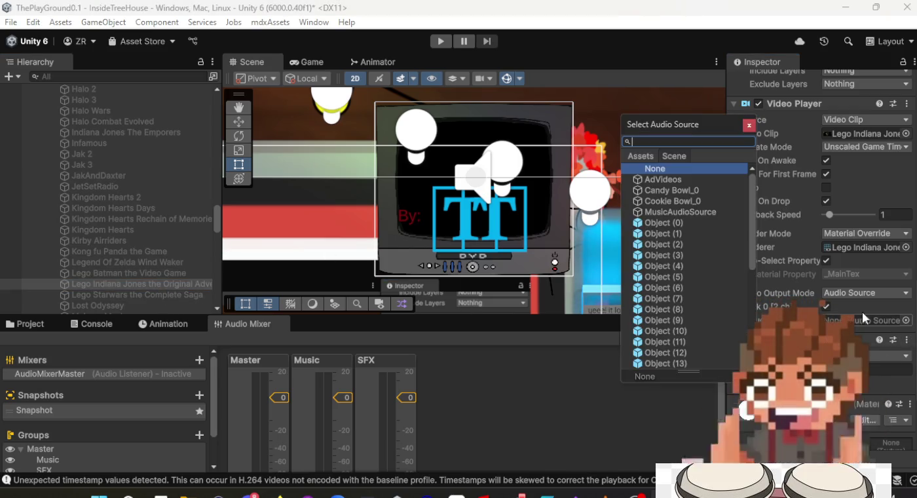
double_click(656, 182)
click(148, 294)
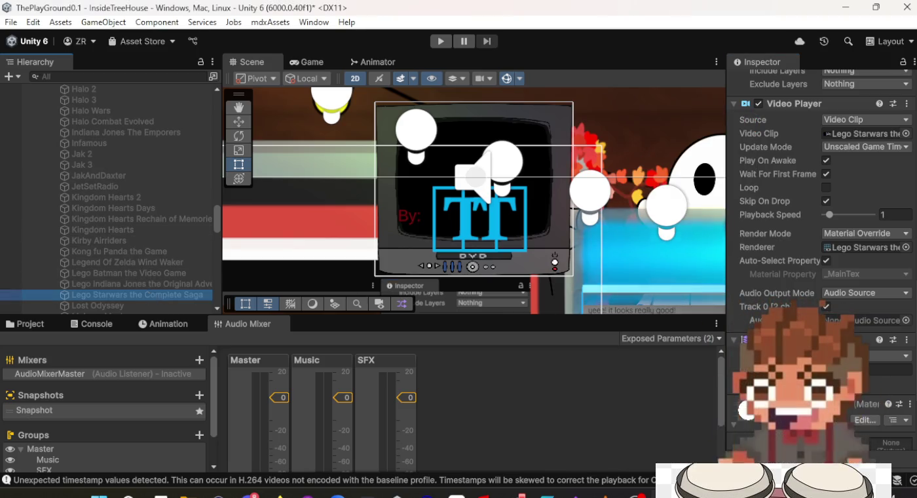
click(906, 319)
double_click(655, 175)
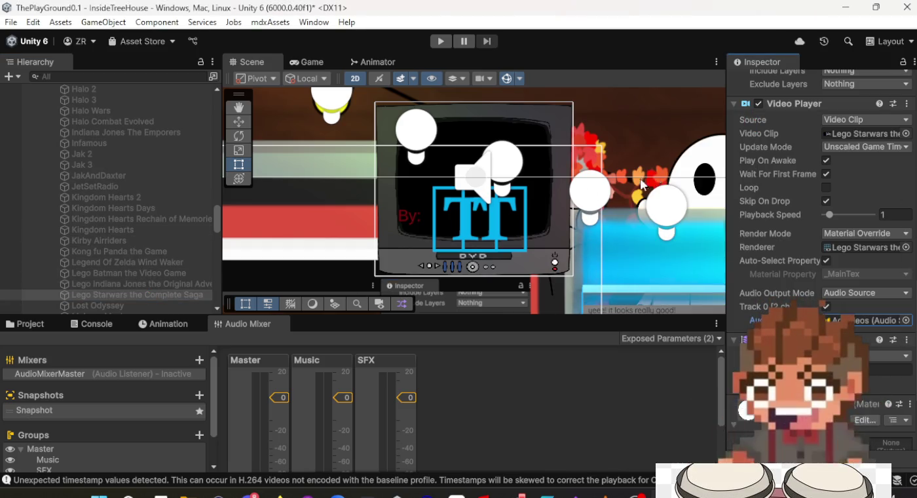
click(92, 306)
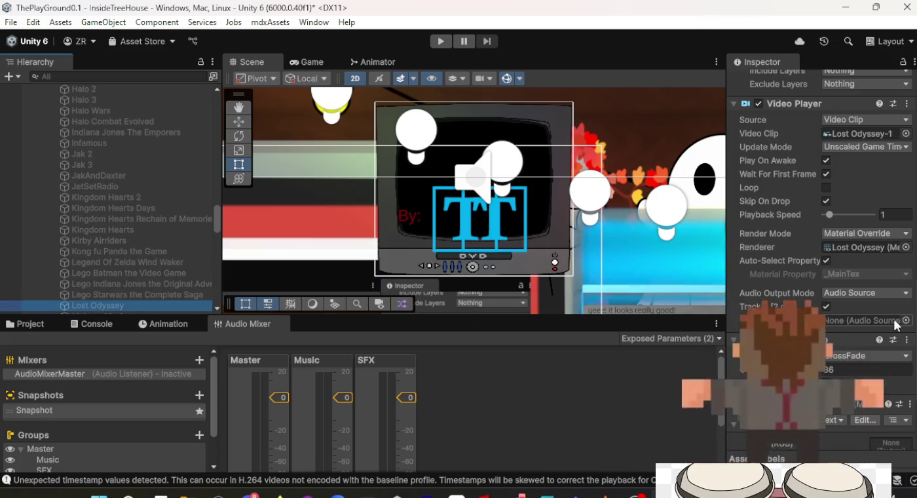
click(907, 320)
double_click(653, 178)
Step: Send the Majoras Mask, Mario Kart Wii and Mass Effect video audio to AdVideos
scroll(136, 253, down, 5)
click(118, 194)
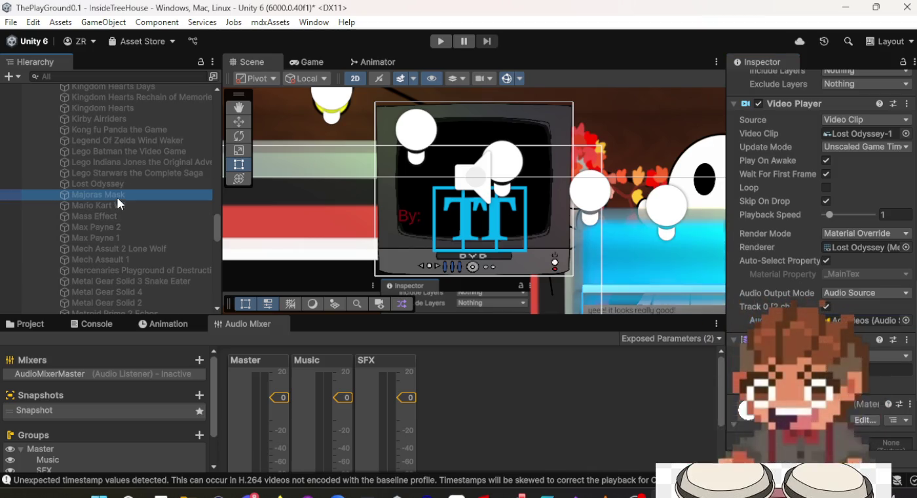
click(907, 320)
double_click(656, 178)
click(147, 205)
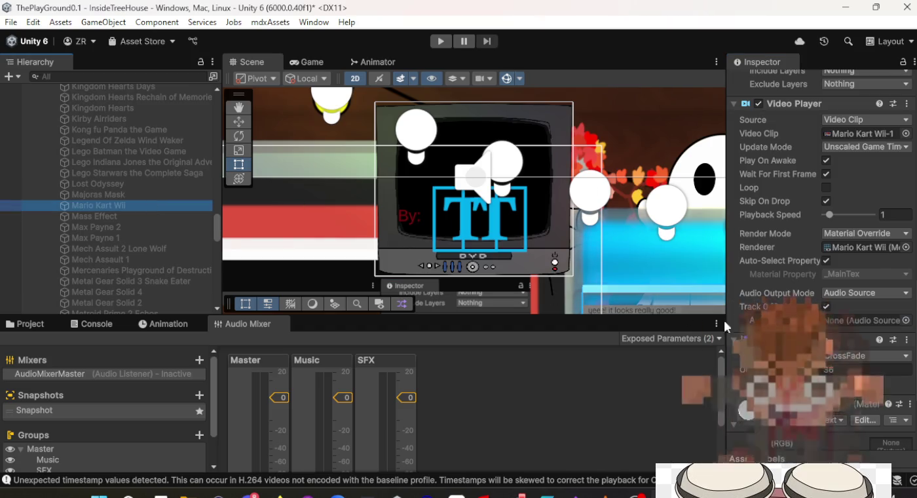
click(907, 320)
double_click(674, 182)
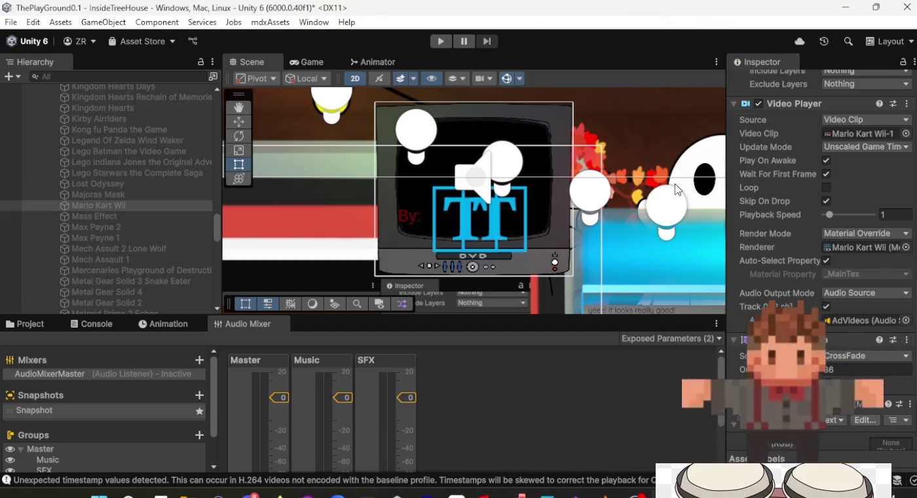
click(170, 217)
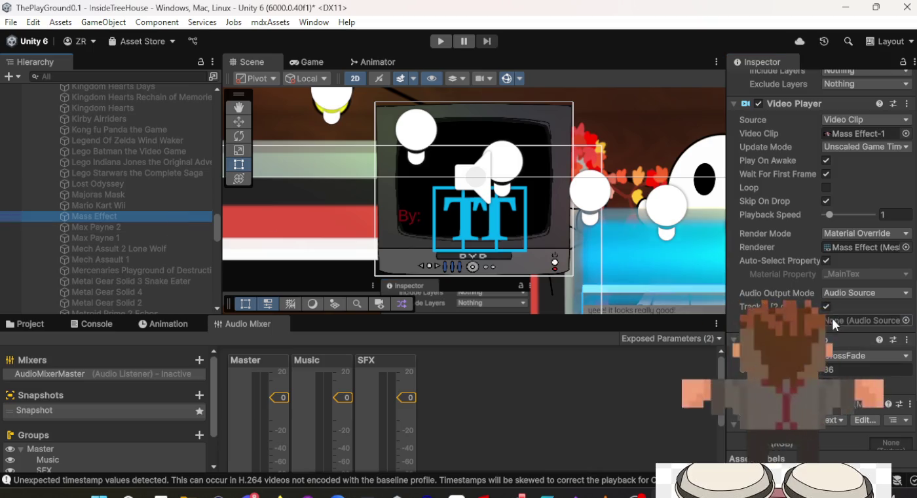
click(906, 320)
double_click(660, 179)
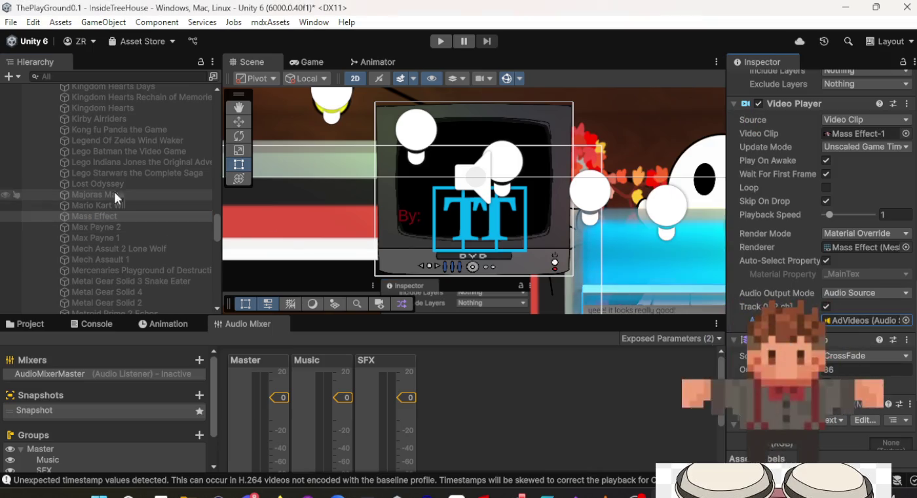
double_click(123, 227)
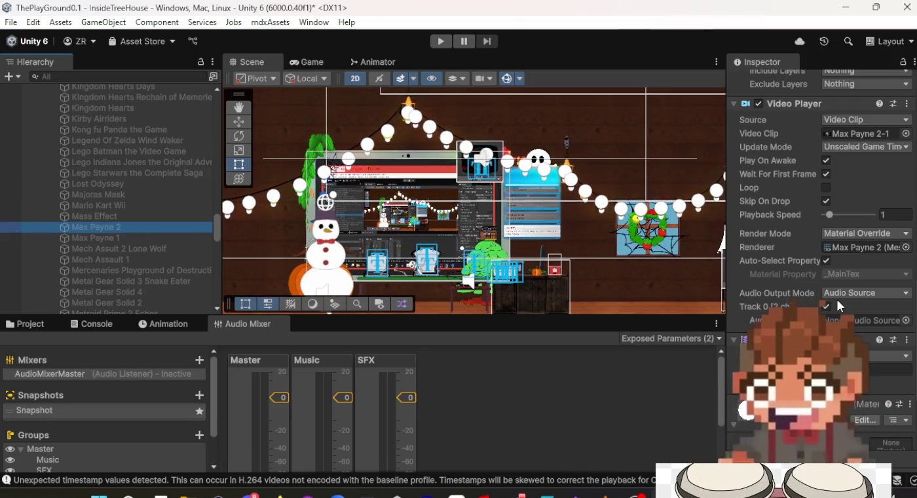
Step: Set AdVideos as the Audio Source in Max Payne 2's Video Player
scroll(836, 298, down, 3)
click(906, 210)
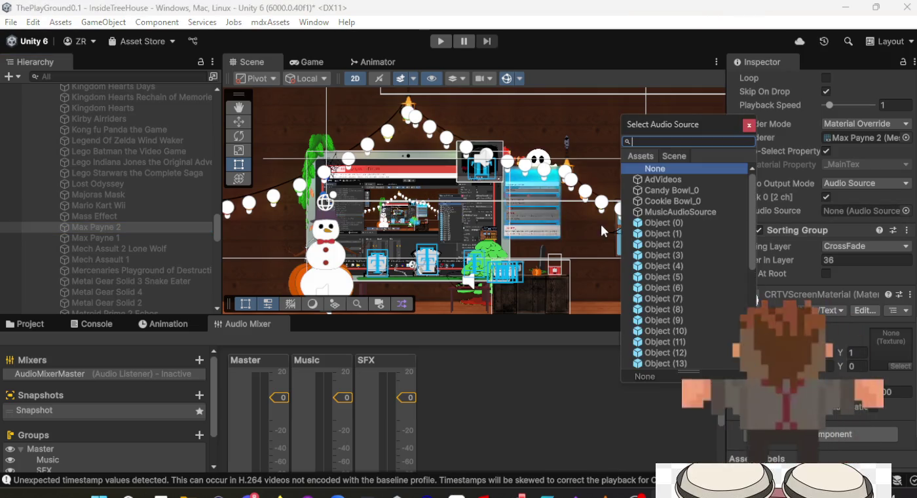
double_click(655, 180)
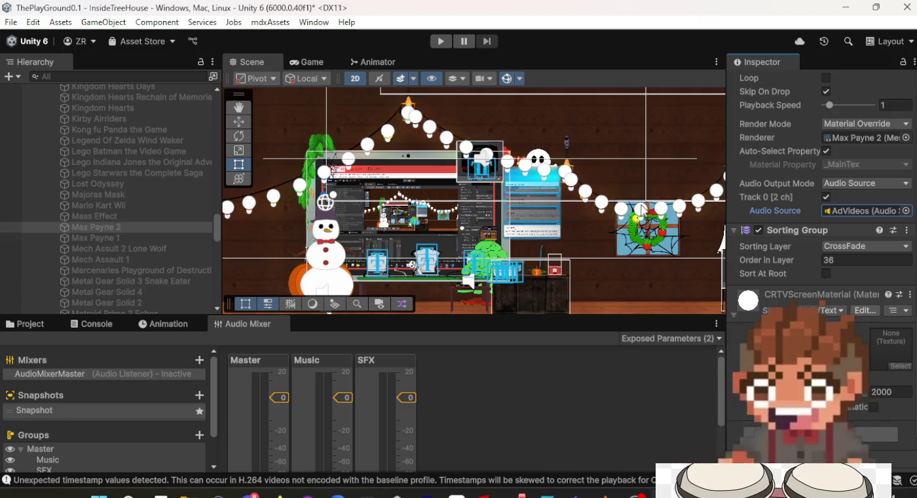
scroll(528, 168, up, 6)
scroll(528, 167, up, 4)
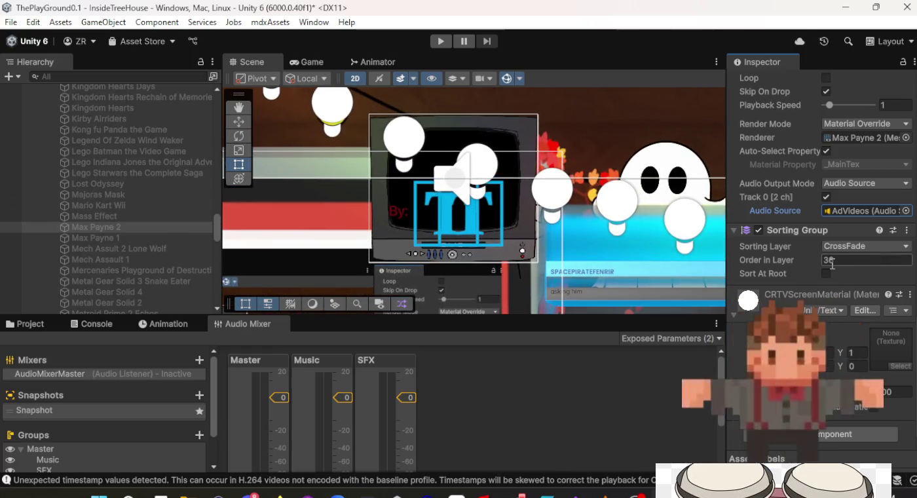
click(125, 237)
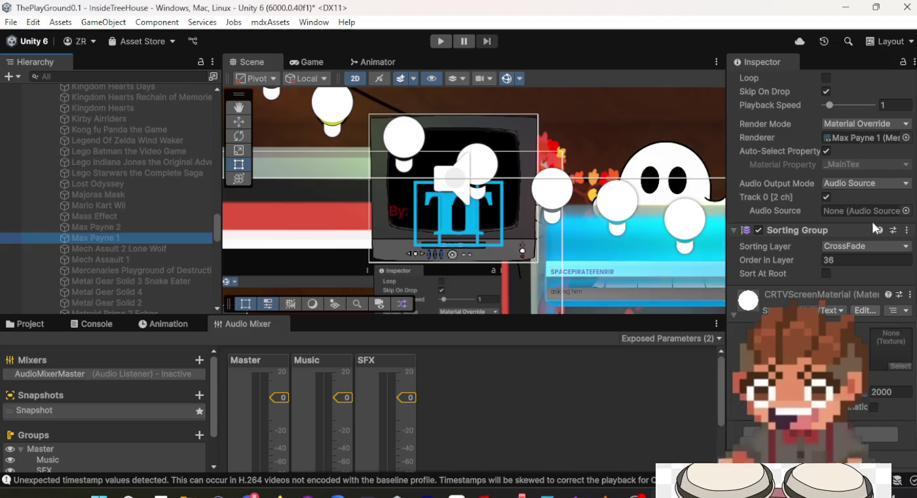
Step: Route the Max Payne 1, Mech Assault 2 and Mech Assault 1 video audio to AdVideos
click(906, 210)
double_click(672, 178)
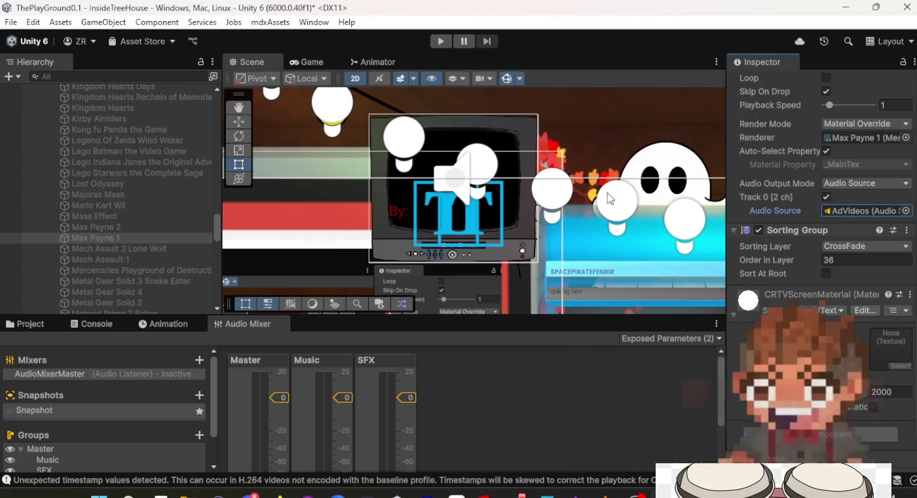
click(128, 248)
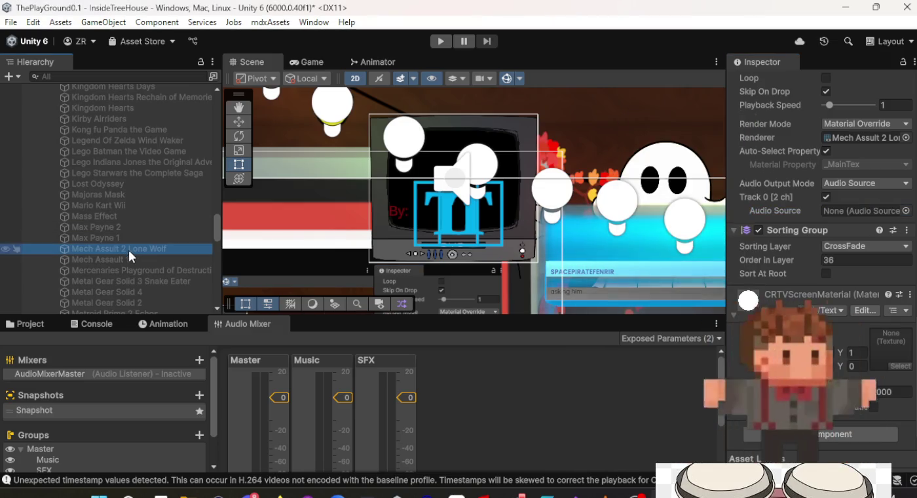
click(907, 210)
double_click(681, 180)
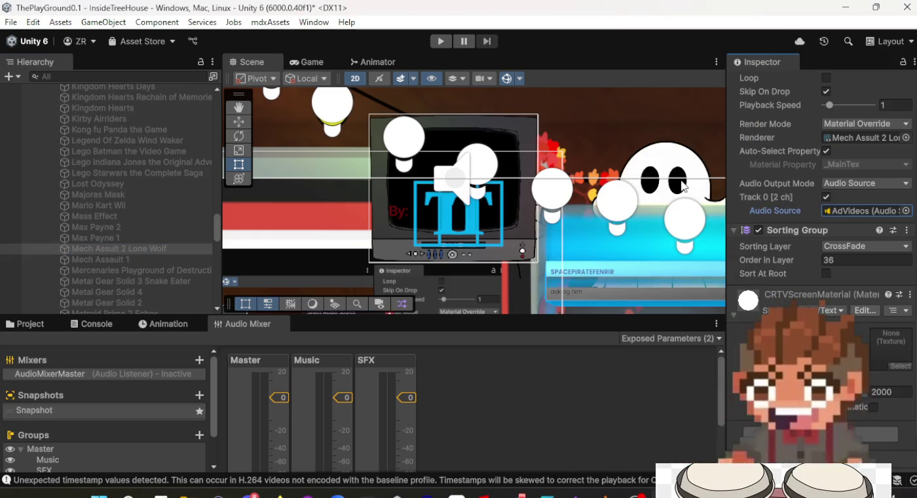
click(121, 259)
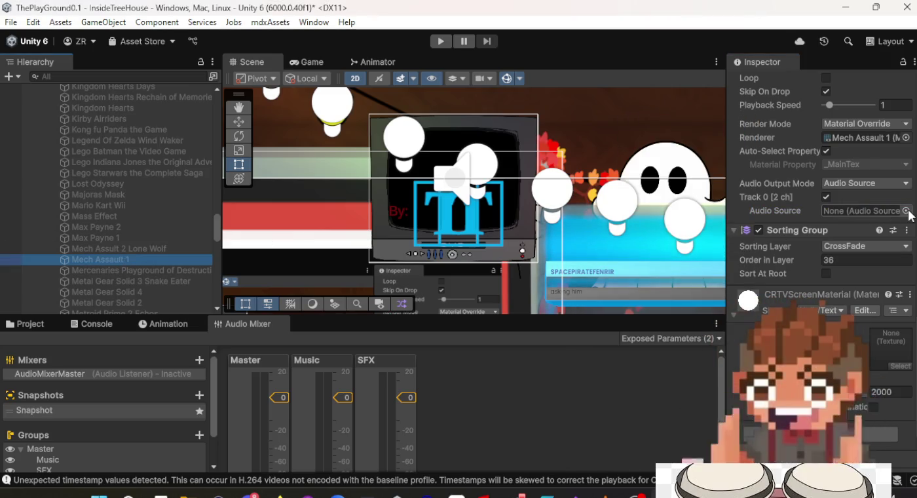
click(907, 210)
double_click(662, 179)
Step: Assign AdVideos as audio source for Mercenaries Playground, Metal Gear Solid 3 and Metal Gear Solid 4
click(97, 271)
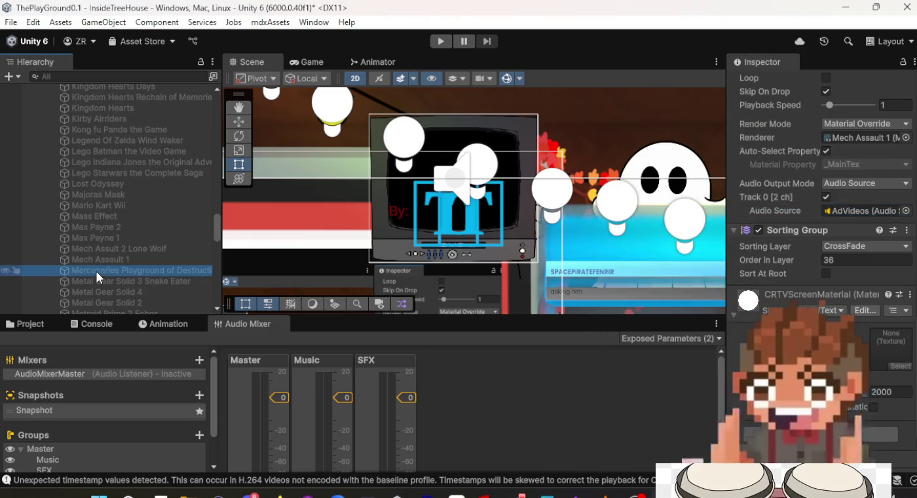
click(907, 210)
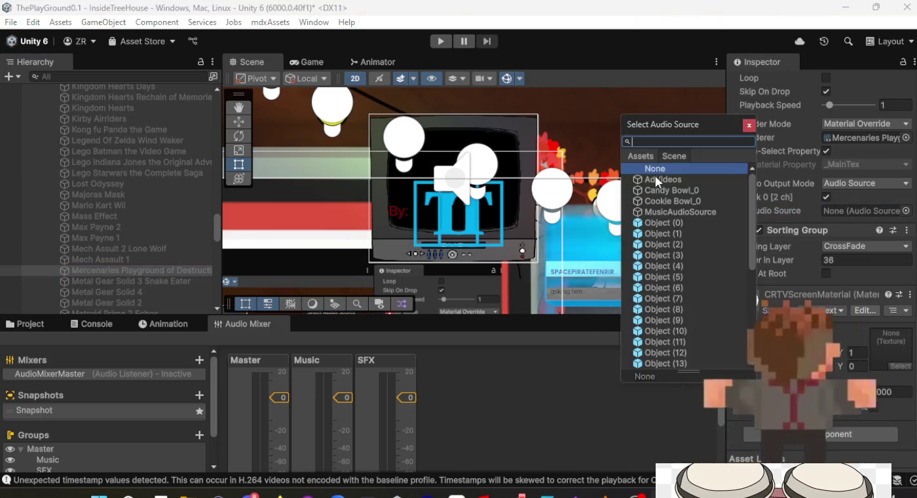
double_click(657, 181)
click(112, 282)
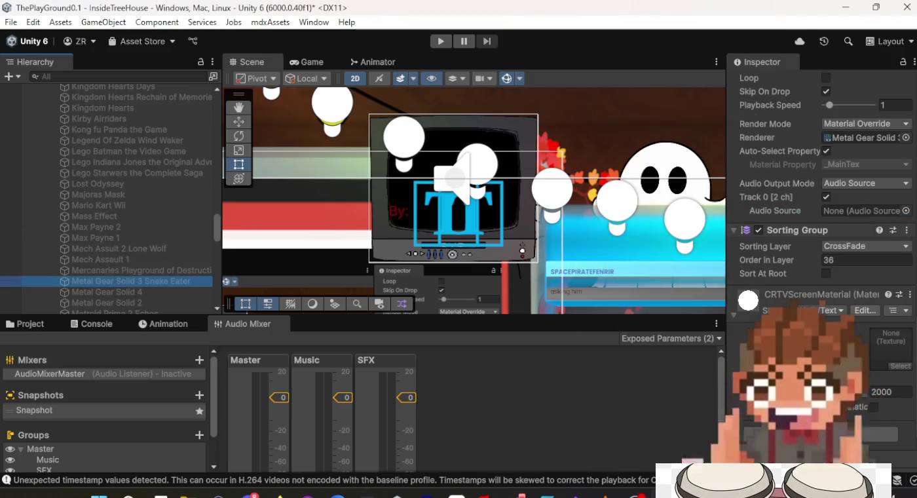
click(907, 211)
double_click(673, 180)
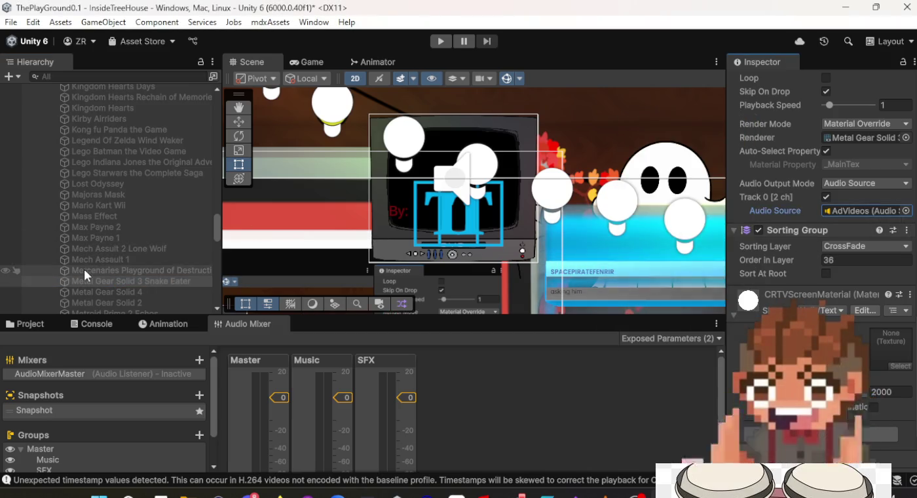
click(98, 292)
click(907, 210)
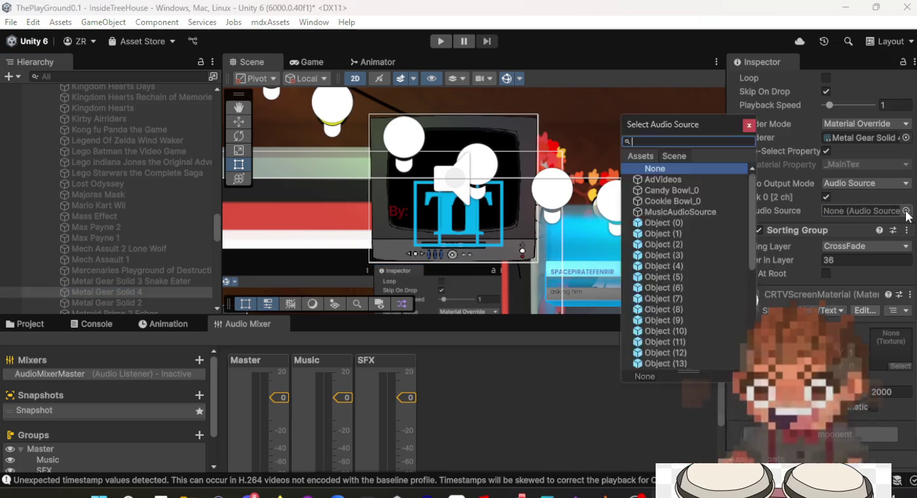
double_click(666, 184)
scroll(55, 242, down, 5)
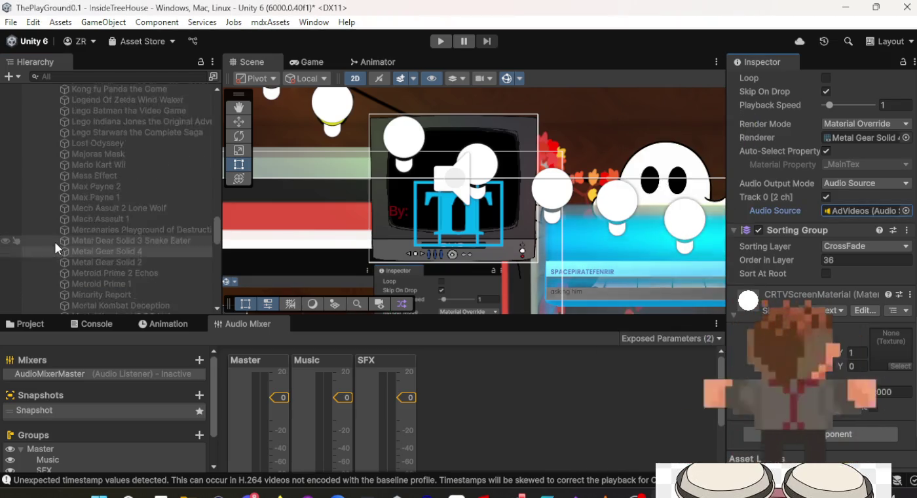
Step: Route the Metal Gear Solid 2 and Metroid Prime 2 Echos video audio to AdVideos
click(105, 223)
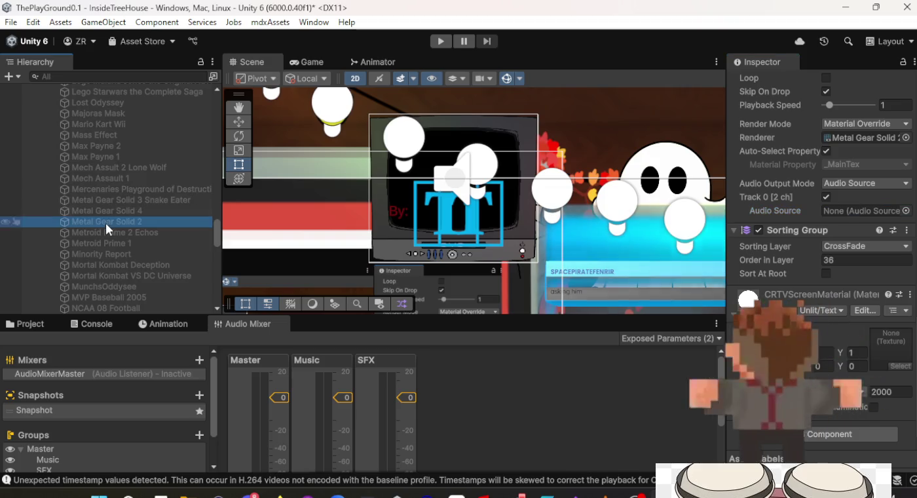
click(907, 210)
click(681, 181)
double_click(681, 180)
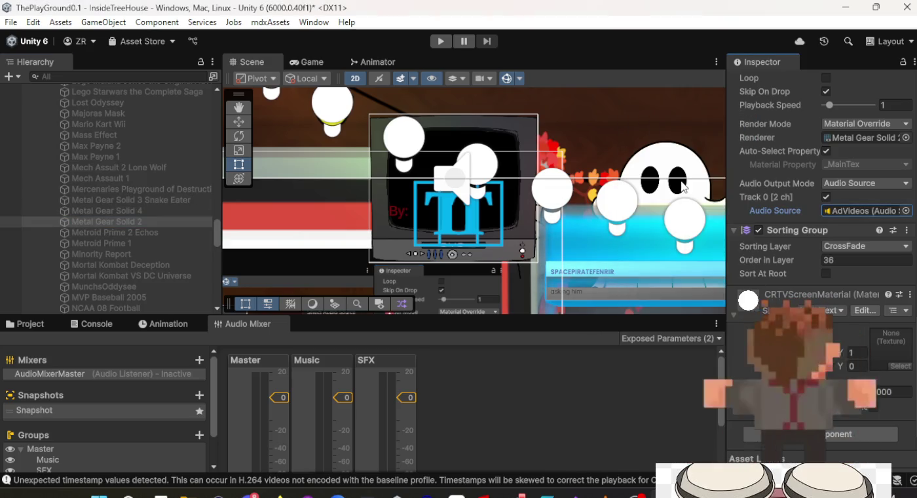
click(111, 233)
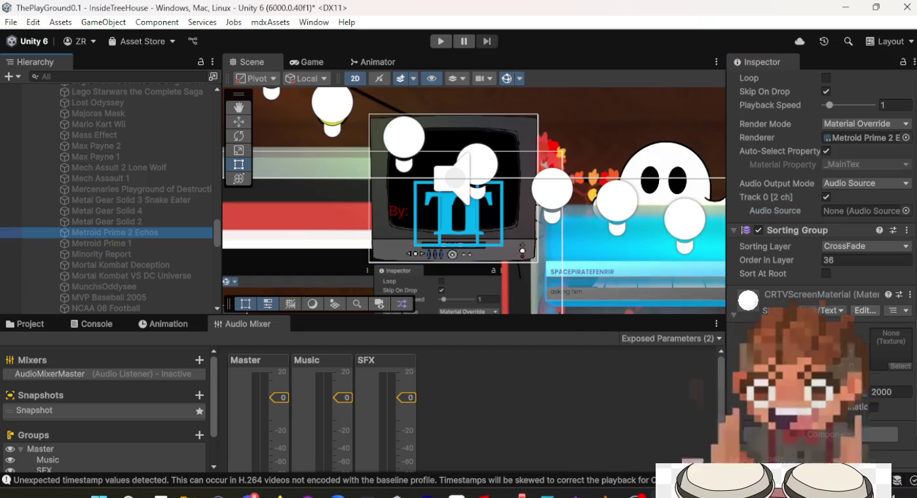
click(907, 210)
double_click(703, 169)
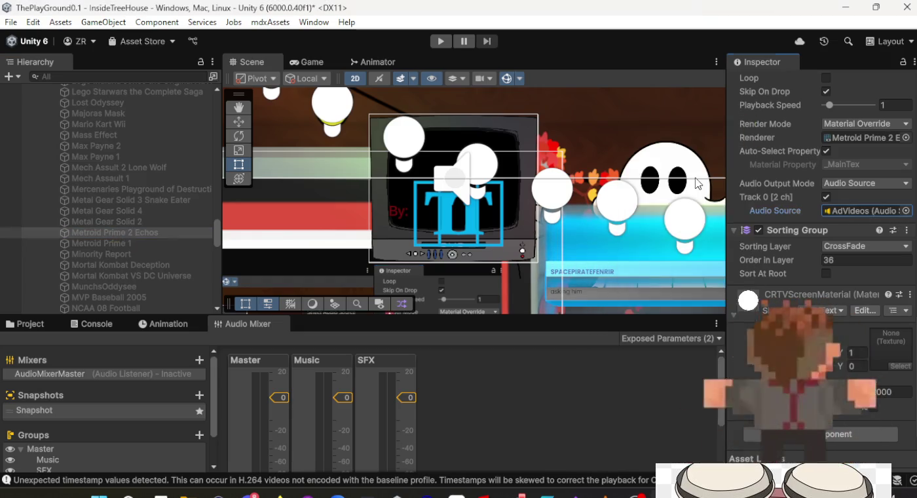
Step: Assign AdVideos as audio source for Metroid Prime 1, Minority Report and Mortal Kombat Deception
click(92, 243)
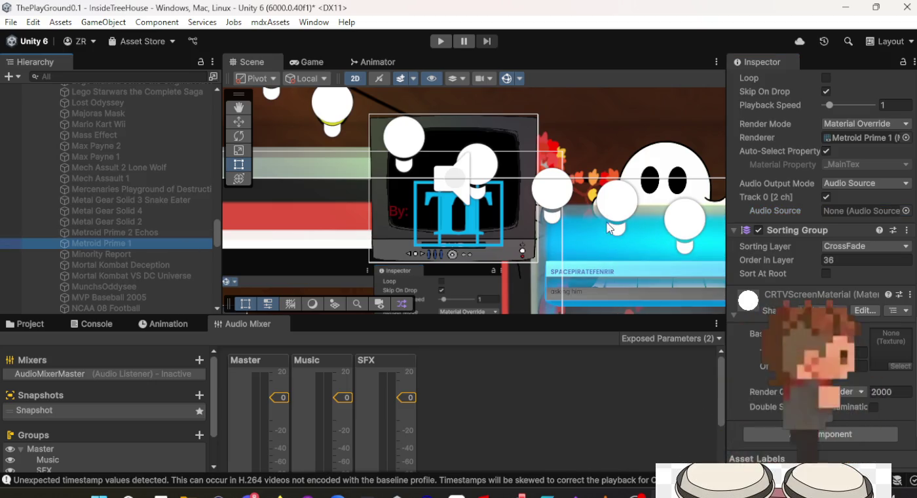
click(907, 211)
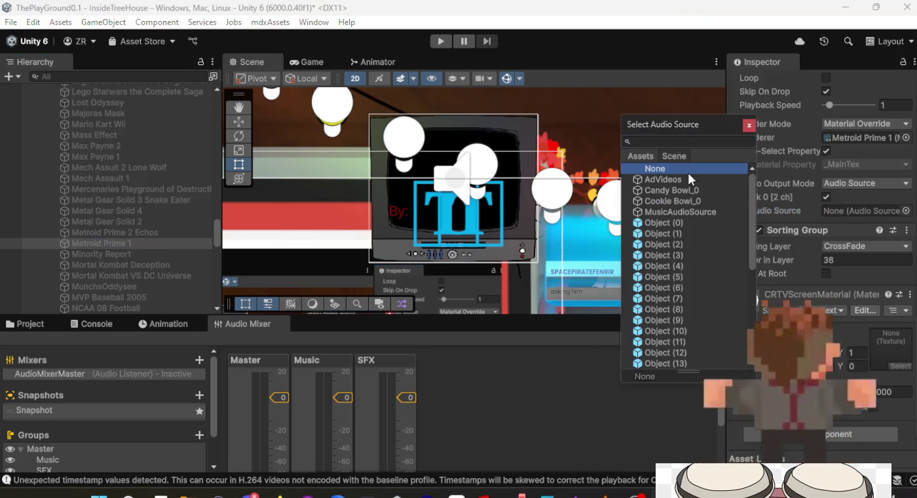
key(Escape)
click(151, 254)
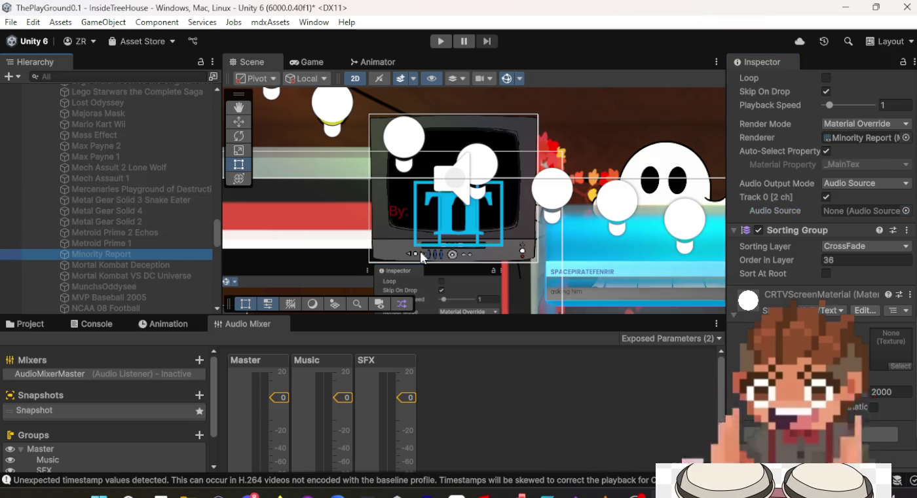
click(906, 210)
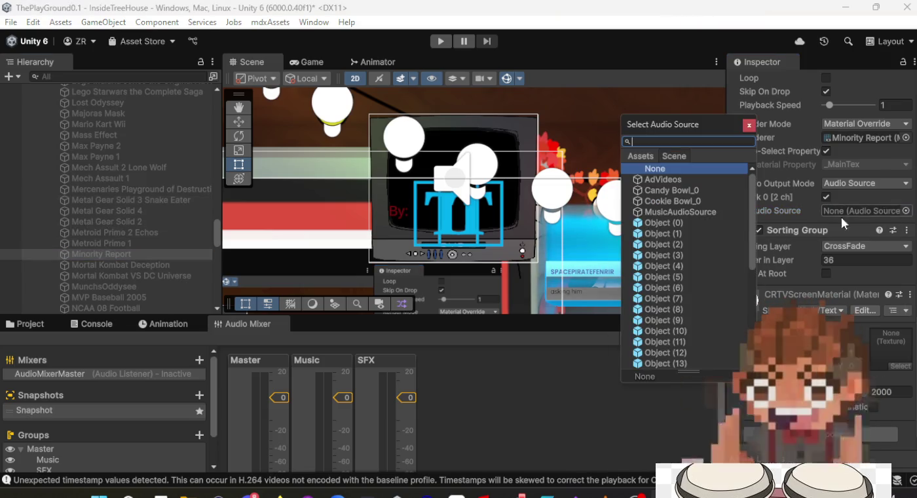
double_click(692, 180)
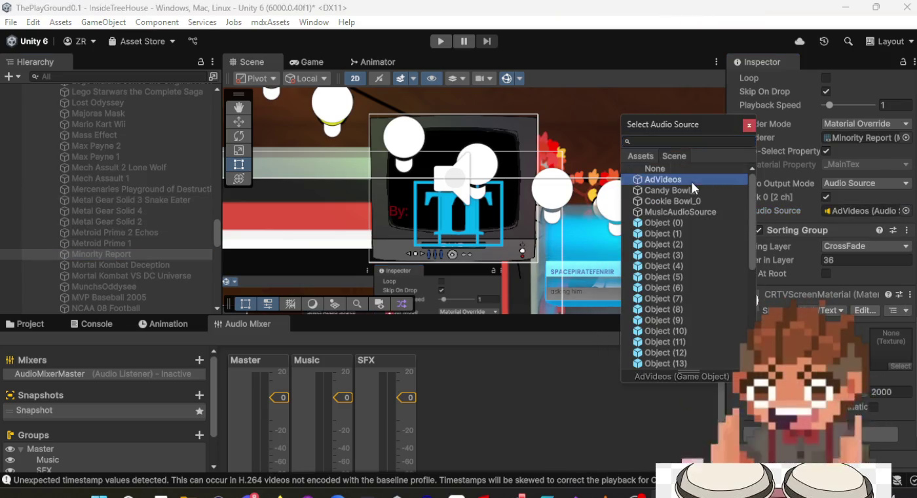
click(125, 266)
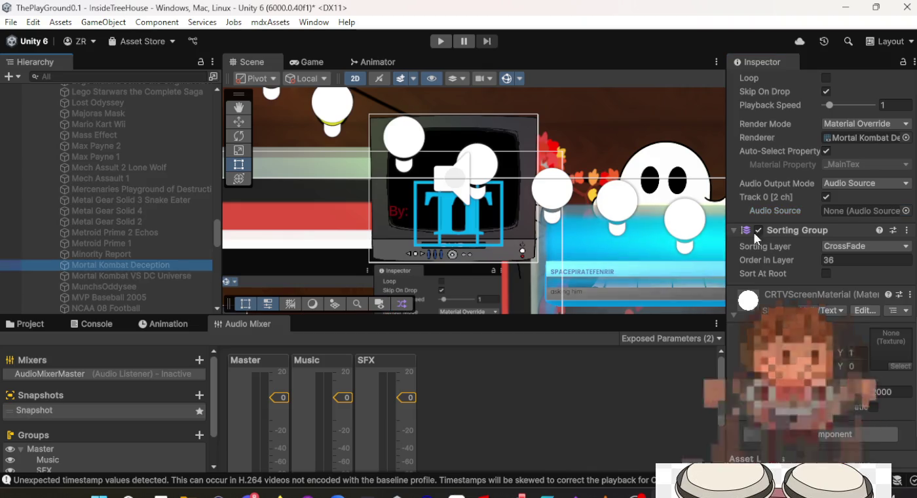
click(907, 210)
double_click(655, 181)
Step: Assign AdVideos as audio source for Mortal Kombat VS DC Universe, MunchsOddysee and MVP Baseball 2005
click(147, 276)
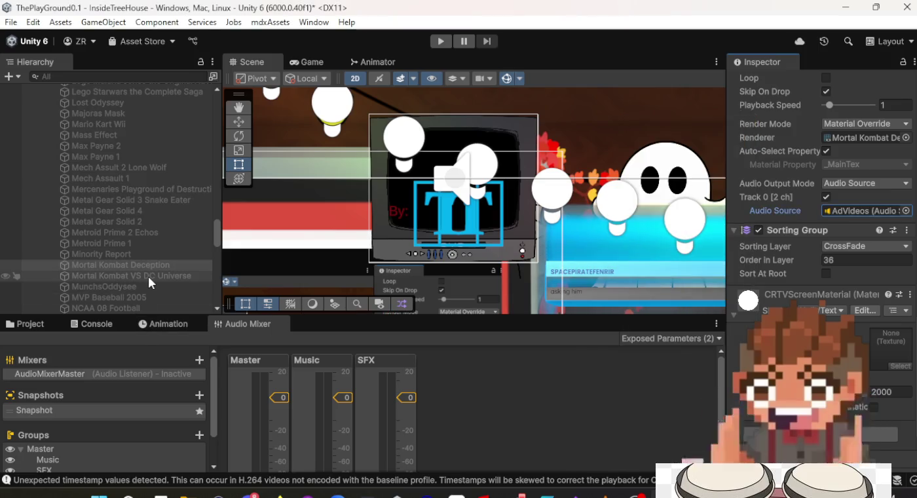
click(906, 211)
double_click(662, 179)
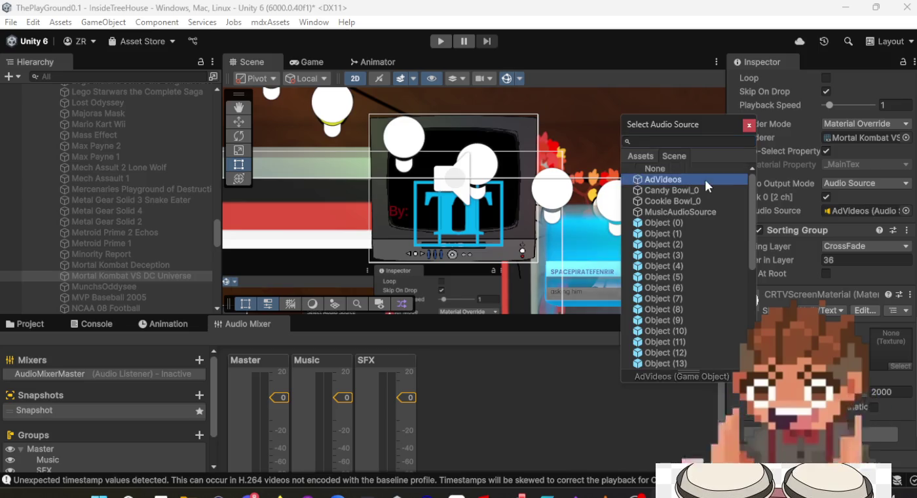
click(155, 287)
click(907, 211)
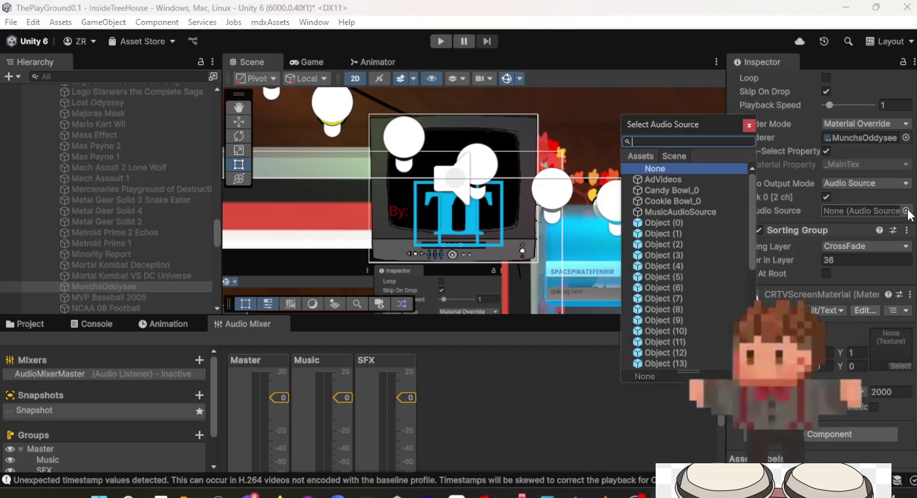
double_click(681, 180)
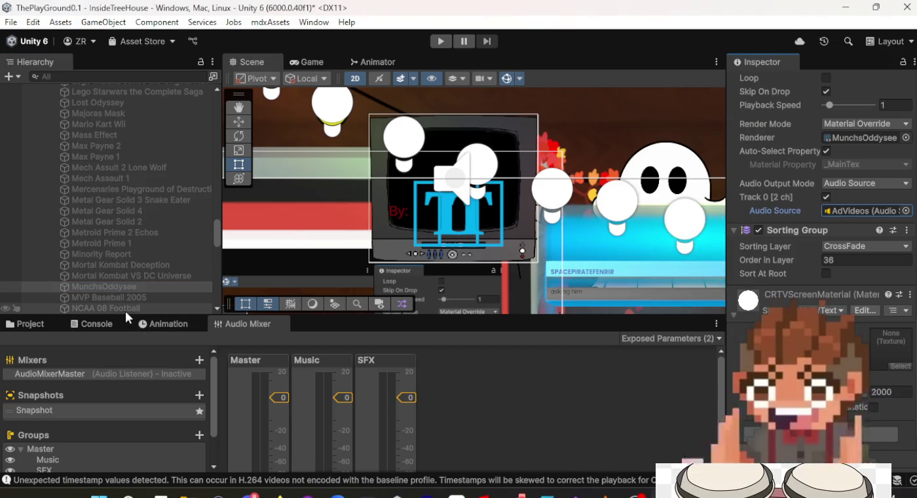
click(131, 297)
click(906, 211)
double_click(675, 183)
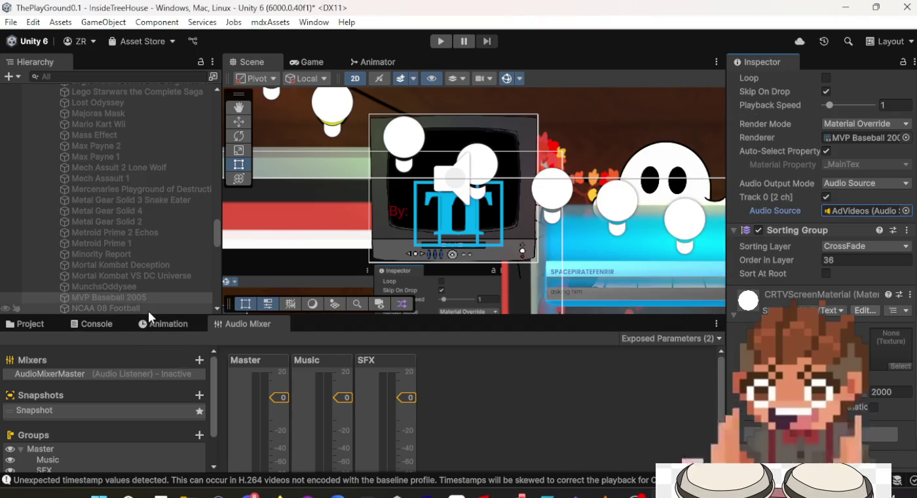
Step: Send the NCAA 08 Football and Pikmin 1 video audio to AdVideos
click(127, 308)
click(906, 211)
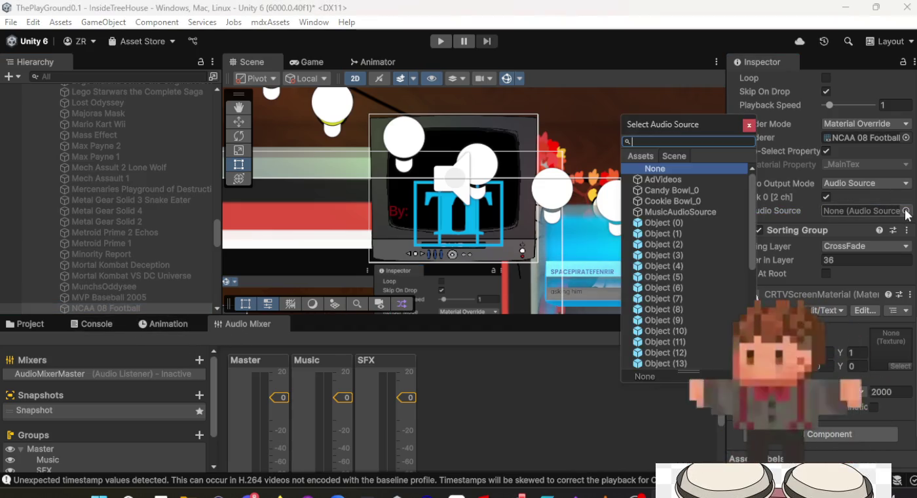
double_click(680, 182)
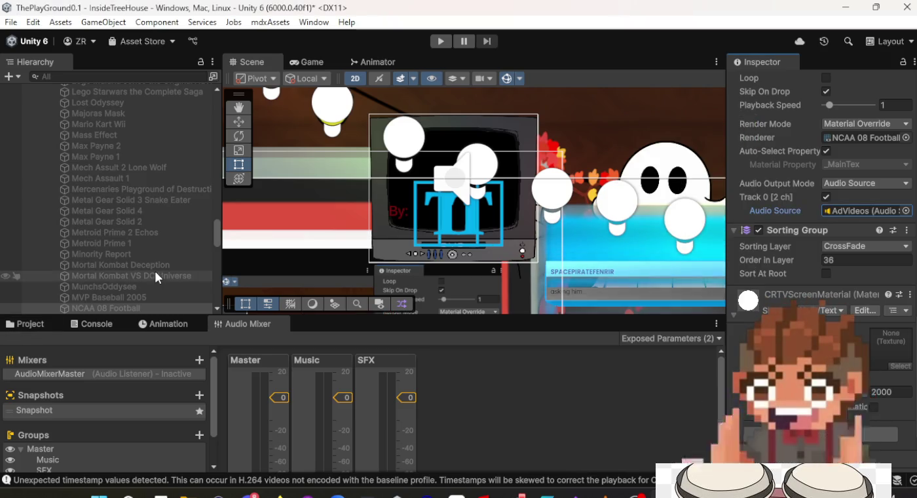
scroll(157, 265, down, 5)
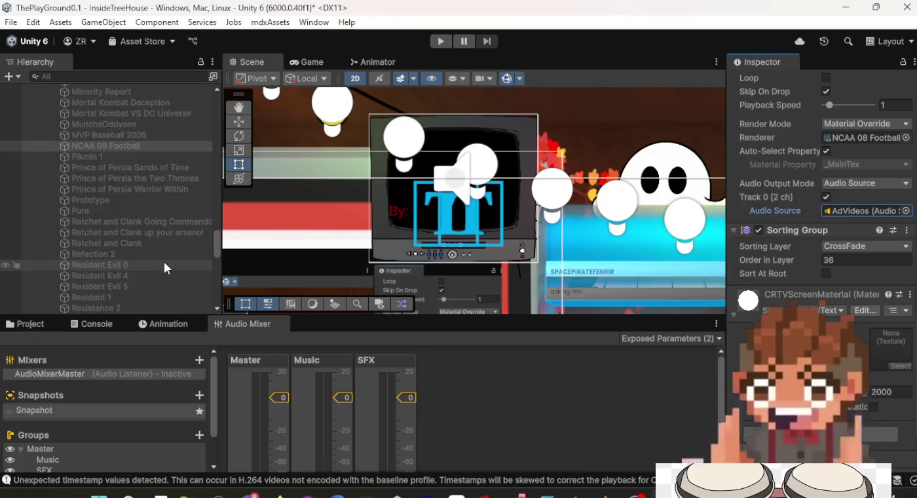
click(153, 157)
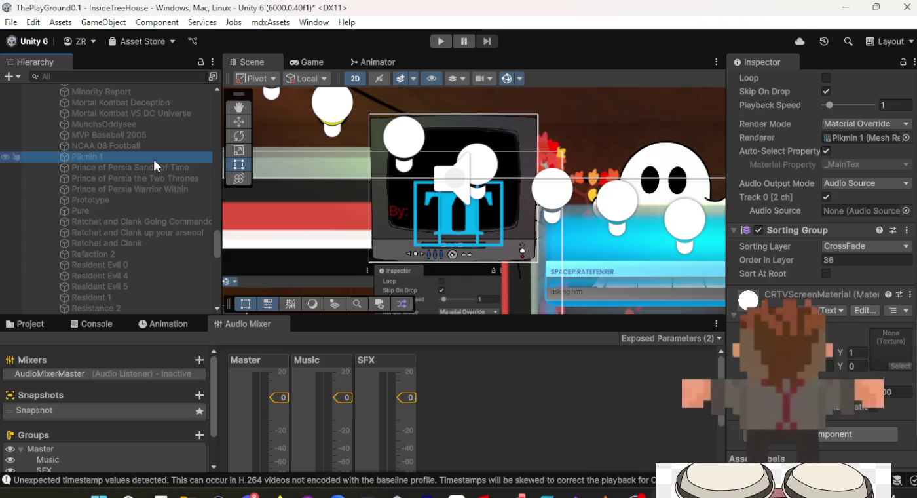
click(906, 211)
key(Escape)
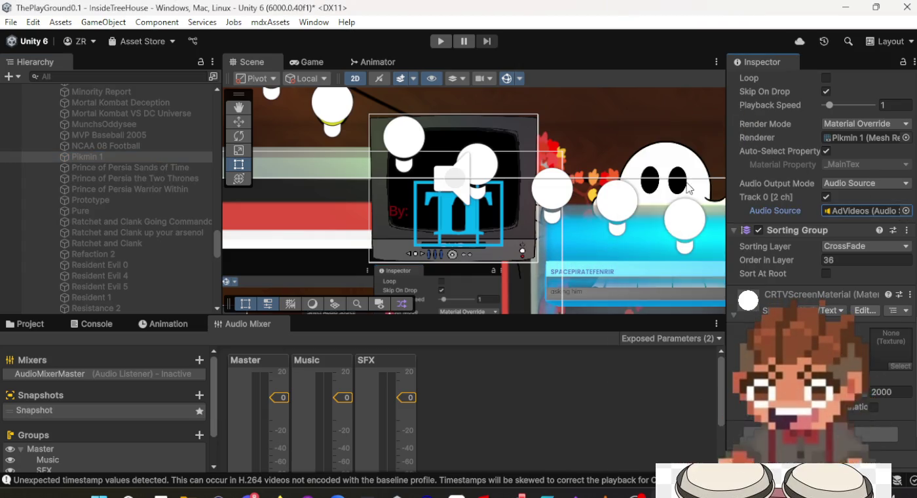
Step: Set AdVideos as audio source for Prince of Persia Sands of Time and The Two Thrones
click(138, 167)
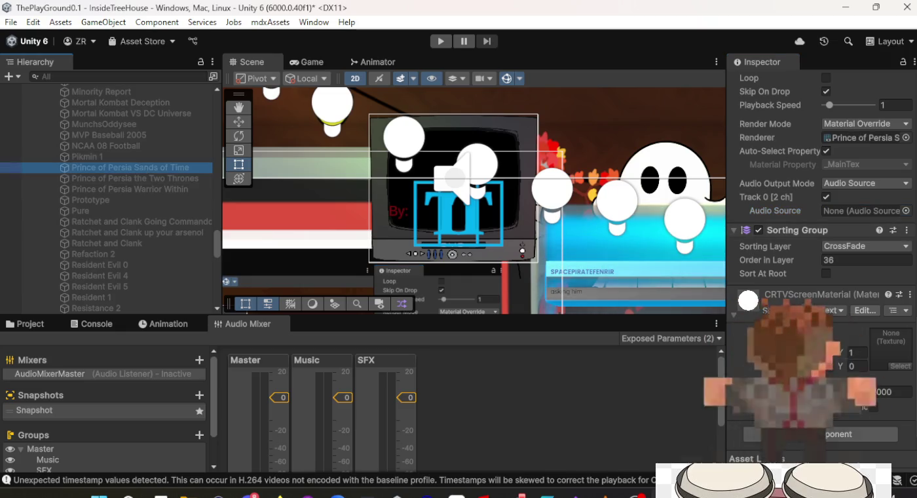
click(907, 211)
double_click(663, 179)
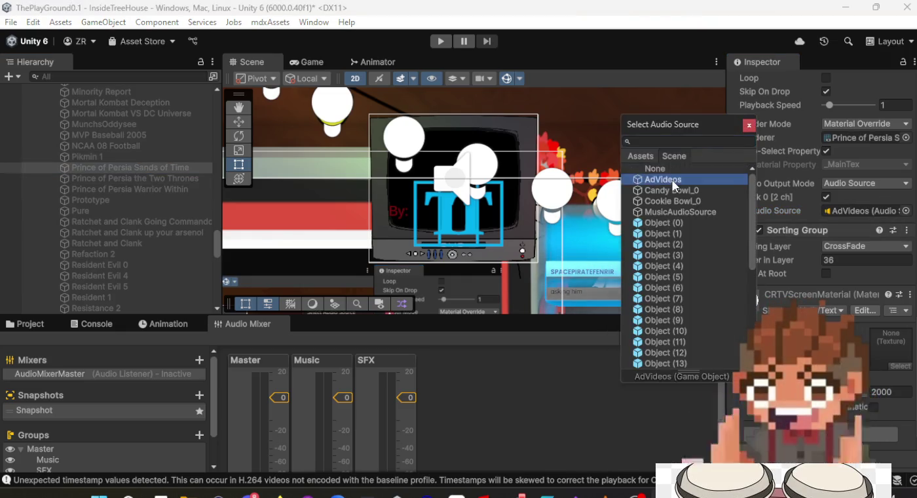
click(132, 178)
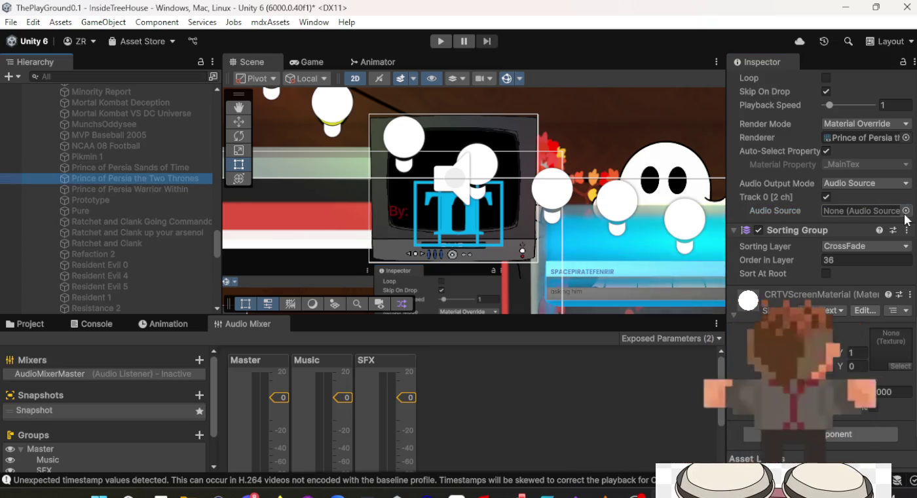
click(906, 211)
click(660, 182)
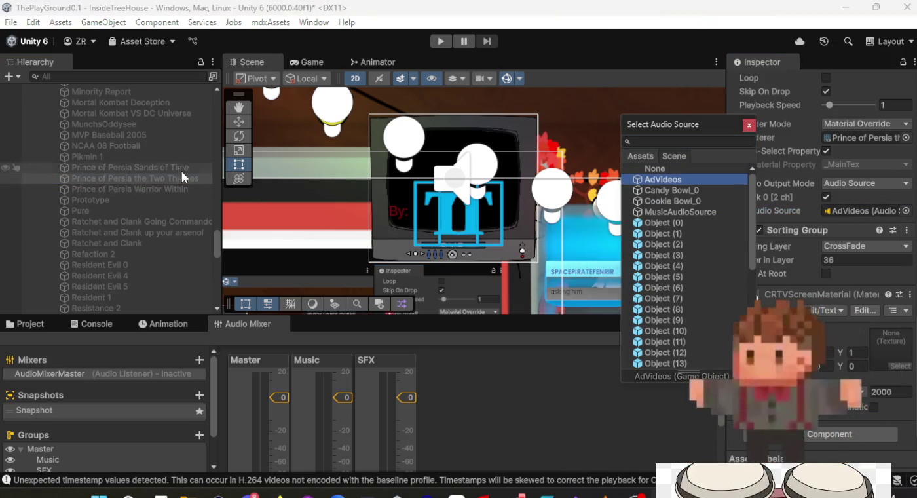
double_click(677, 179)
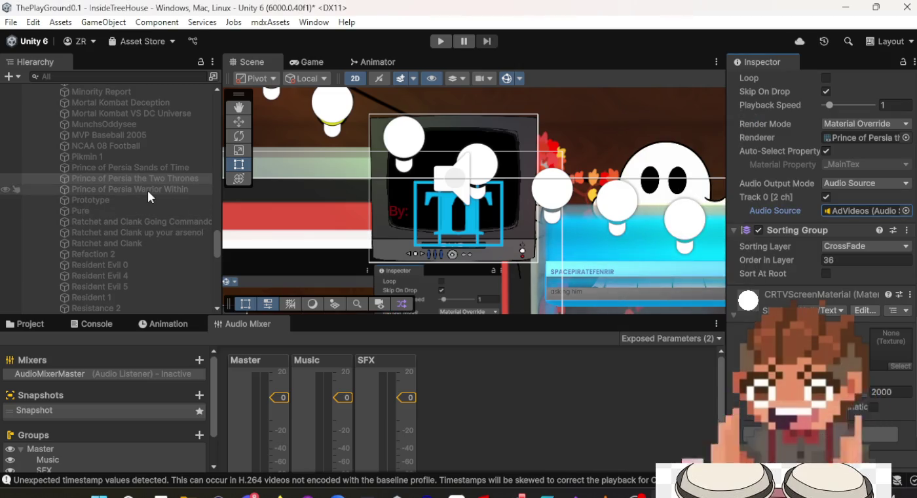
double_click(148, 189)
Step: Set the Audio Source of the Warrior Within and Prototype ad videos to AdVideos
scroll(500, 201, up, 8)
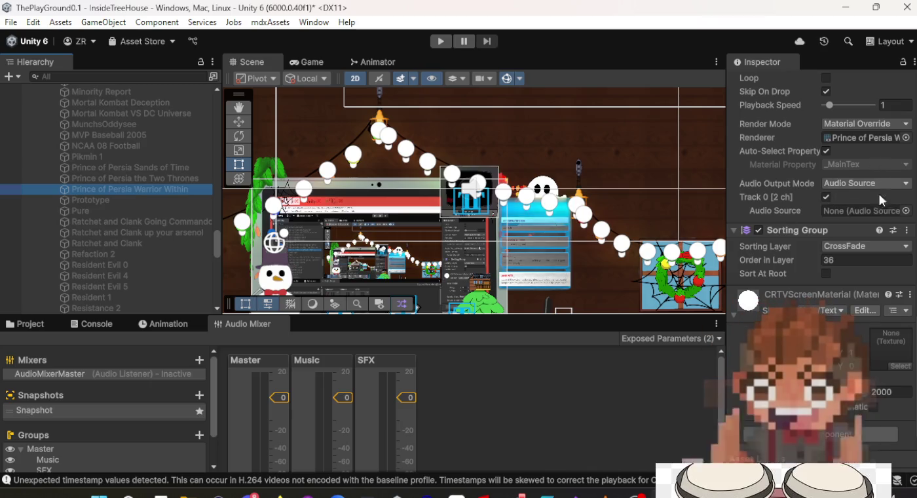
scroll(864, 242, up, 3)
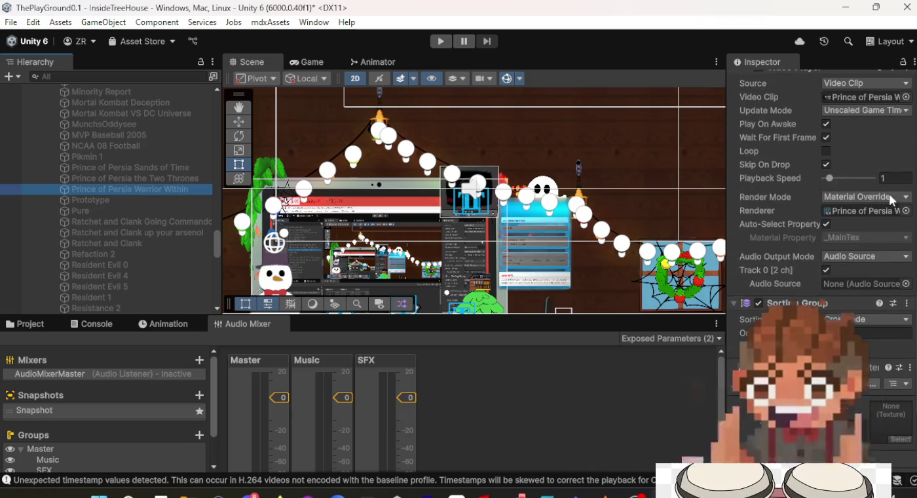
scroll(909, 257, down, 2)
click(907, 247)
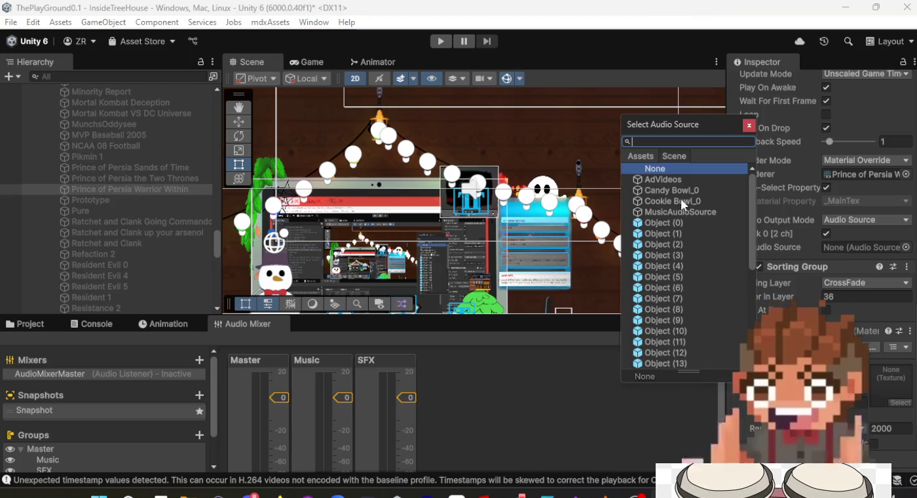
click(688, 179)
click(687, 184)
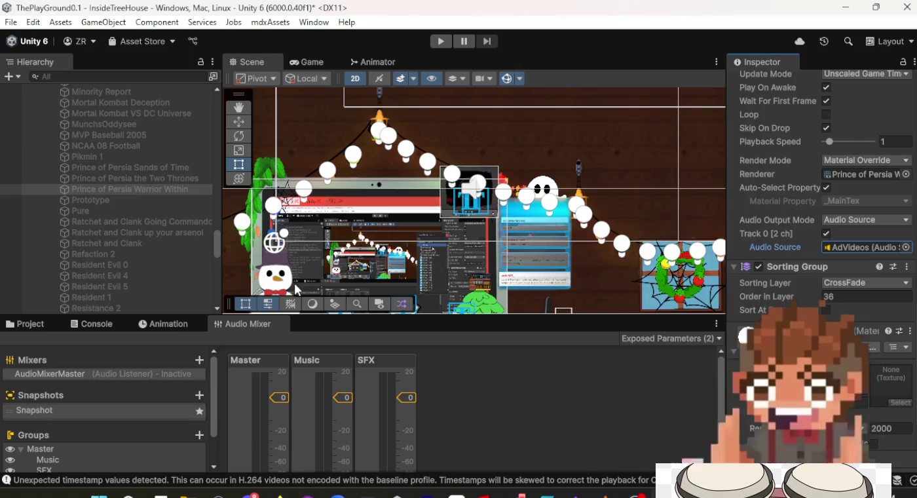
click(167, 200)
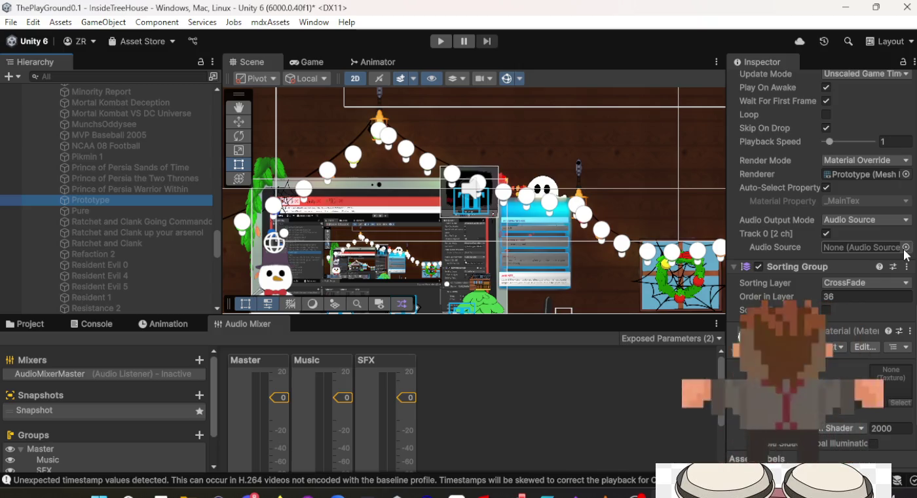
click(907, 247)
click(652, 181)
click(652, 181)
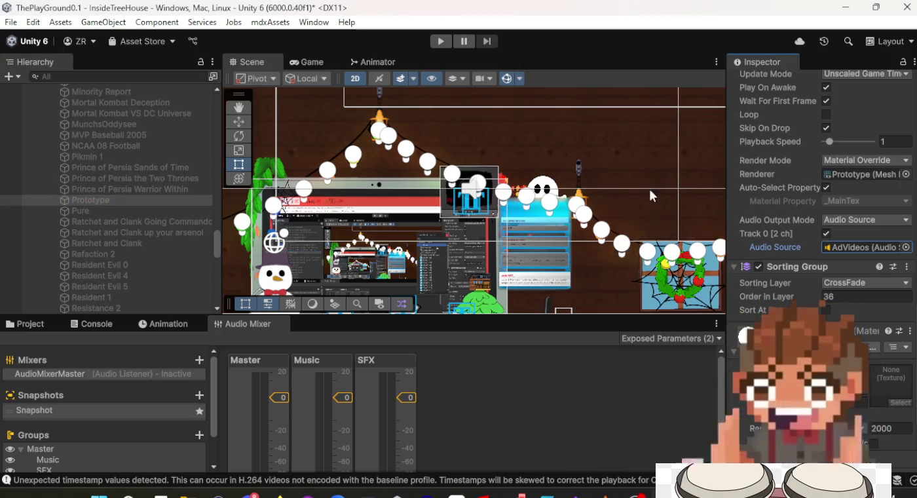
Step: Assign AdVideos as the audio source for Pure, Going Commando and Up Your Arsenal
click(100, 210)
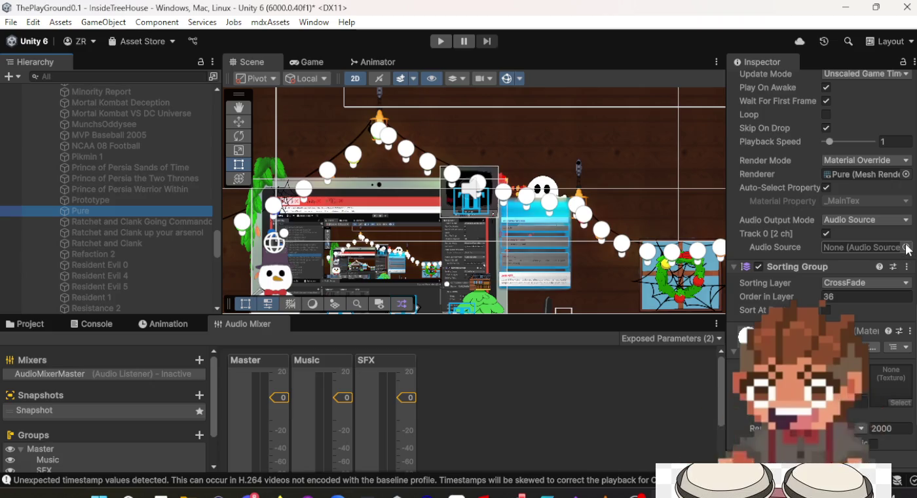
click(907, 247)
double_click(661, 178)
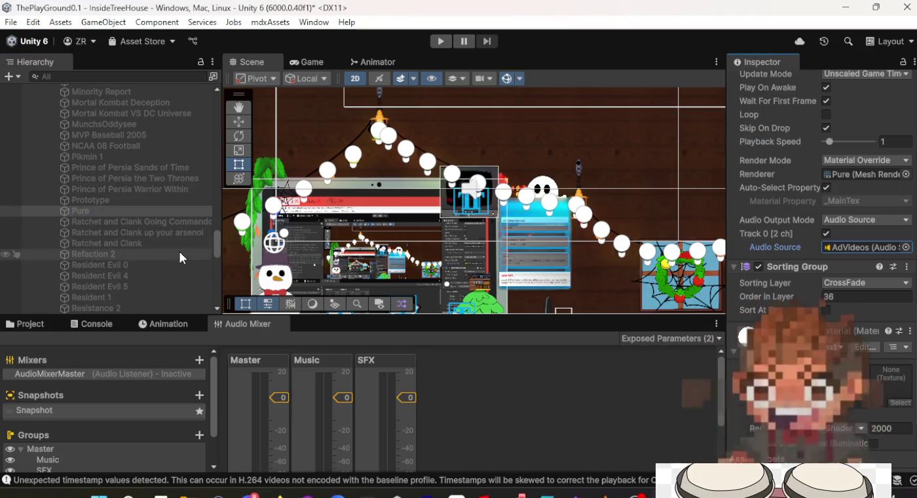
click(139, 224)
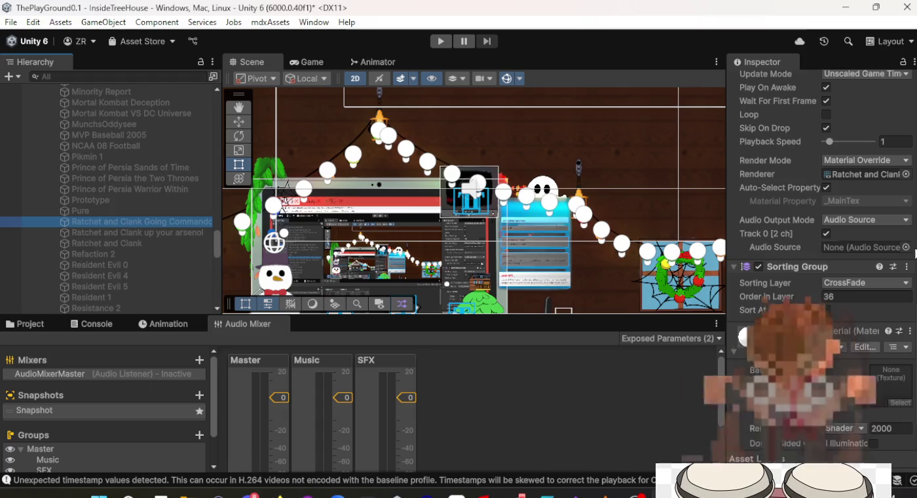
click(907, 247)
double_click(694, 180)
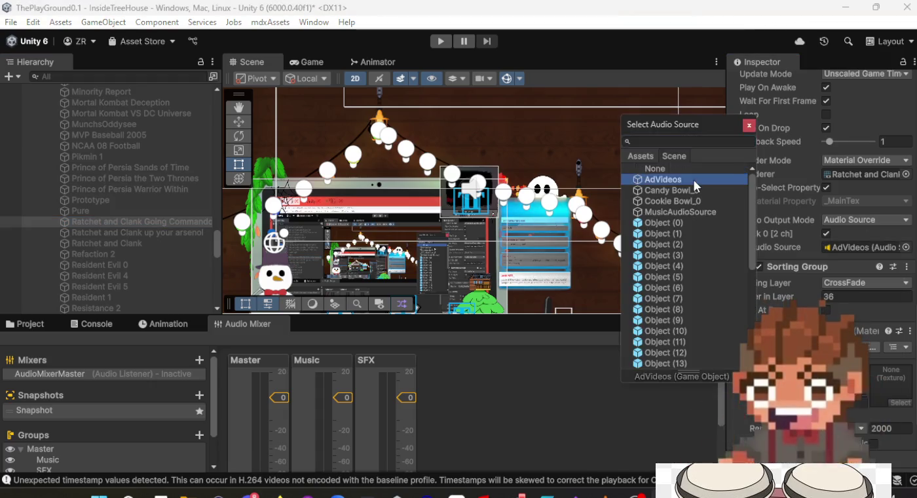
click(130, 234)
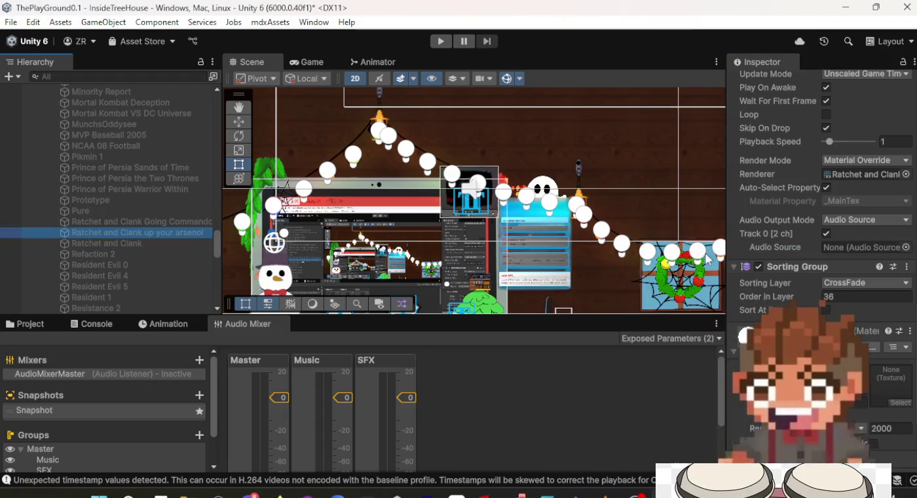
click(907, 247)
click(654, 180)
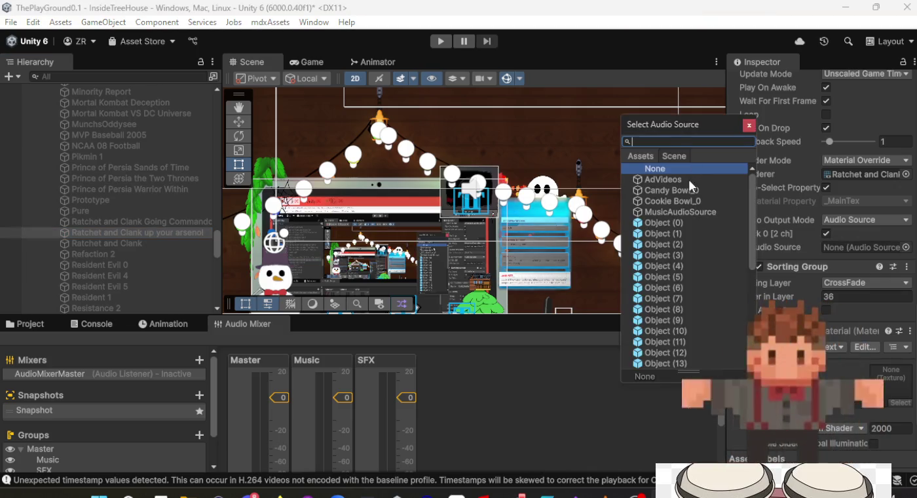
double_click(653, 179)
Step: Route the Ratchet and Clank and Refaction 2 ad videos' audio to AdVideos
click(118, 243)
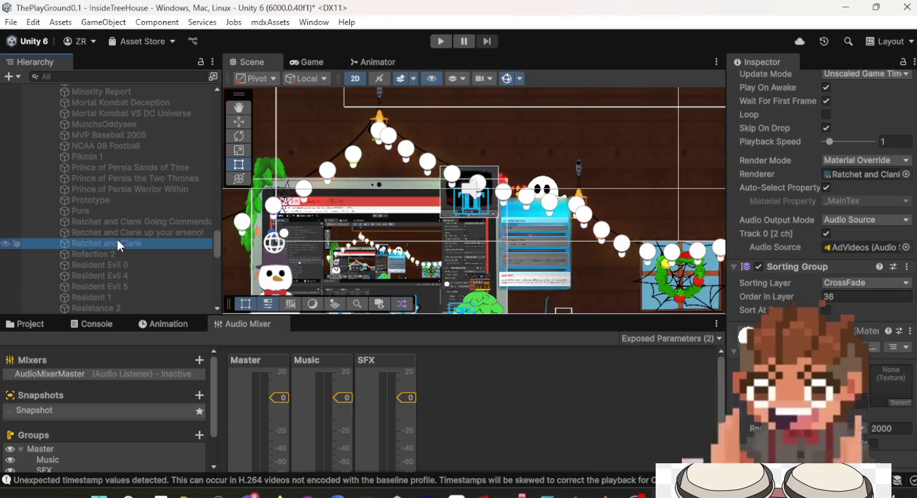
click(907, 247)
click(702, 177)
double_click(703, 177)
click(158, 255)
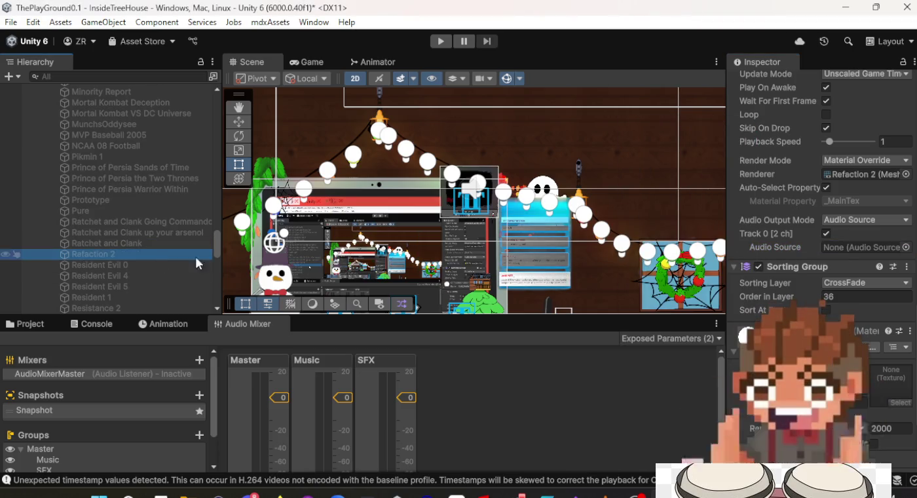
click(907, 247)
double_click(642, 180)
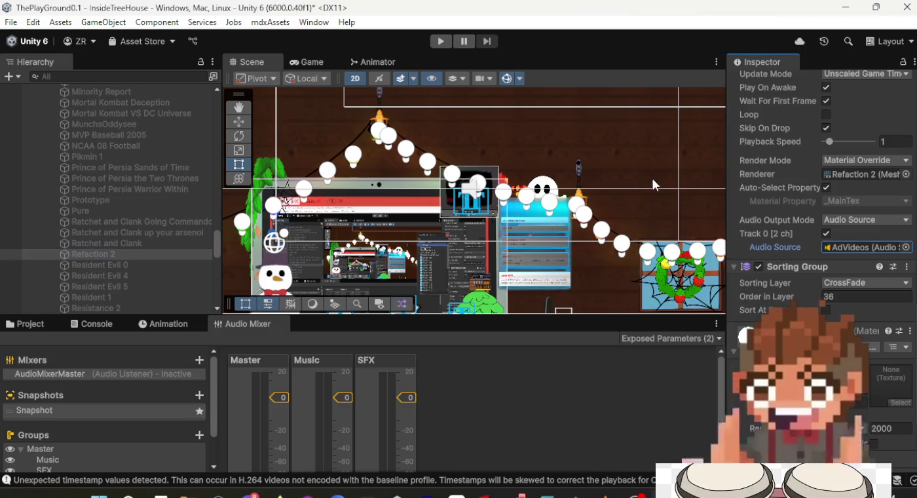
Step: Assign AdVideos as the audio source for Resident Evil 0, 4 and 5
click(147, 265)
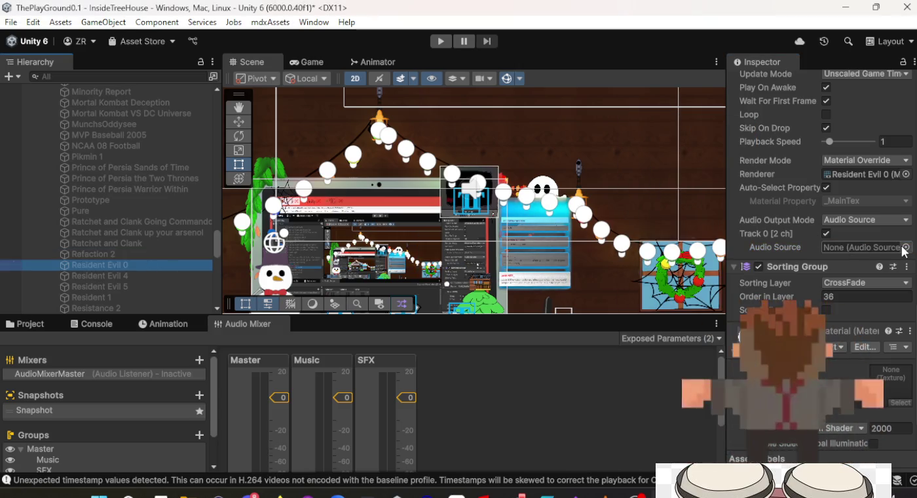
click(907, 247)
double_click(659, 180)
click(118, 279)
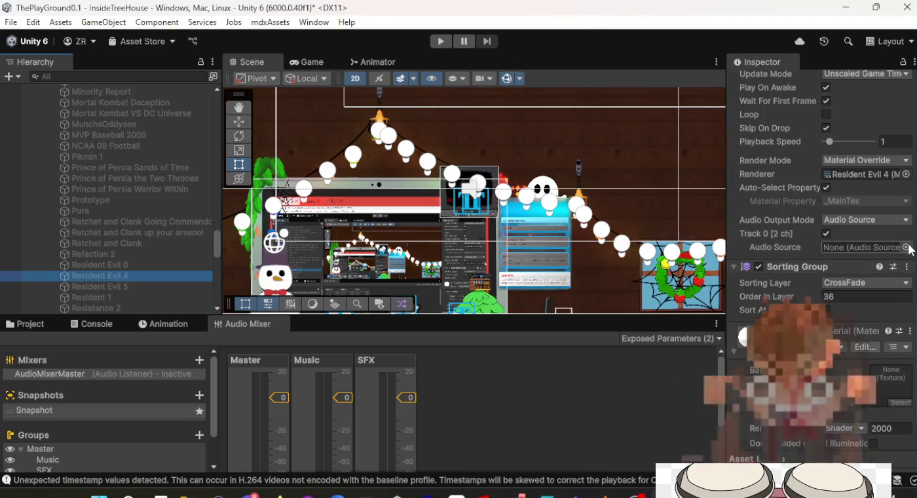
click(907, 247)
double_click(652, 178)
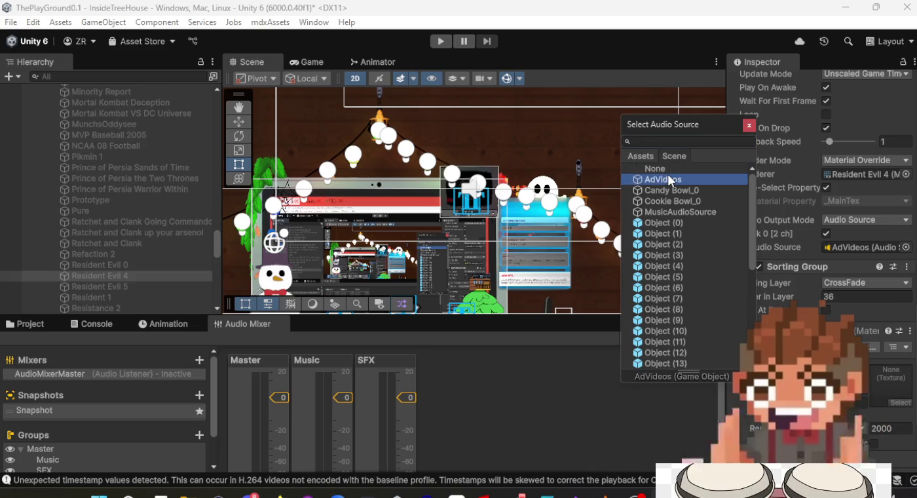
click(104, 287)
click(907, 247)
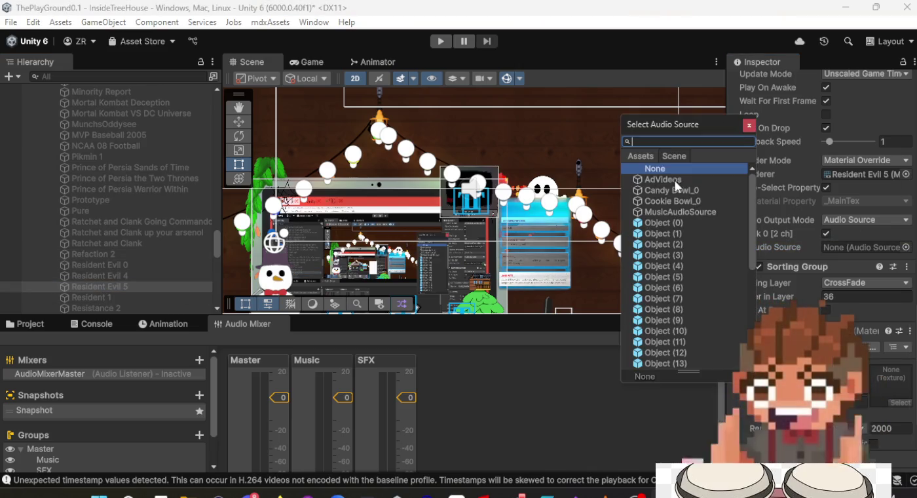
double_click(658, 180)
click(141, 297)
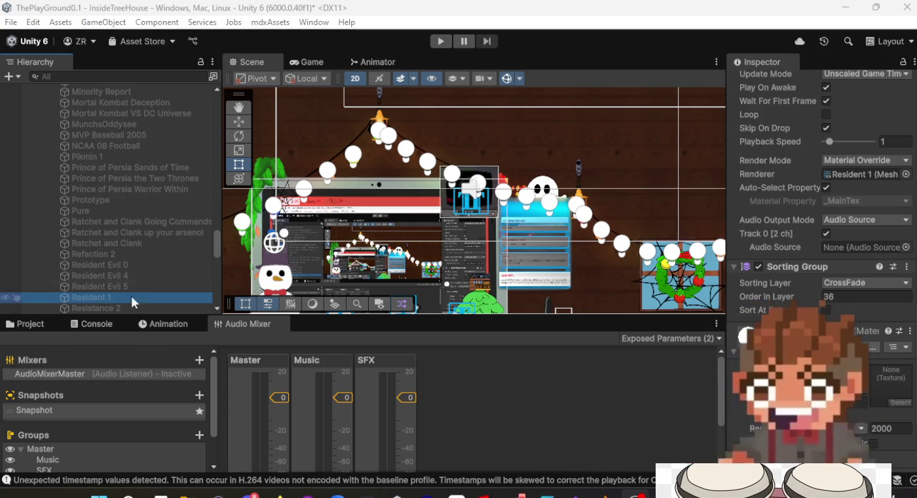
Step: Set Resident 1's Video Player Audio Source to AdVideos
scroll(829, 289, up, 4)
scroll(829, 288, down, 2)
scroll(827, 288, down, 3)
scroll(827, 288, up, 6)
scroll(829, 289, down, 3)
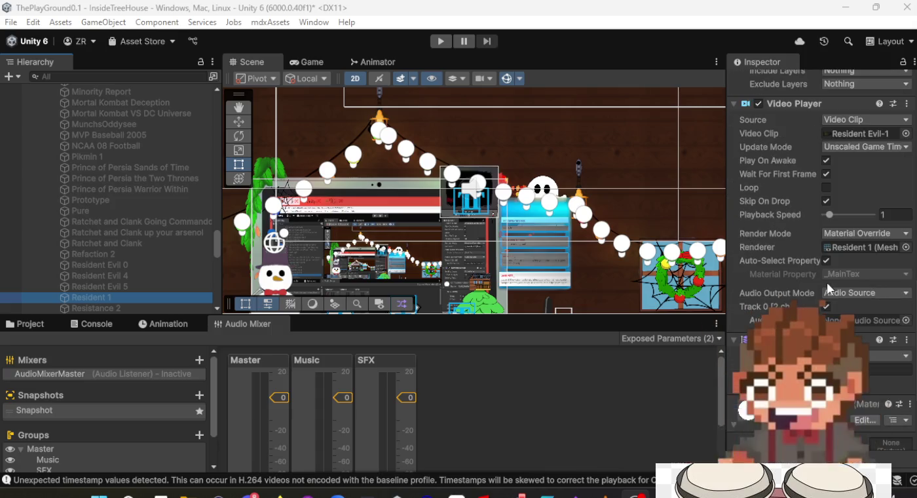
scroll(829, 268, up, 3)
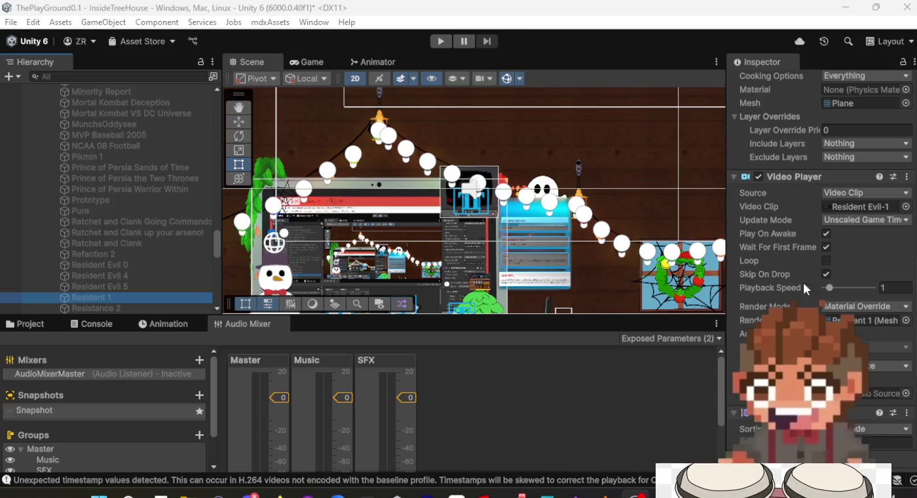
scroll(860, 285, down, 4)
click(905, 284)
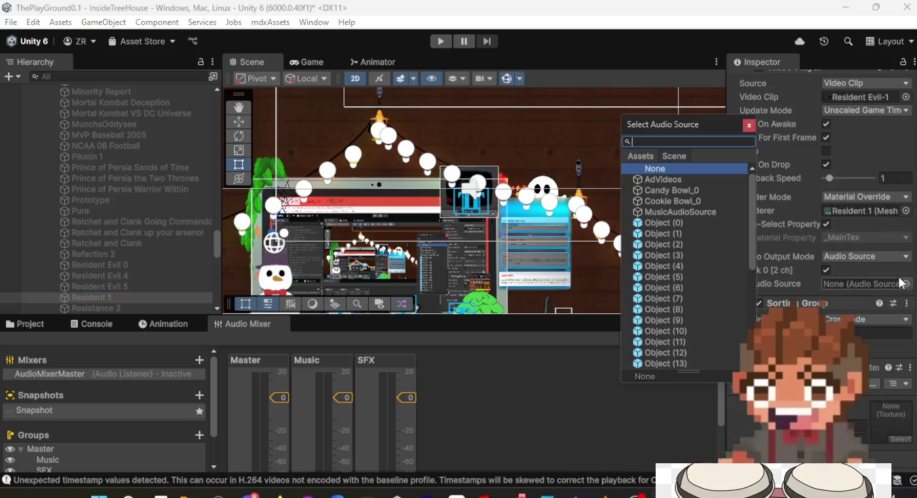
double_click(671, 178)
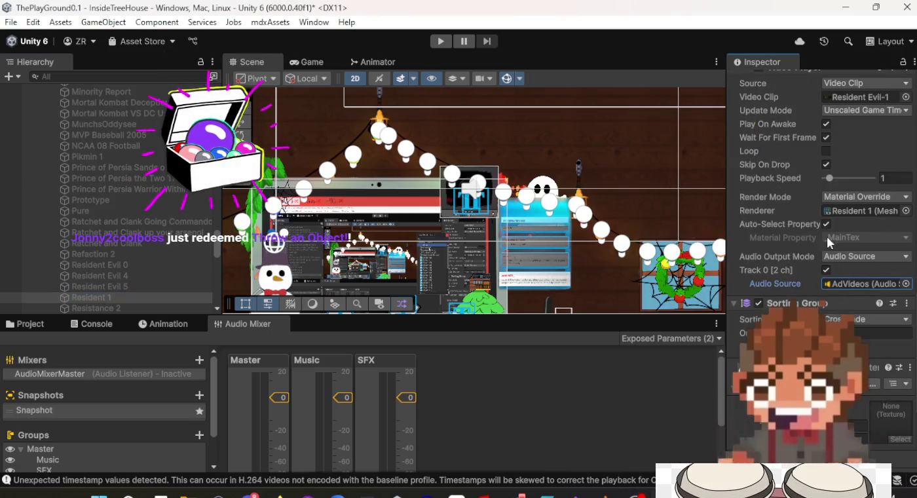
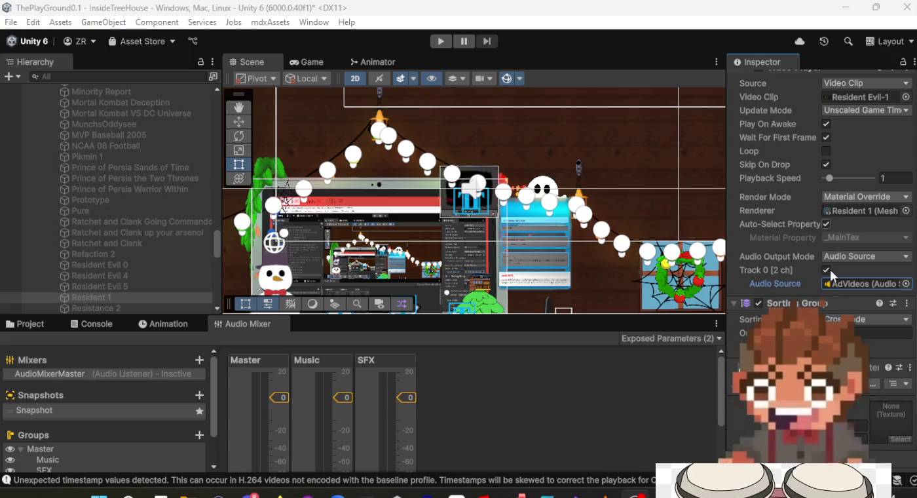
Step: Assign AdVideos as the audio source on Resistance 2 and Resistance Fall of Man
scroll(878, 339, up, 2)
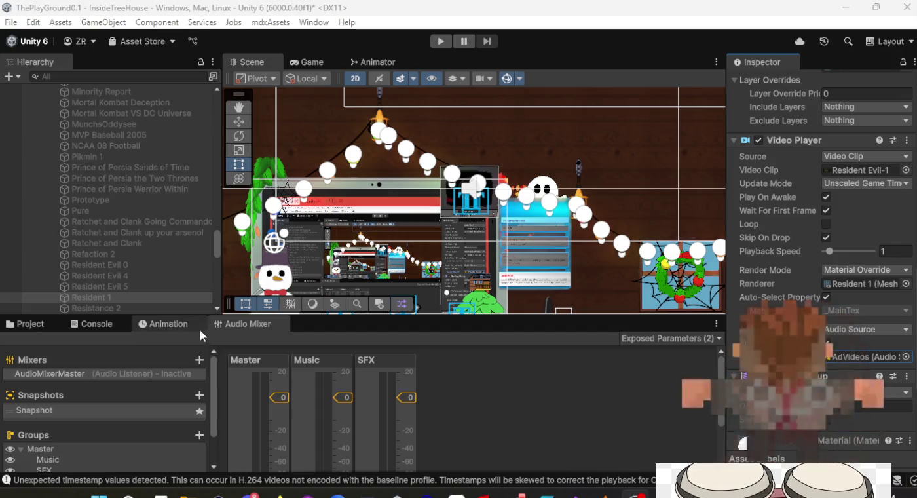
click(156, 298)
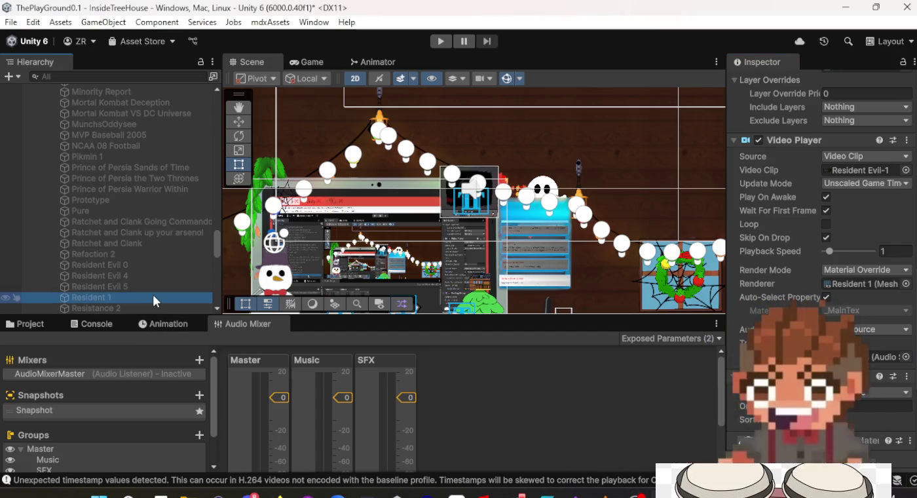
click(118, 307)
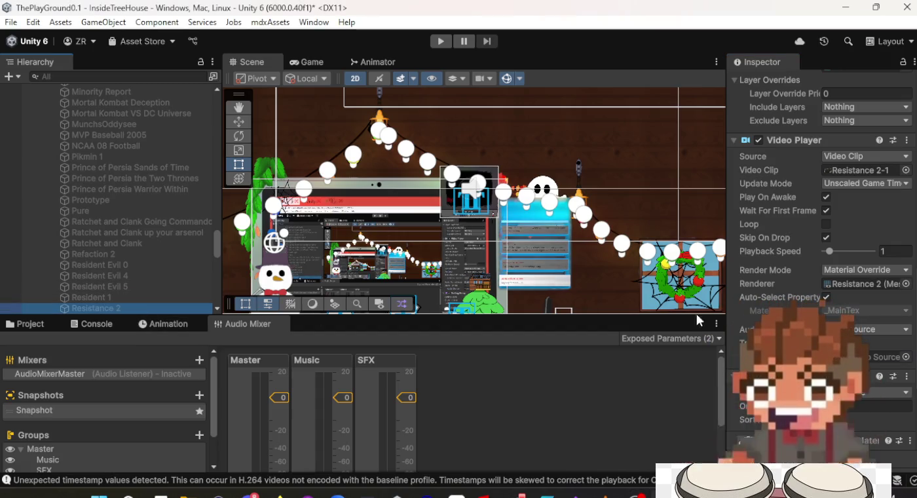
scroll(855, 283, down, 3)
click(907, 248)
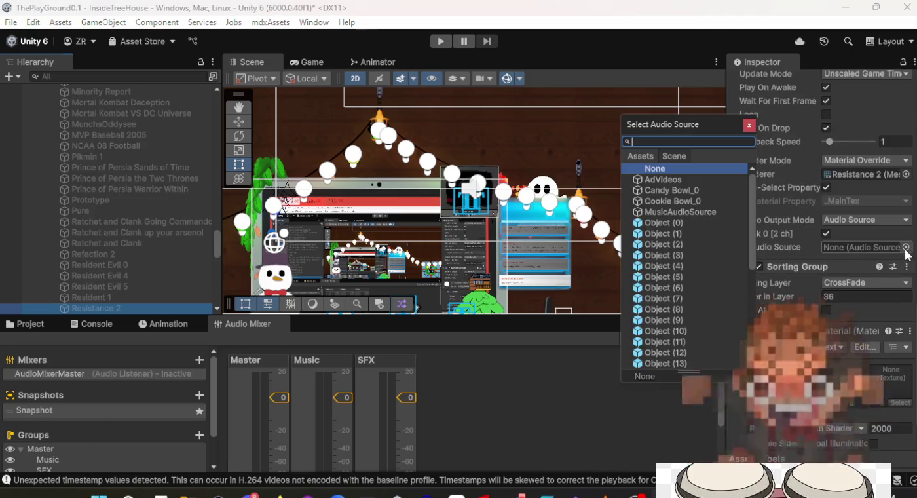
double_click(673, 183)
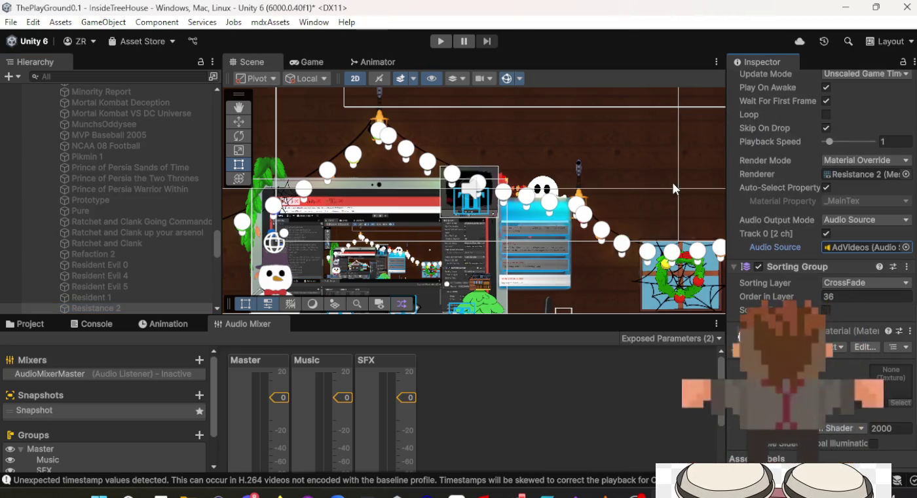
scroll(175, 228, down, 3)
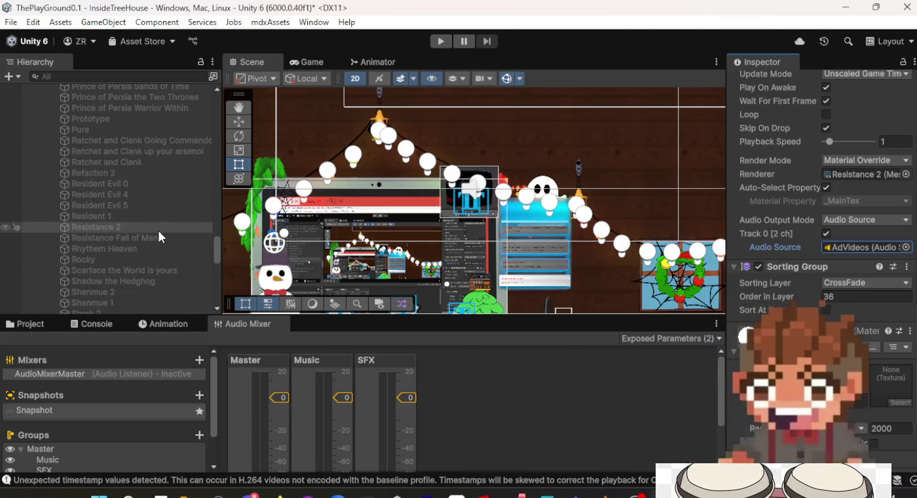
click(157, 235)
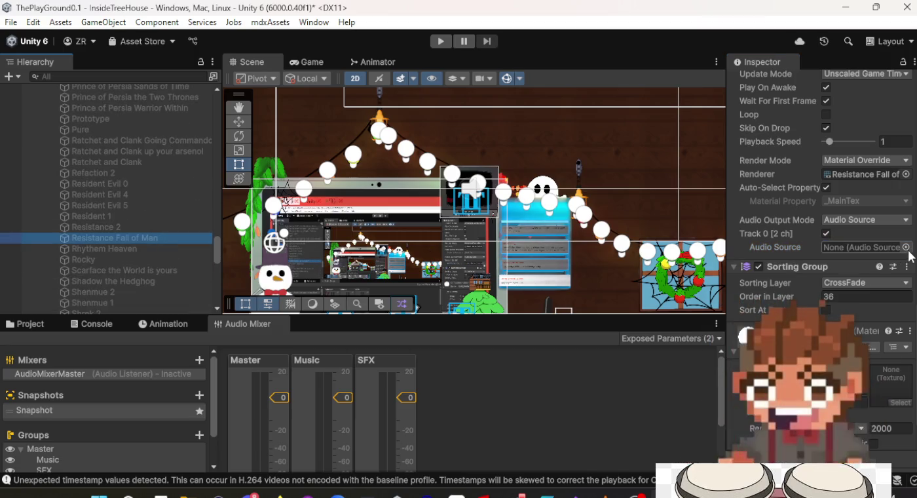
click(906, 248)
double_click(664, 179)
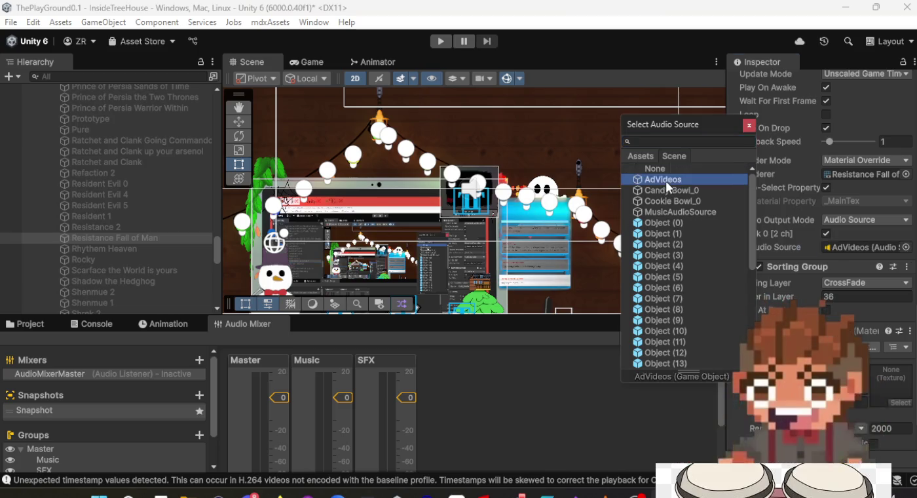
Step: Check Rhythm Heaven's audio source, then assign AdVideos as Rocky's audio source
click(147, 244)
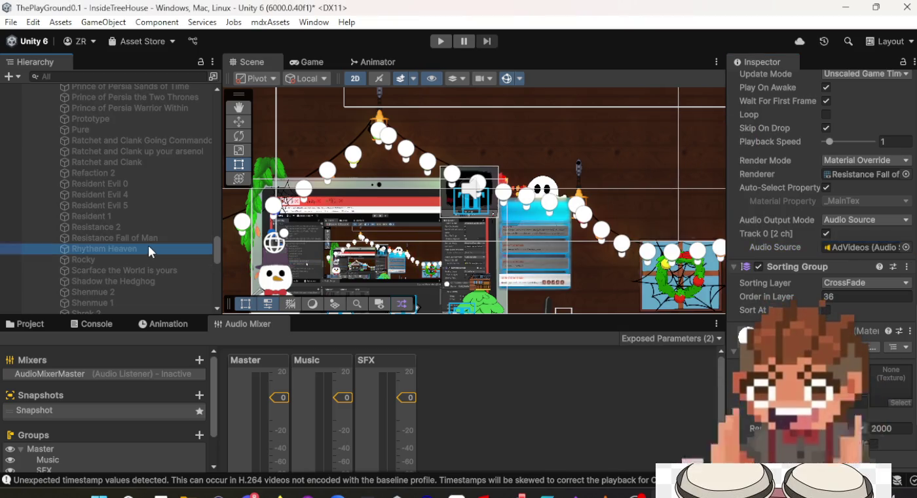
click(906, 248)
key(Escape)
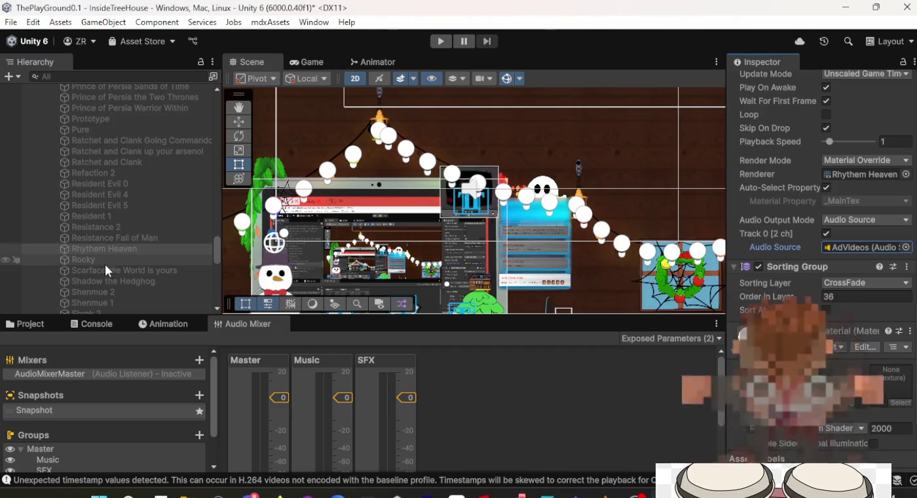
click(110, 260)
click(906, 248)
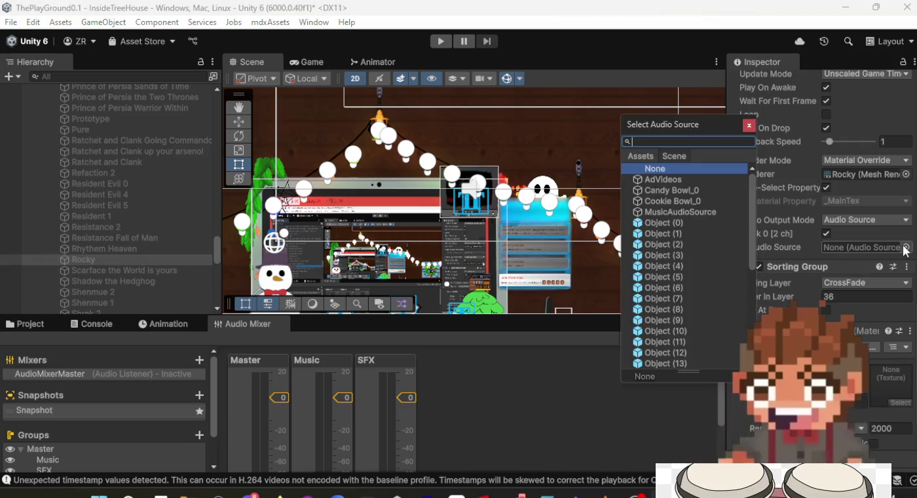
double_click(662, 181)
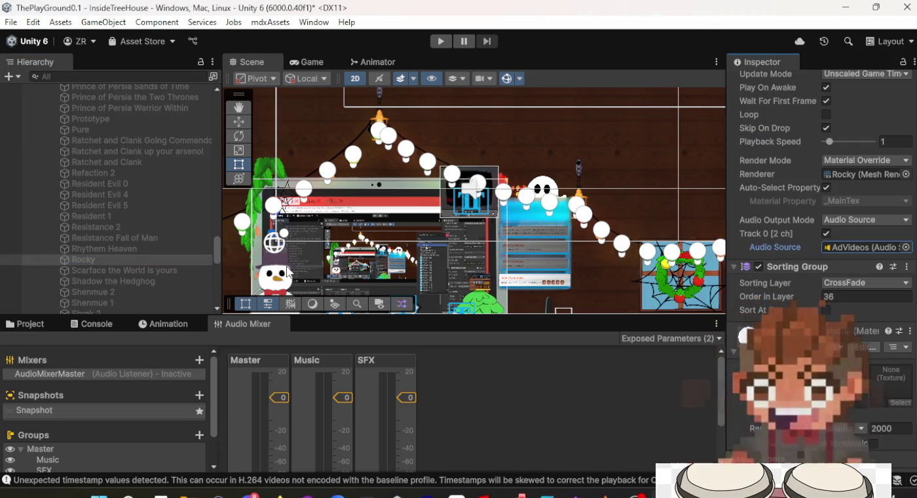
Step: Assign AdVideos to Scarface the World is yours and Shadow the Hedgehog, then recheck both
click(168, 268)
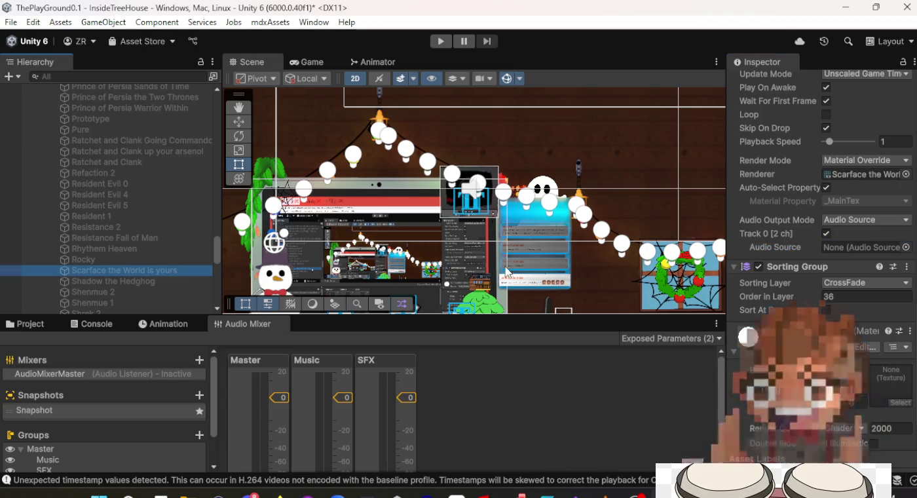
click(907, 248)
double_click(678, 183)
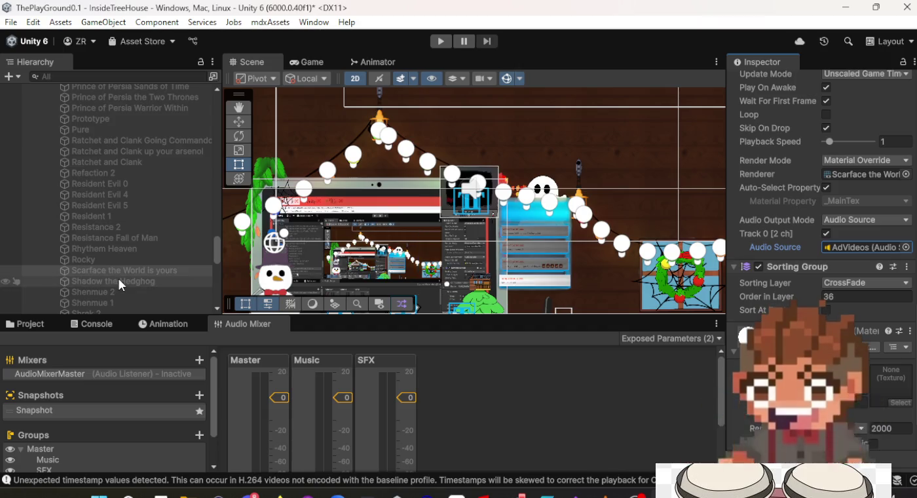
click(120, 283)
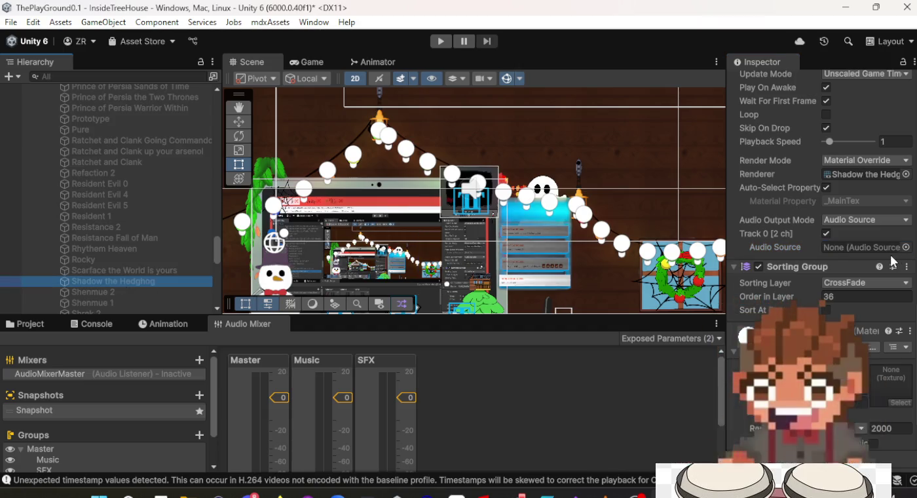
click(907, 247)
double_click(649, 181)
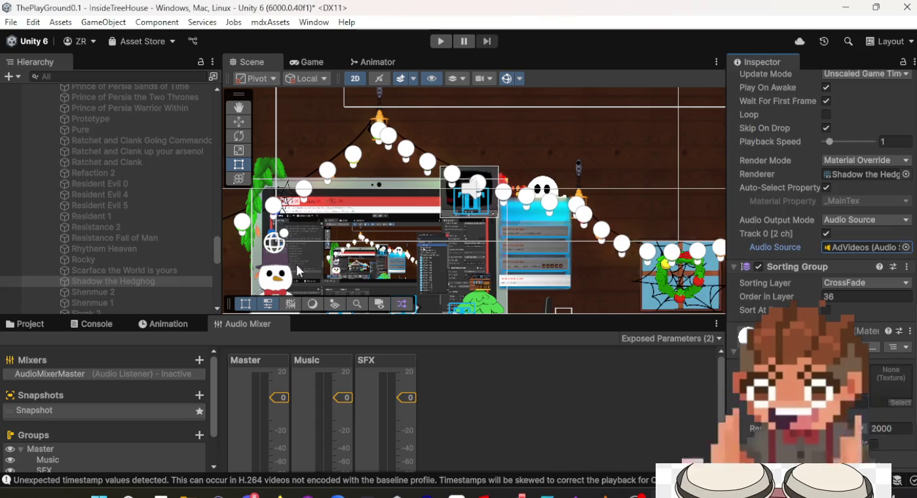
click(147, 269)
click(147, 277)
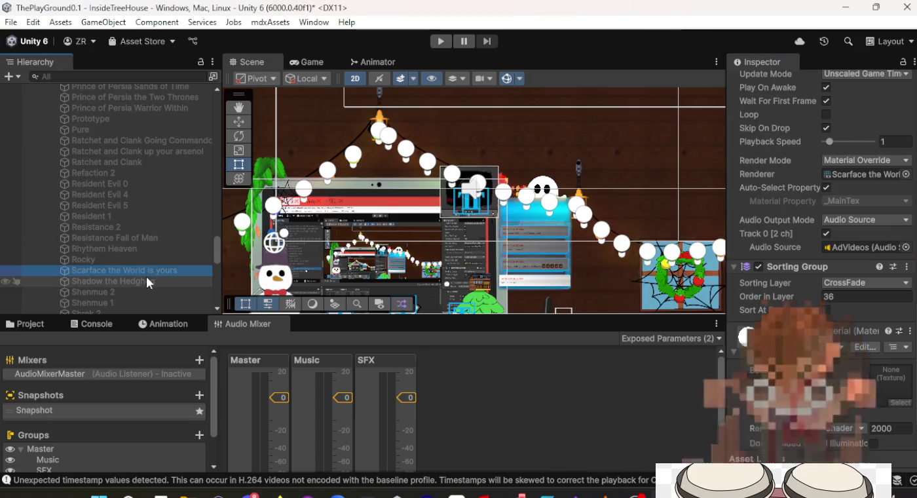
Step: Assign AdVideos as the audio source on Shenmue 2
click(141, 292)
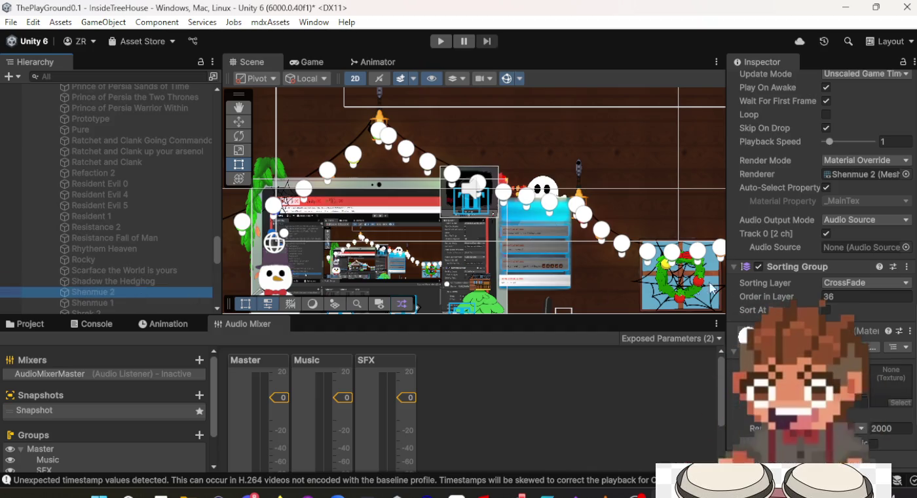
click(906, 247)
double_click(638, 181)
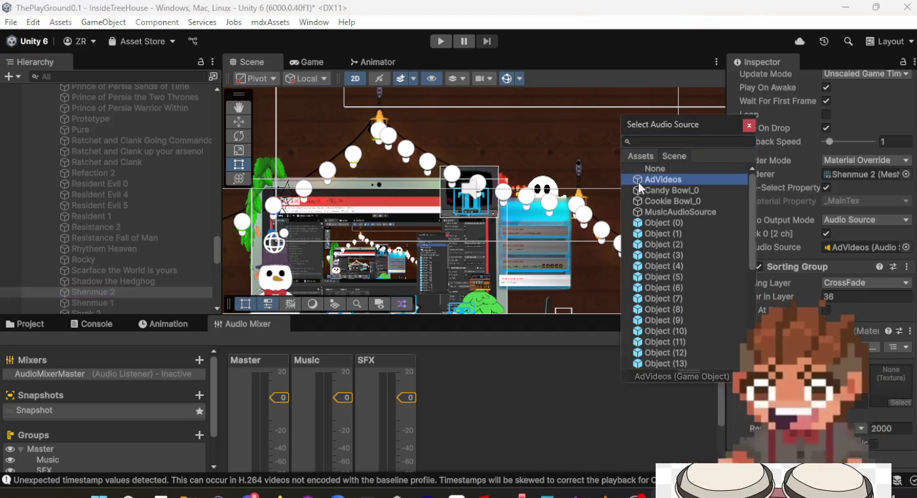
scroll(157, 281, down, 3)
Step: Assign AdVideos as the audio source on Shenmue 1, Shrek 2 and Silent Hill 2
click(133, 221)
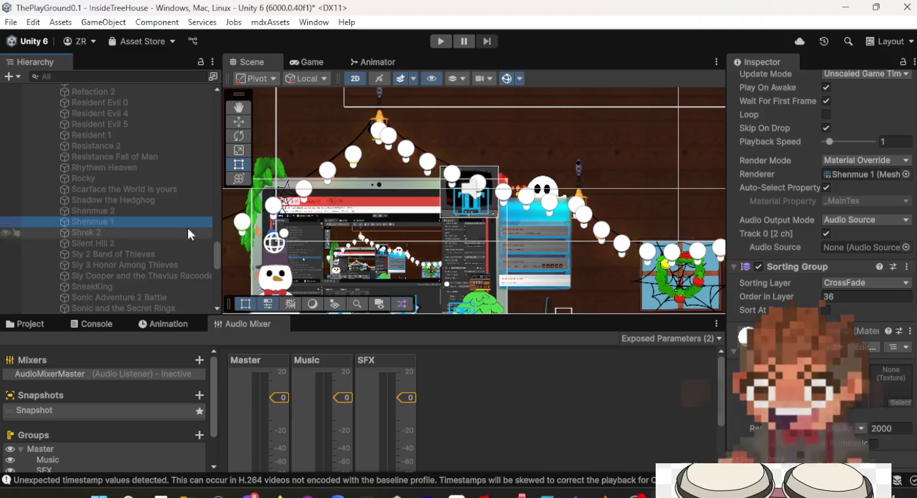
click(906, 247)
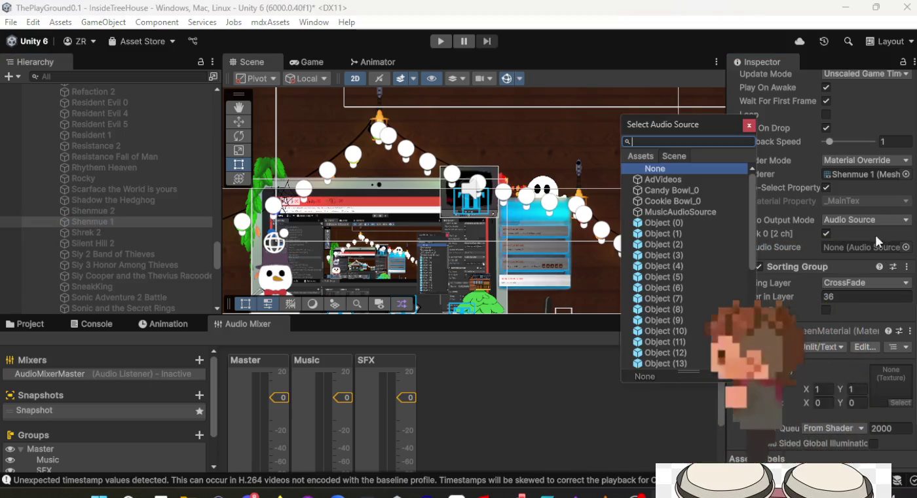
double_click(709, 178)
click(156, 233)
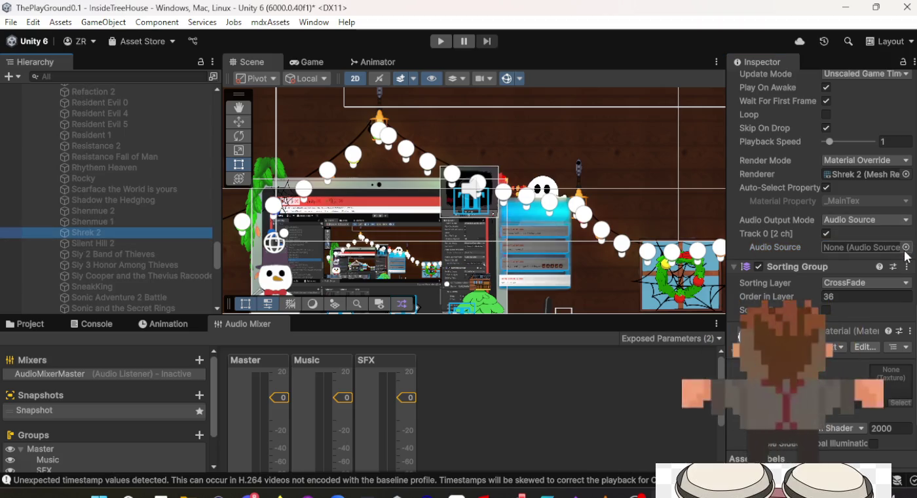
click(905, 248)
double_click(661, 178)
click(149, 245)
click(906, 247)
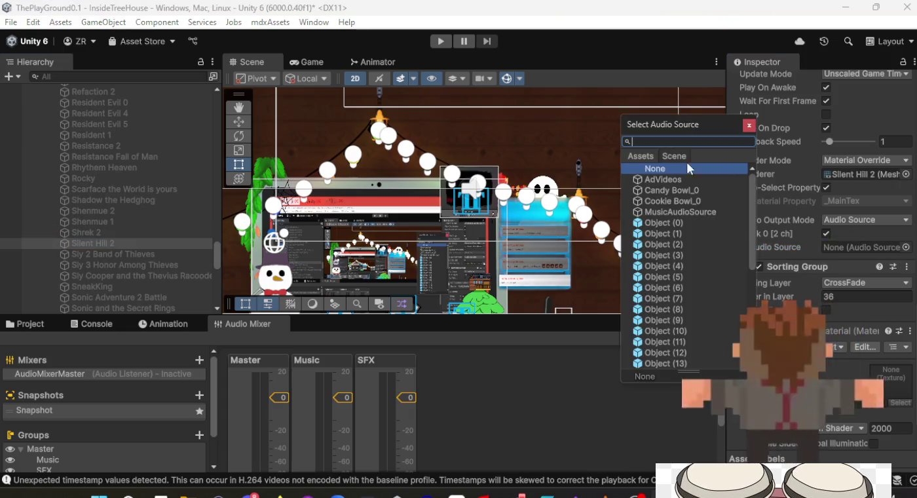
click(663, 180)
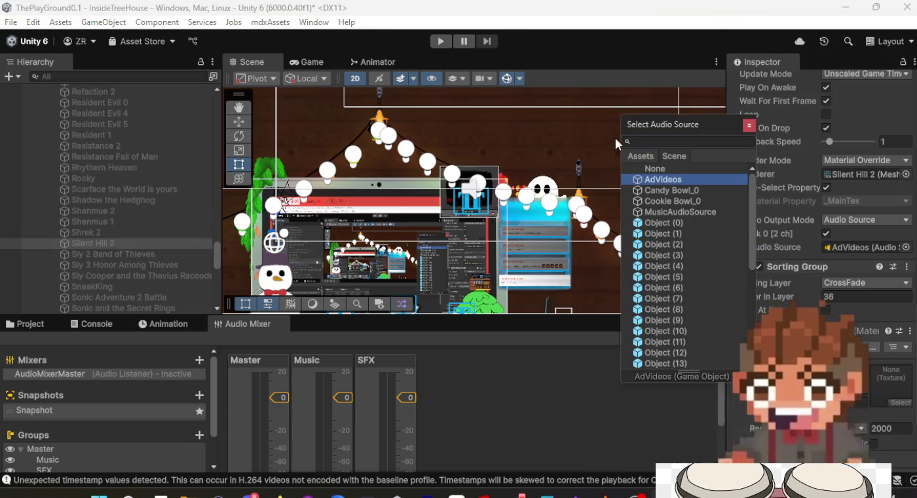
double_click(662, 178)
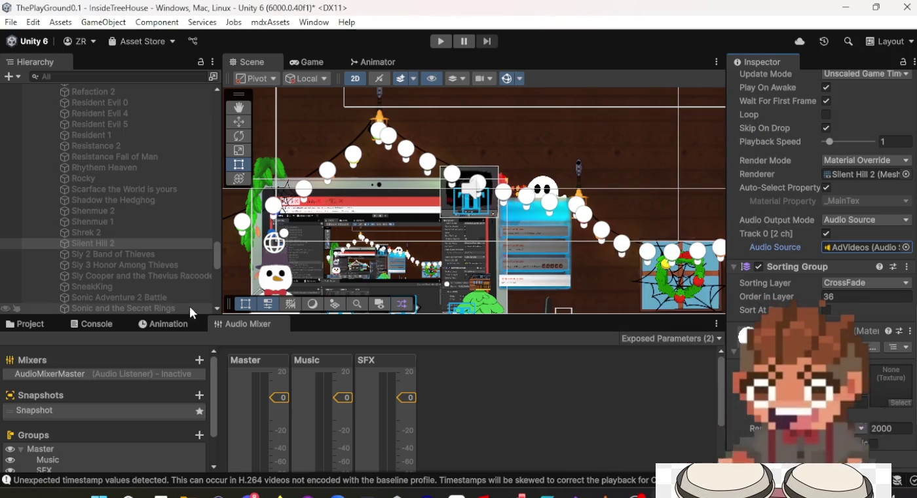
Step: Assign AdVideos to Sly 2 Band of Thieves and Sly 3 Honor Among Thieves
click(173, 254)
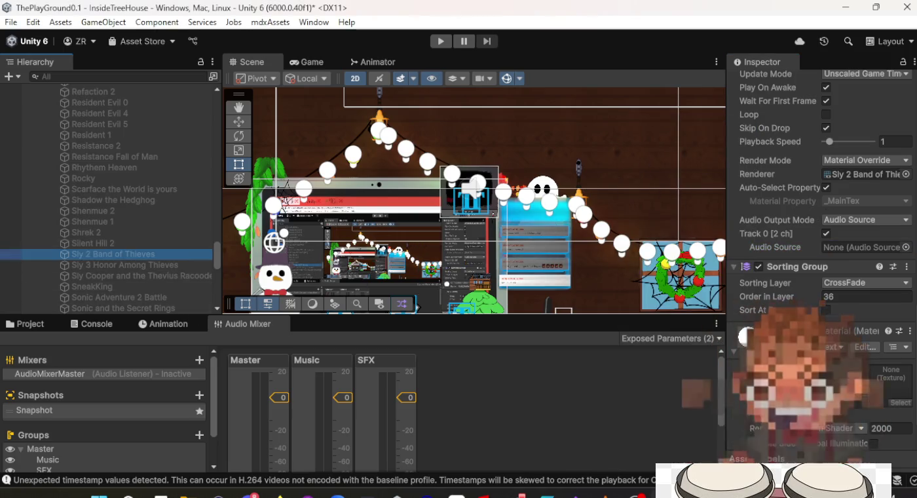
click(907, 247)
double_click(689, 178)
click(147, 276)
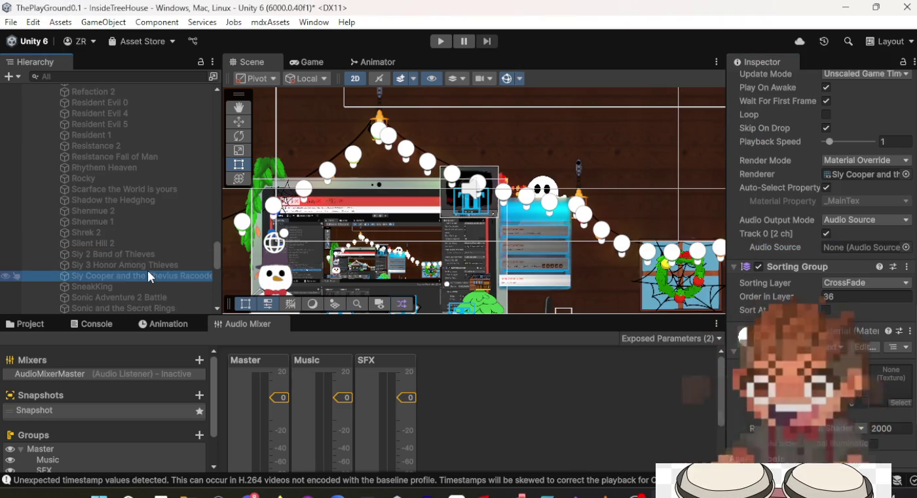
click(147, 269)
click(906, 247)
click(679, 189)
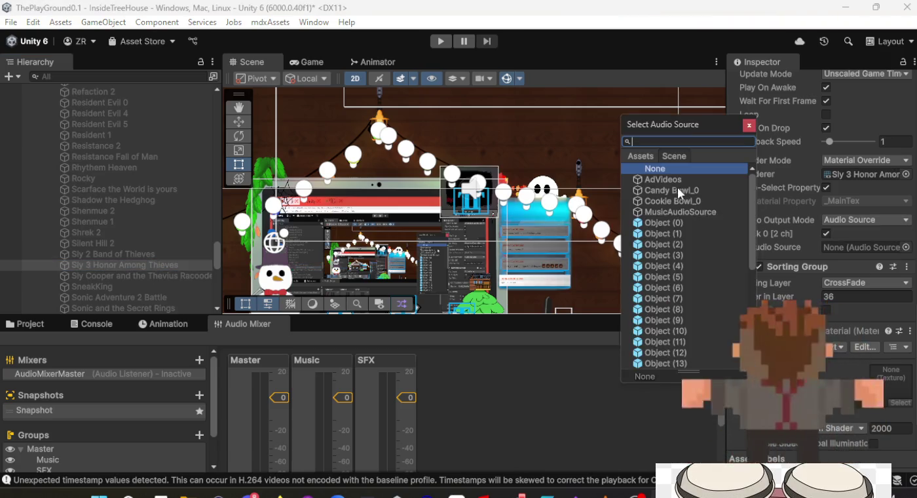
double_click(676, 181)
Step: Recheck the Silent Hill and Sly objects, then assign AdVideos to Sly Cooper
click(139, 247)
click(138, 254)
click(138, 272)
click(141, 256)
click(141, 265)
click(141, 274)
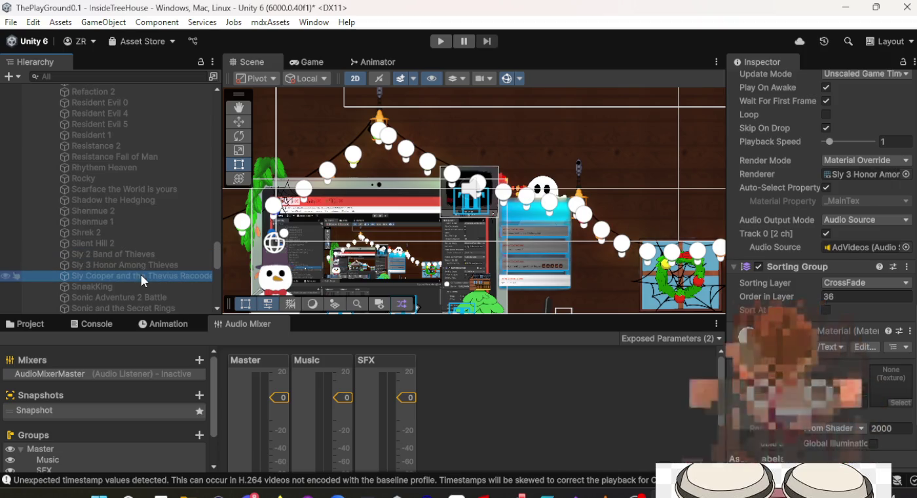
click(906, 247)
click(685, 179)
double_click(685, 177)
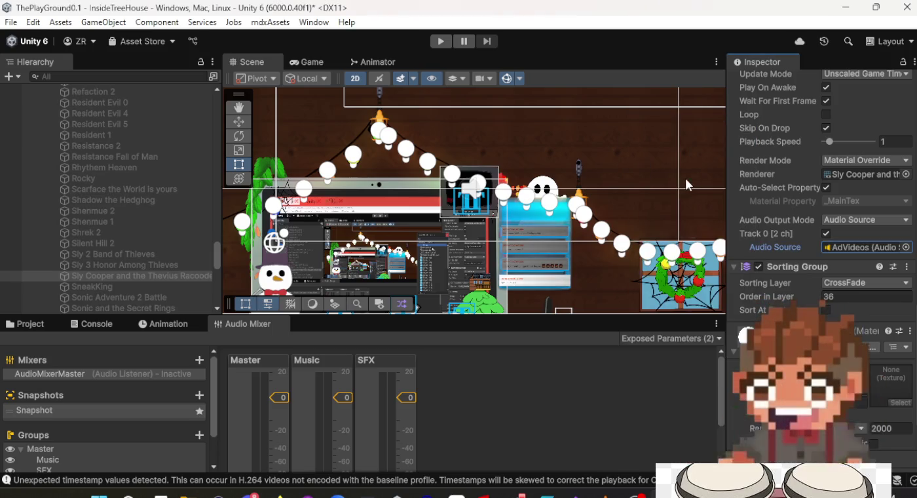
Step: Assign AdVideos as the audio source on SneakKing and Sonic Adventure 2 Battle
click(137, 287)
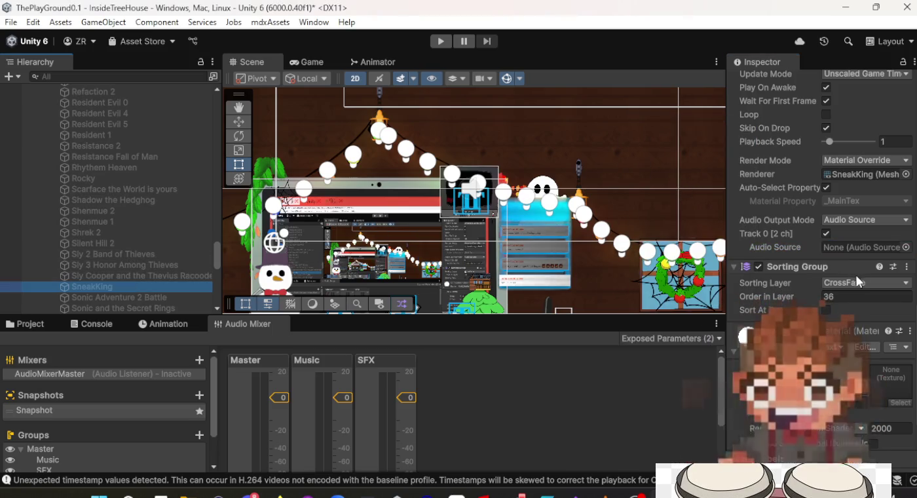
click(906, 247)
click(697, 179)
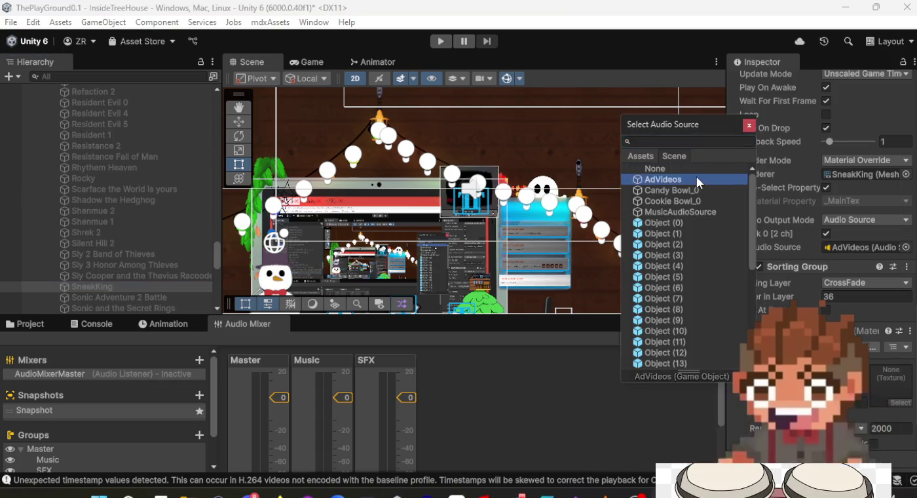
double_click(696, 177)
click(99, 298)
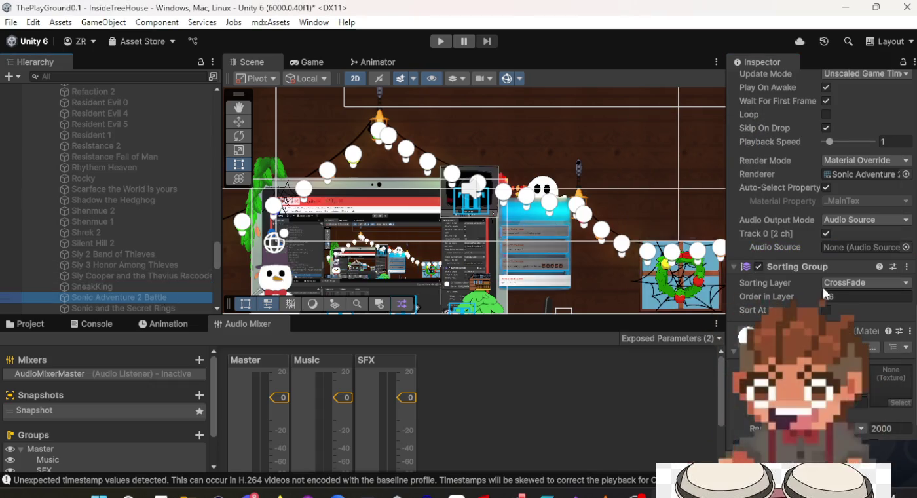
click(906, 247)
click(649, 177)
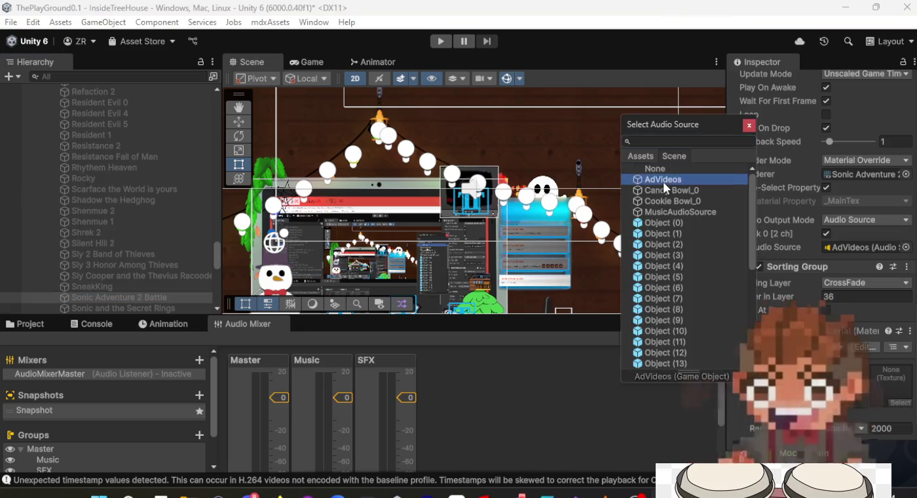
double_click(649, 177)
scroll(95, 252, down, 5)
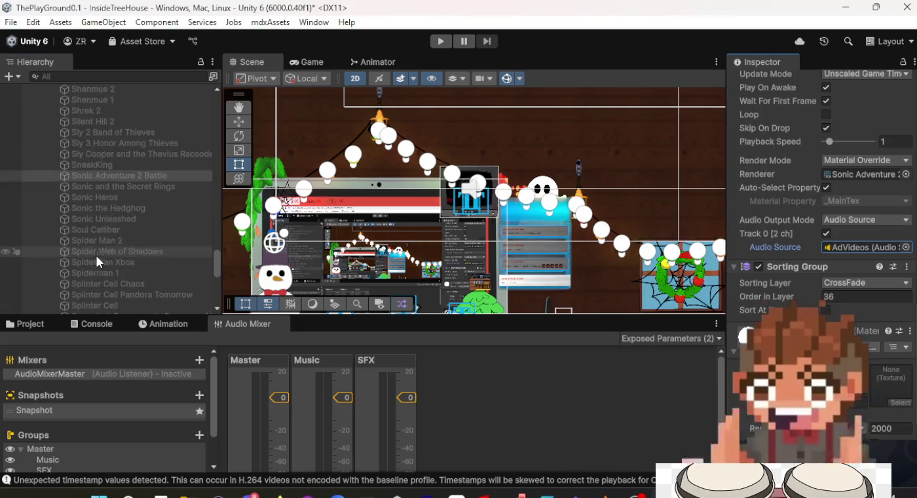
Step: Assign AdVideos to Sonic and the Secret Rings, Sonic Heros and Sonic the Hedgehog
click(111, 186)
click(905, 247)
double_click(694, 176)
click(115, 194)
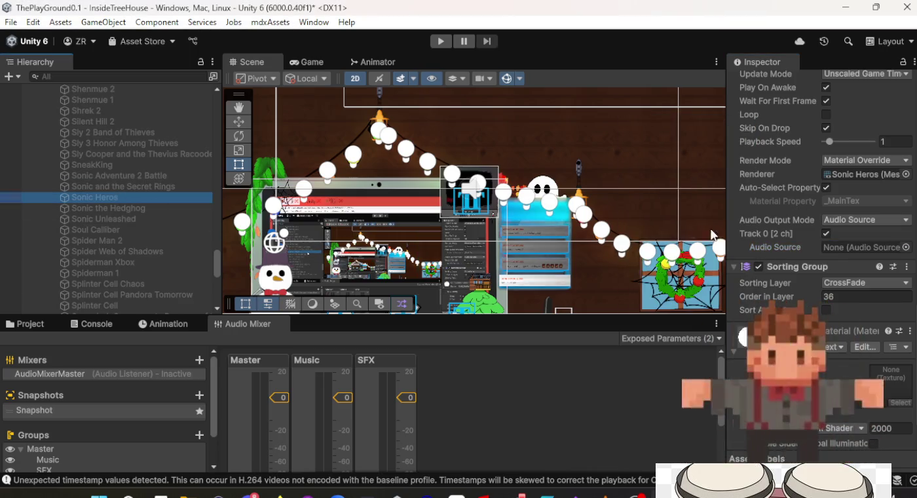
click(906, 247)
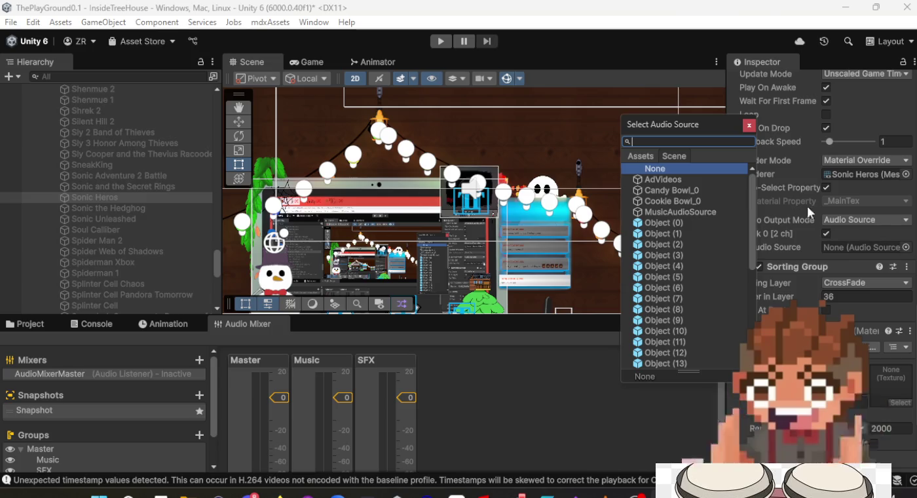
double_click(702, 179)
click(111, 207)
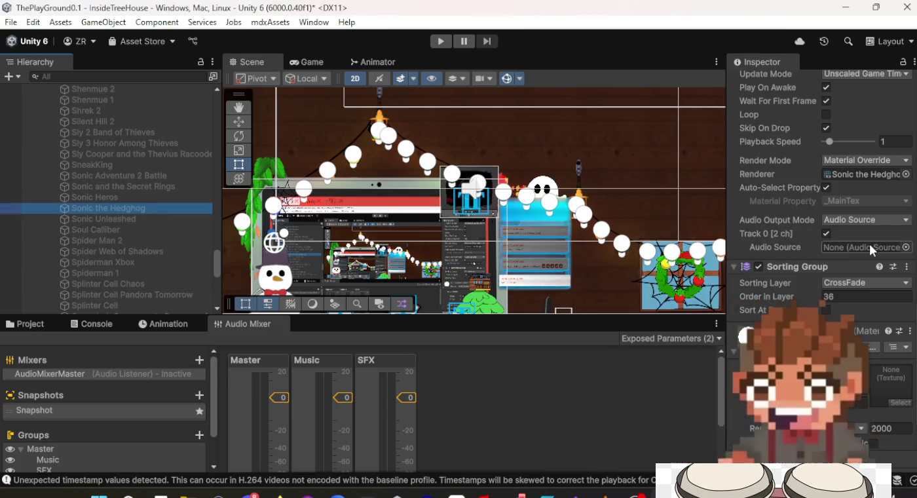
click(906, 247)
double_click(689, 179)
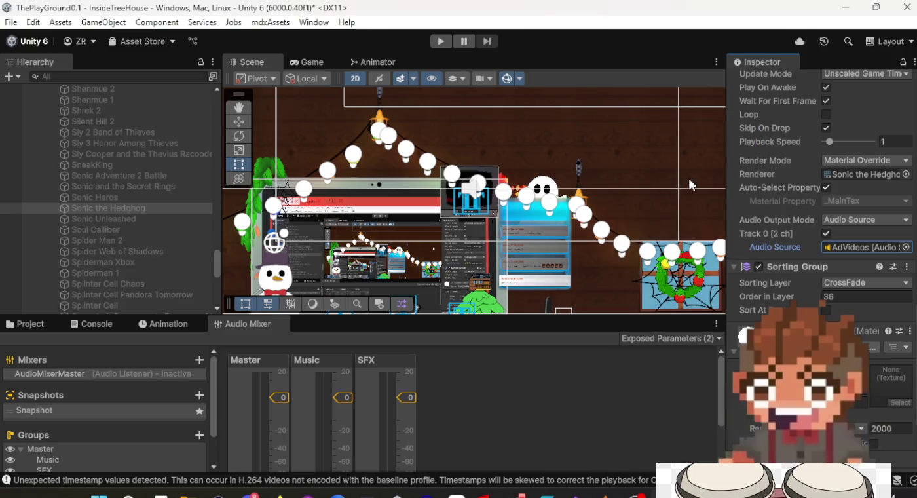
Step: Assign AdVideos to Sonic Unleashed and Soul Calliber, leaving Spider Man 2 and Web of Shadows unchanged
click(153, 218)
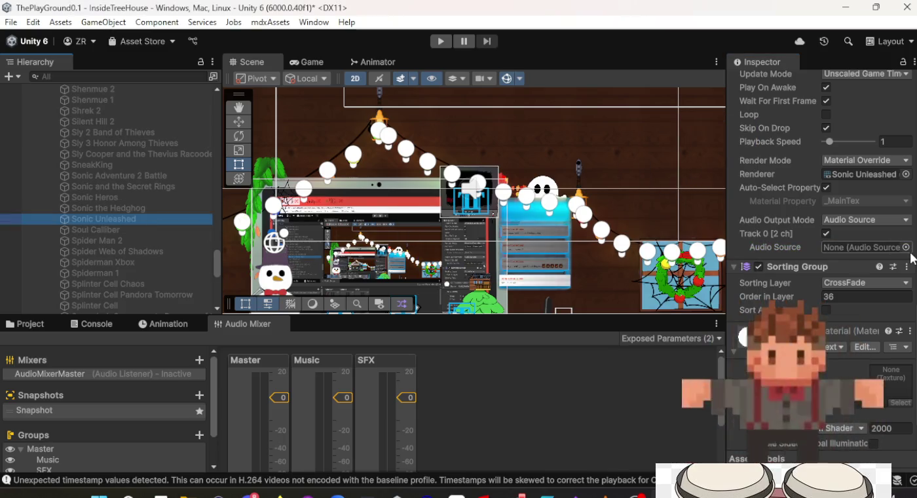
click(906, 247)
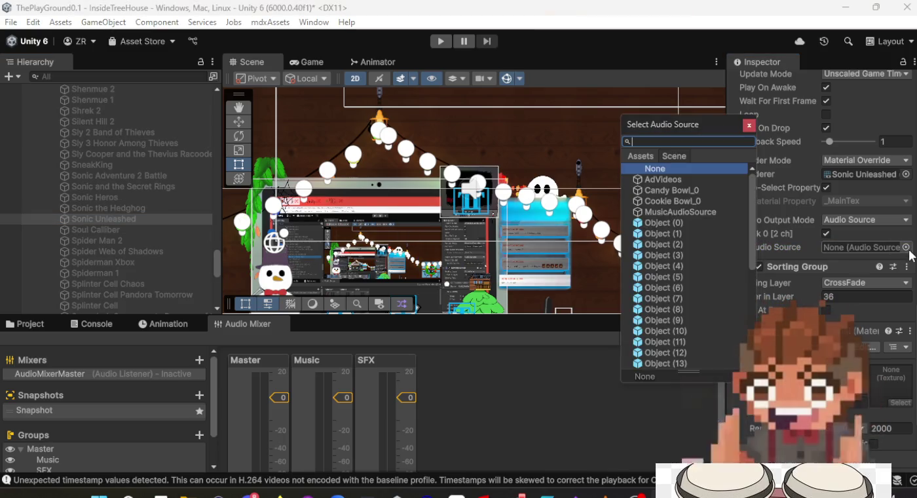
double_click(654, 184)
click(154, 231)
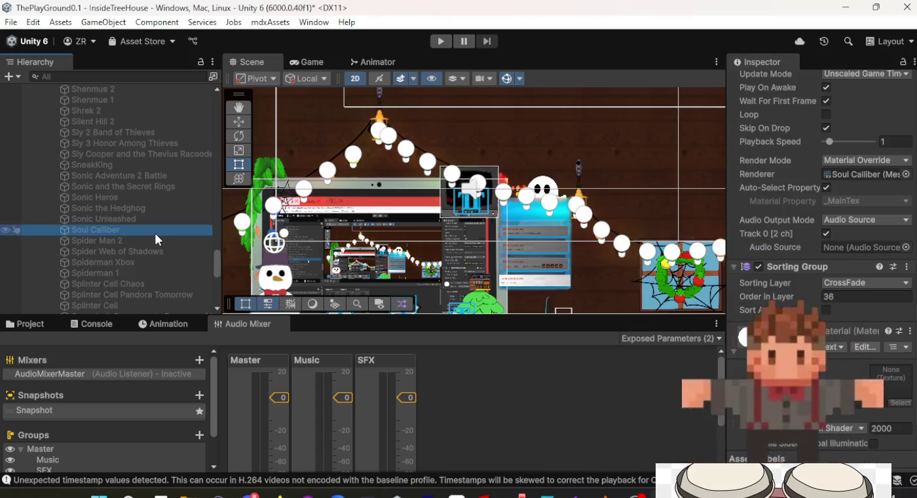
click(906, 247)
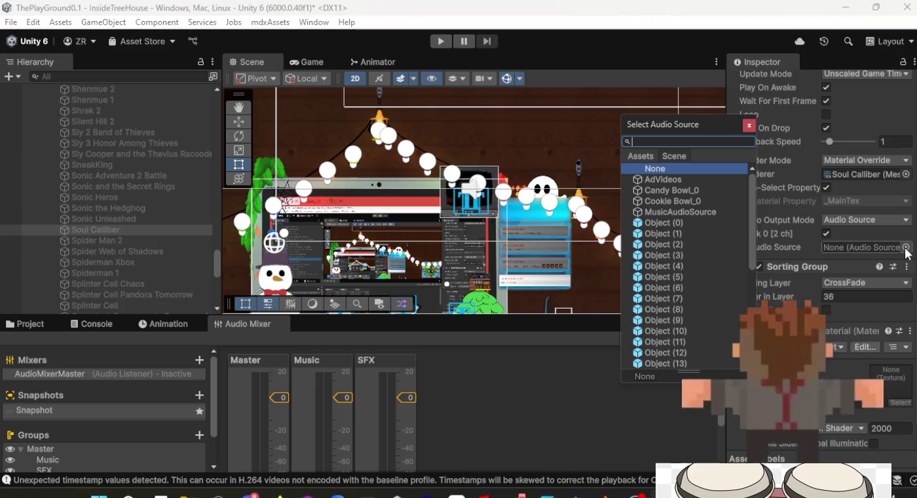
double_click(672, 180)
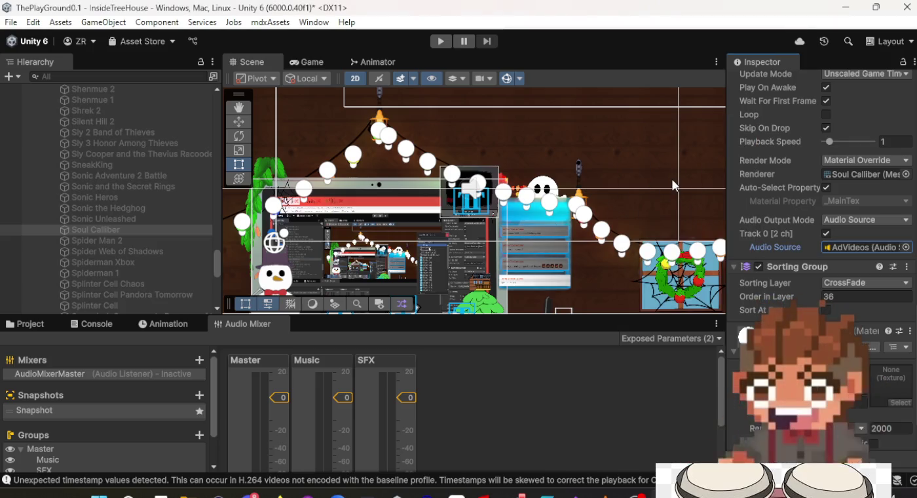
click(194, 242)
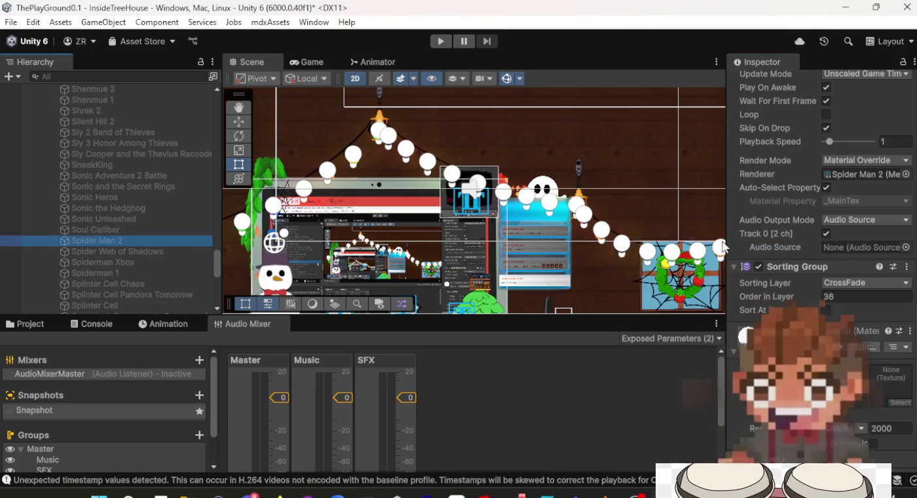
click(907, 247)
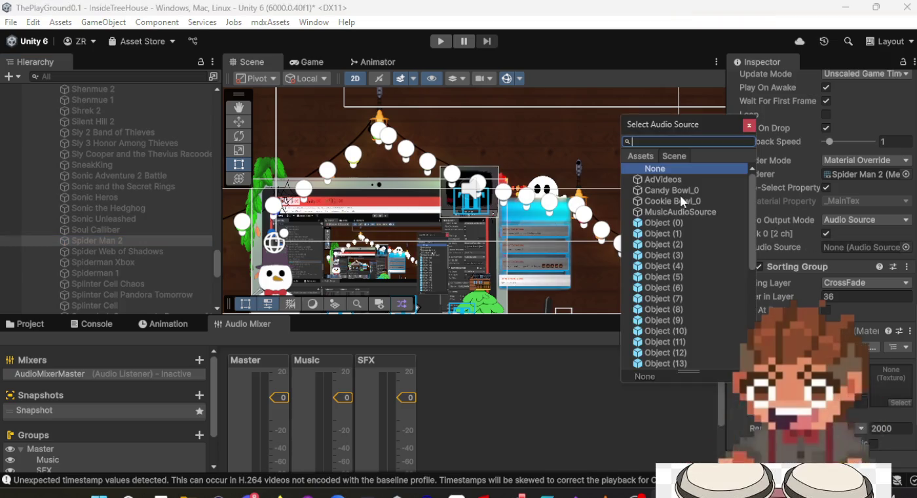
key(Escape)
click(119, 252)
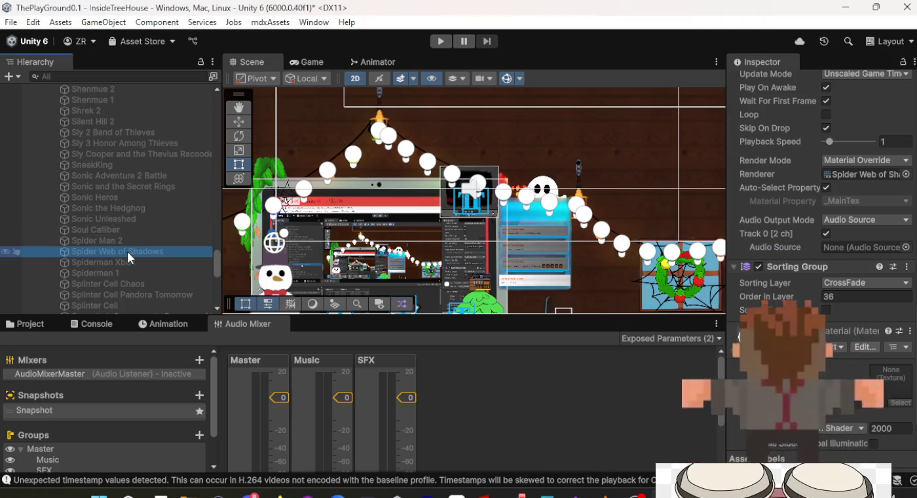
click(907, 247)
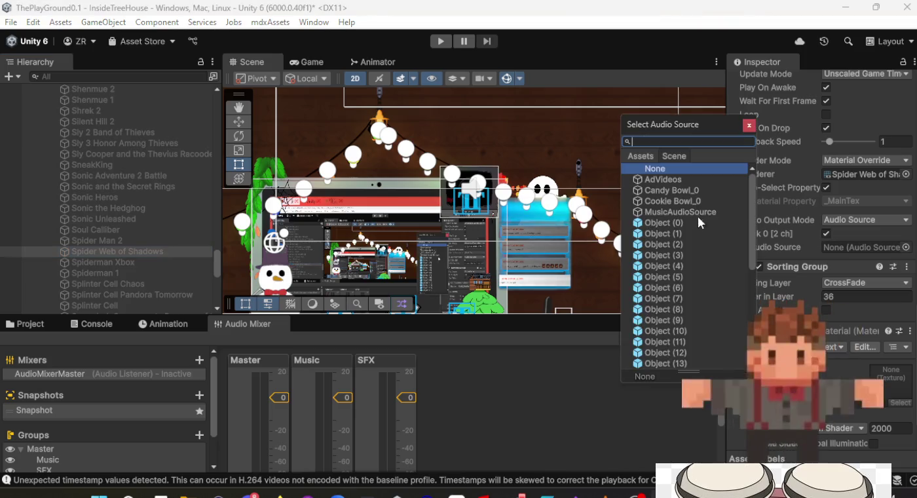
key(Escape)
Step: Assign AdVideos as the audio source on Spiderman Xbox and Spiderman 1
click(168, 263)
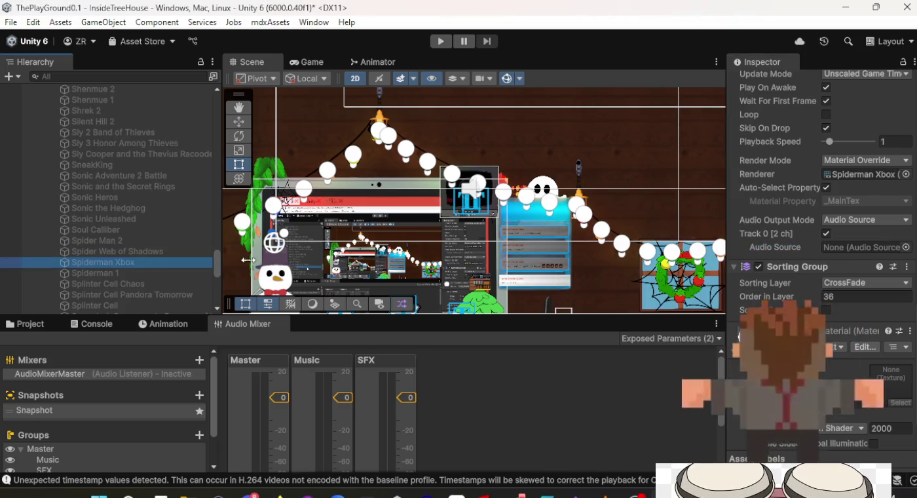
click(907, 248)
double_click(695, 175)
click(157, 274)
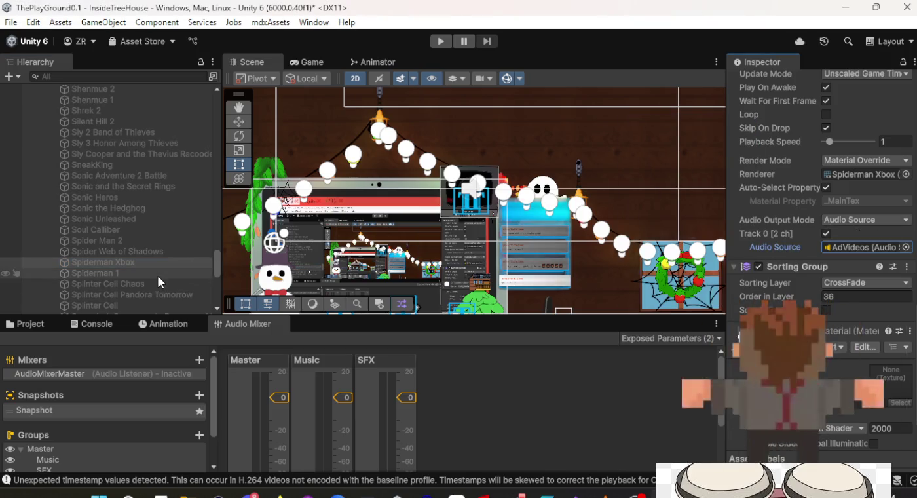
click(906, 248)
double_click(665, 182)
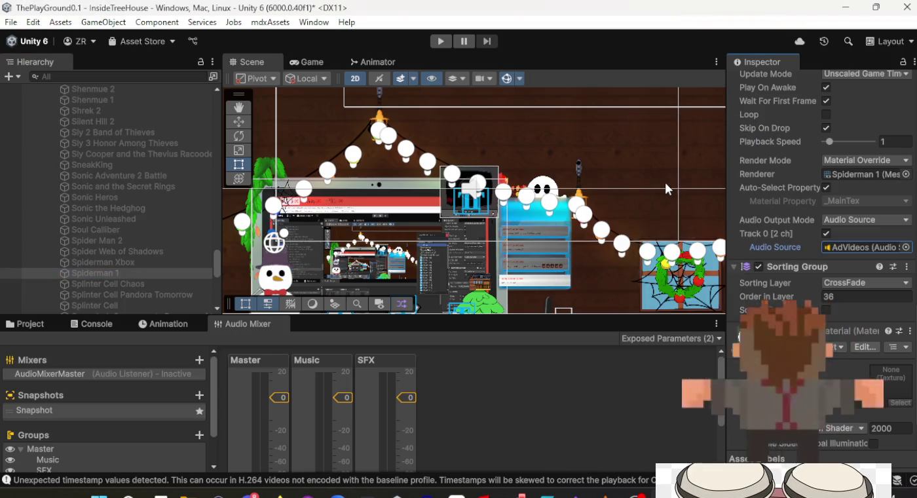
Step: Assign AdVideos to Splinter Cell Chaos, Splinter Cell Pandora Tomorrow and Splinter Cell
click(157, 285)
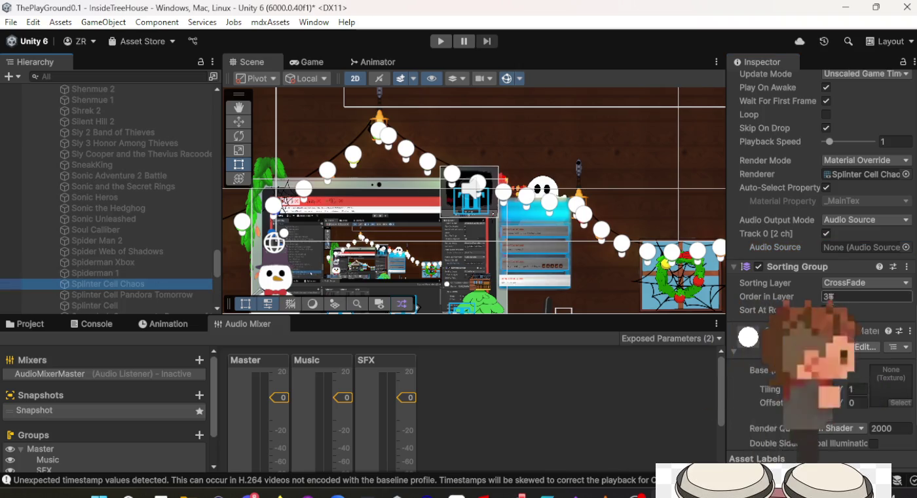
click(906, 248)
double_click(689, 181)
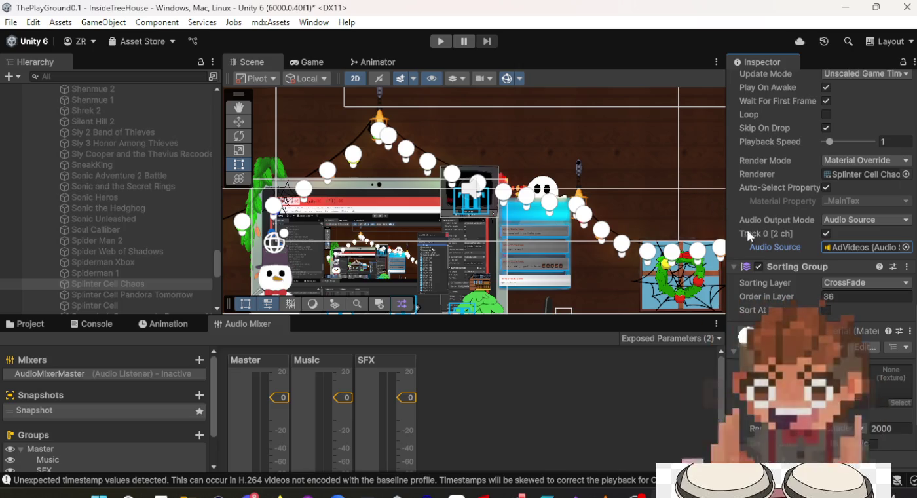
click(127, 295)
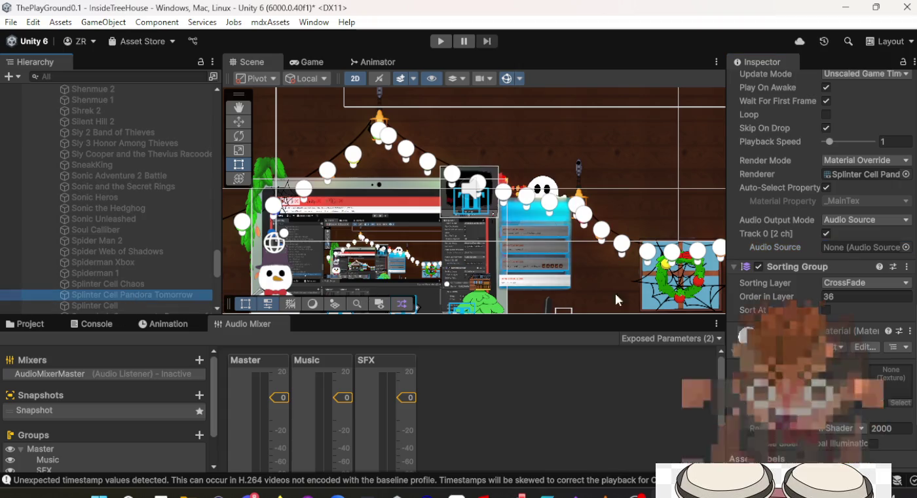
click(906, 248)
double_click(684, 180)
click(101, 305)
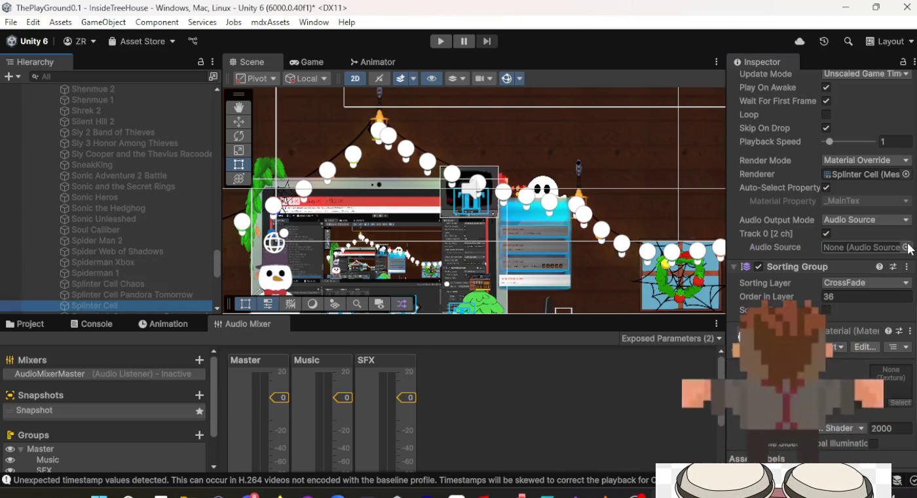
click(907, 248)
double_click(676, 183)
scroll(79, 204, down, 4)
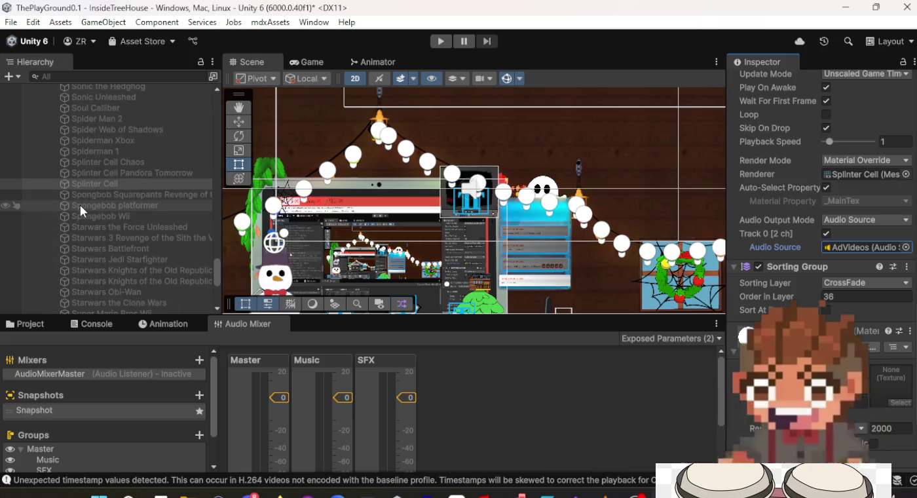
Step: Assign AdVideos as the audio source on the three Spongebob objects, including Spongebob Wii
click(100, 195)
click(904, 247)
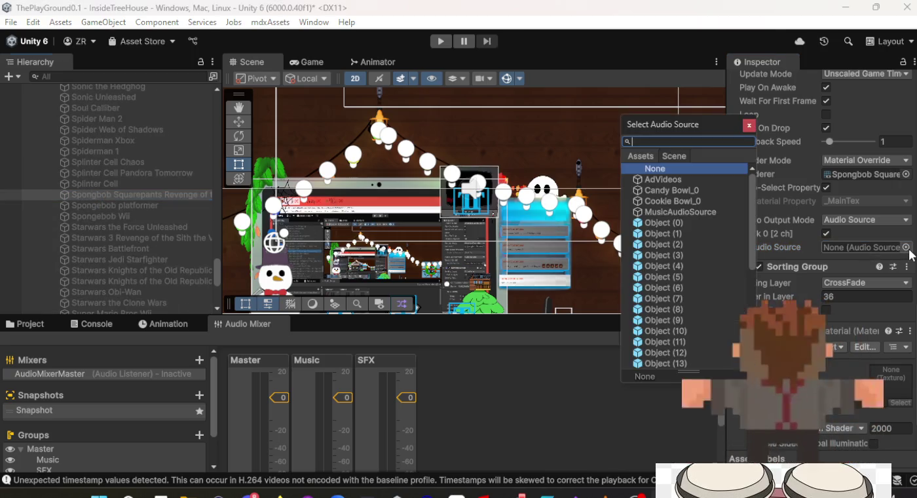
double_click(680, 182)
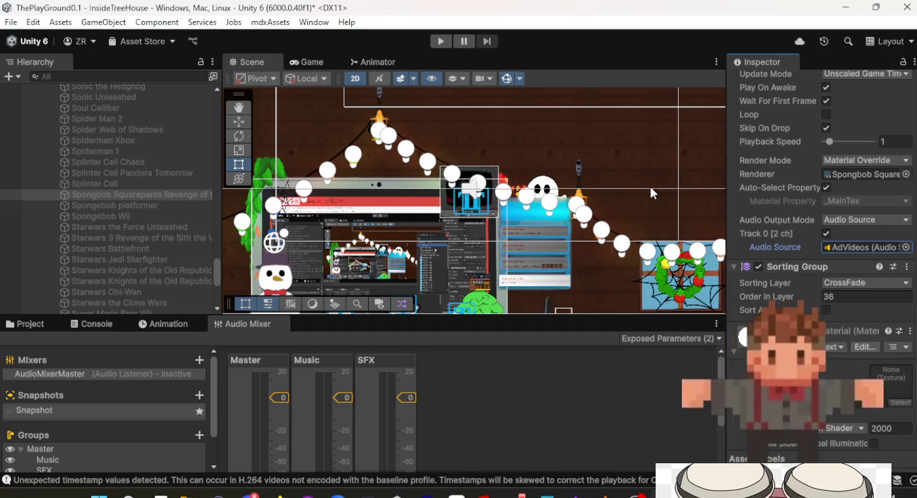
double_click(136, 207)
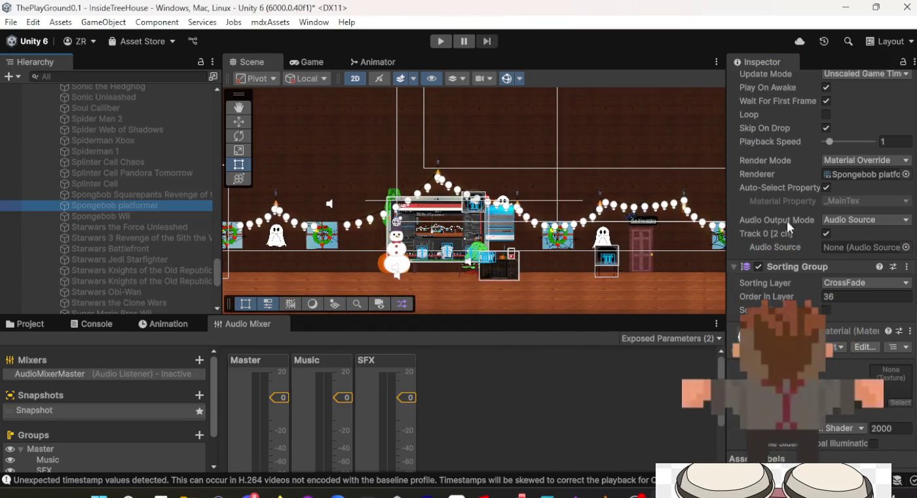
click(906, 247)
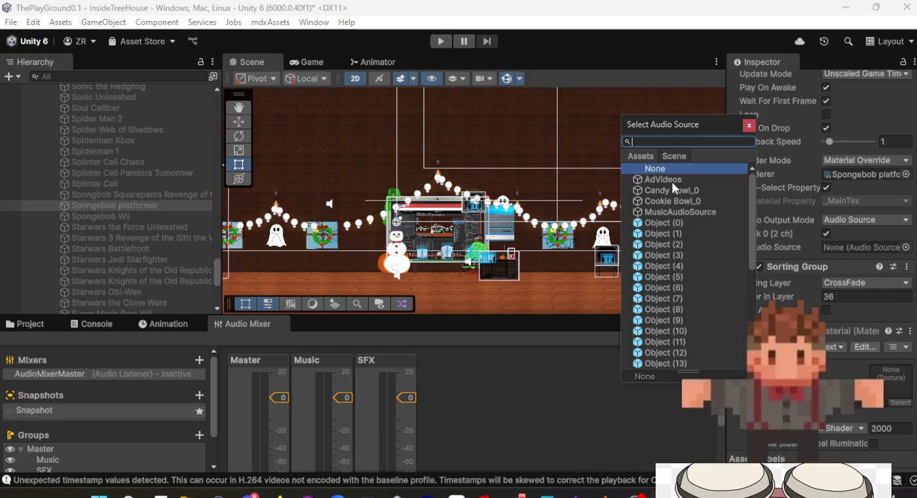
double_click(673, 182)
click(104, 221)
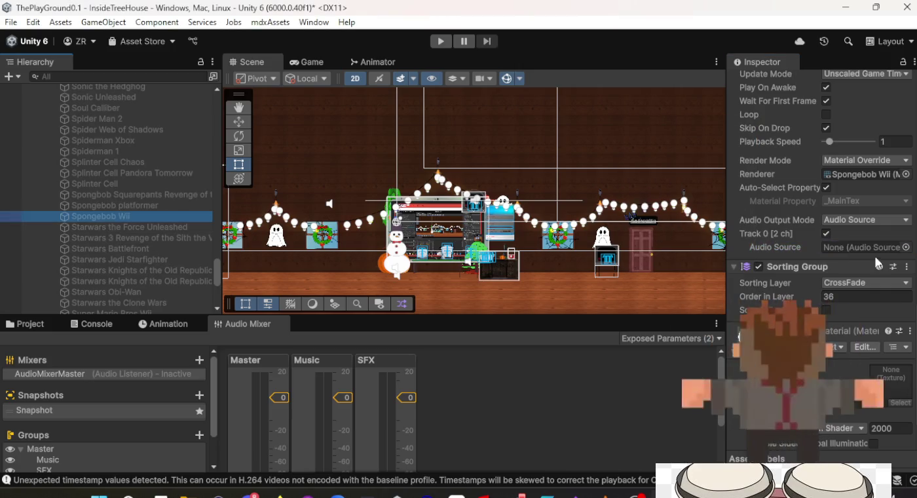
click(906, 247)
double_click(680, 177)
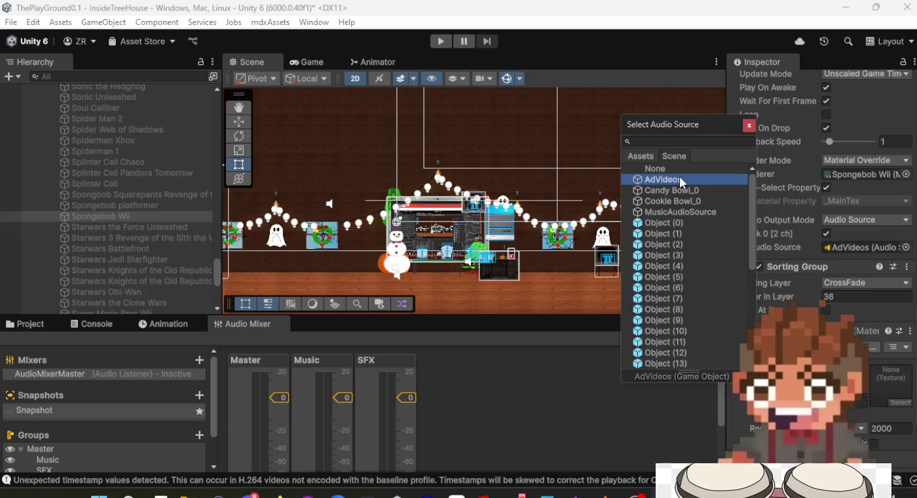
Step: Assign AdVideos to Starwars the Force Unleashed, the next Star Wars object and Starwars Battlefront
click(114, 229)
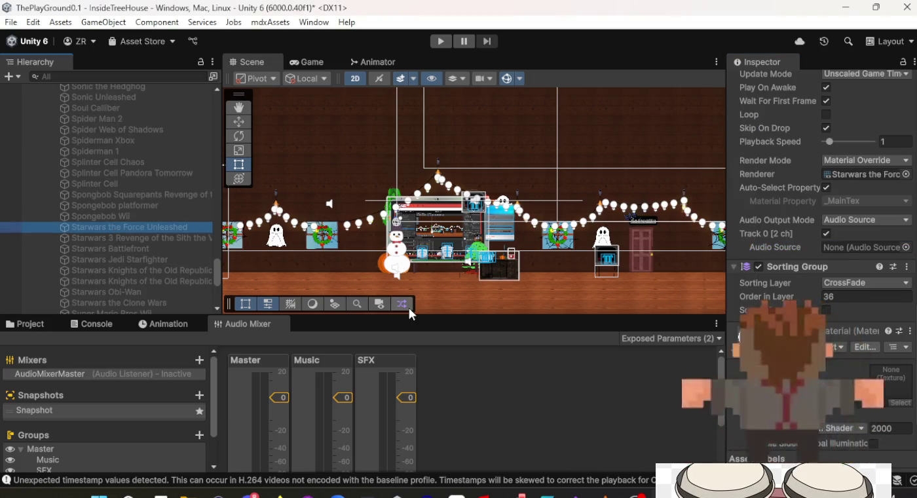
click(906, 247)
double_click(700, 180)
click(154, 236)
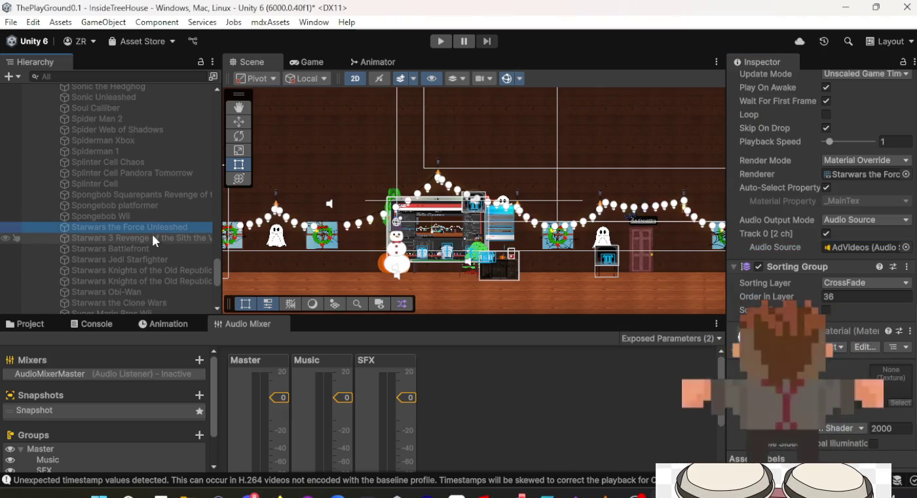
click(905, 247)
double_click(701, 179)
click(157, 248)
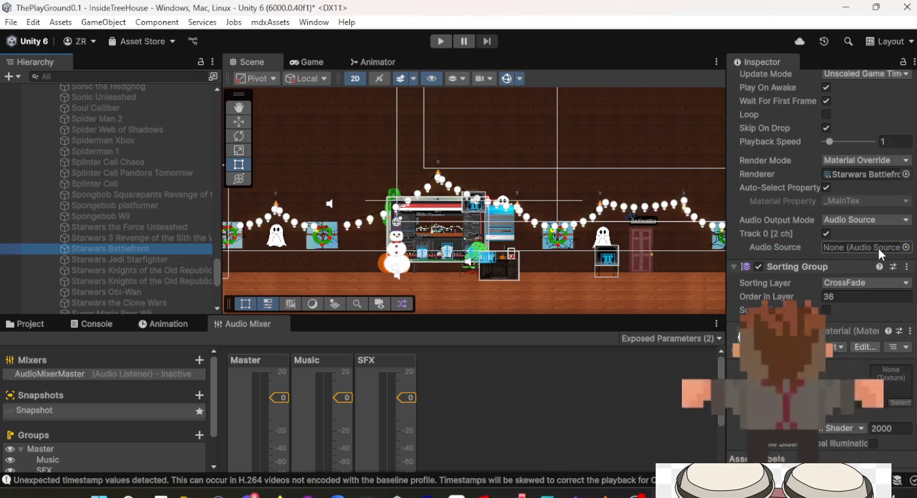
click(906, 247)
click(717, 182)
double_click(718, 181)
Step: Assign AdVideos to Starwars Jedi Starfighter and the first Knights of the Old Republic object
click(183, 258)
click(906, 247)
double_click(662, 176)
click(132, 270)
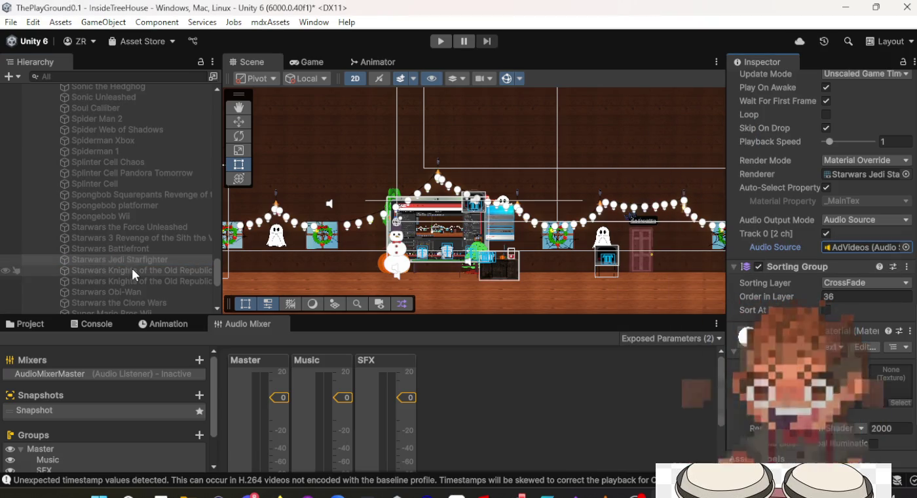
click(908, 249)
double_click(681, 178)
Step: Assign AdVideos to the second Knights of the Old Republic object and Starwars Obi-Wan
click(158, 281)
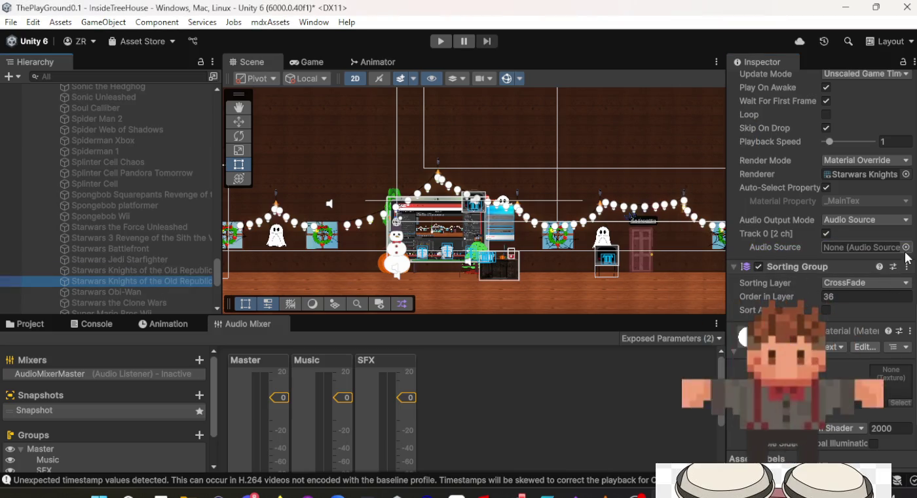
click(906, 248)
double_click(702, 180)
click(111, 292)
click(908, 248)
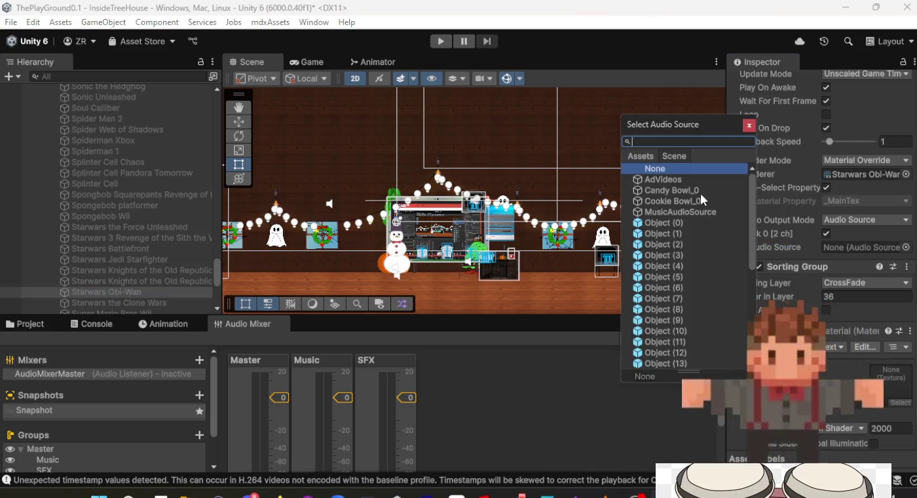
double_click(699, 180)
scroll(89, 205, down, 3)
scroll(88, 205, down, 5)
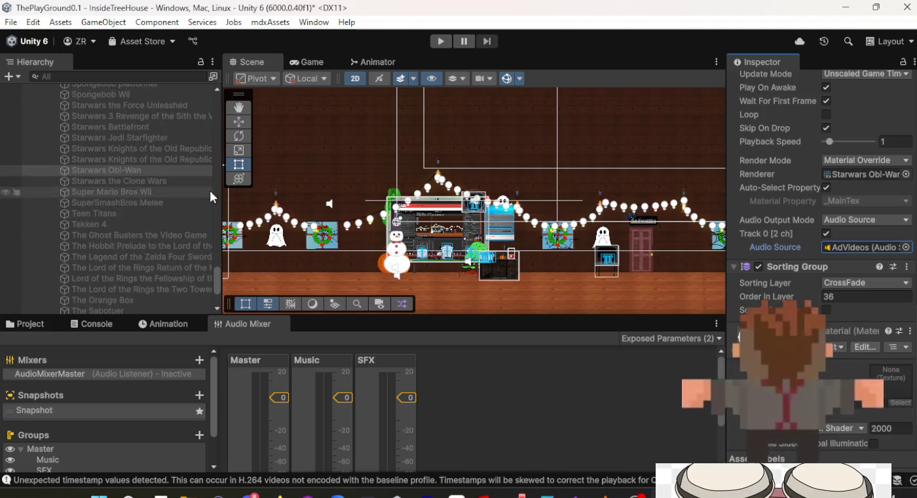
Step: Assign AdVideos as the audio source for Starwars the Clone Wars, Super Mario Bros Wii, SuperSmashBros Melee, Teen Titans and Tekken 4
mouse_move(221, 192)
mouse_down()
mouse_move(272, 195)
mouse_move(223, 200)
mouse_up()
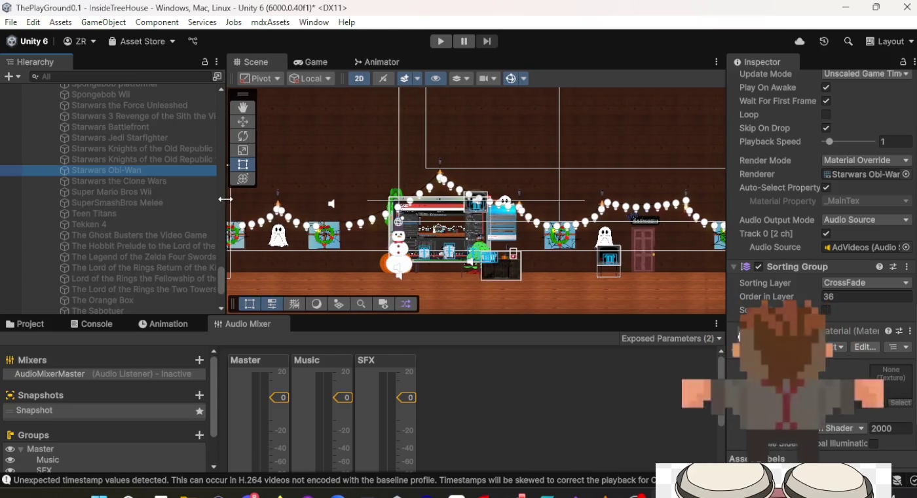
scroll(146, 202, down, 4)
scroll(146, 201, up, 4)
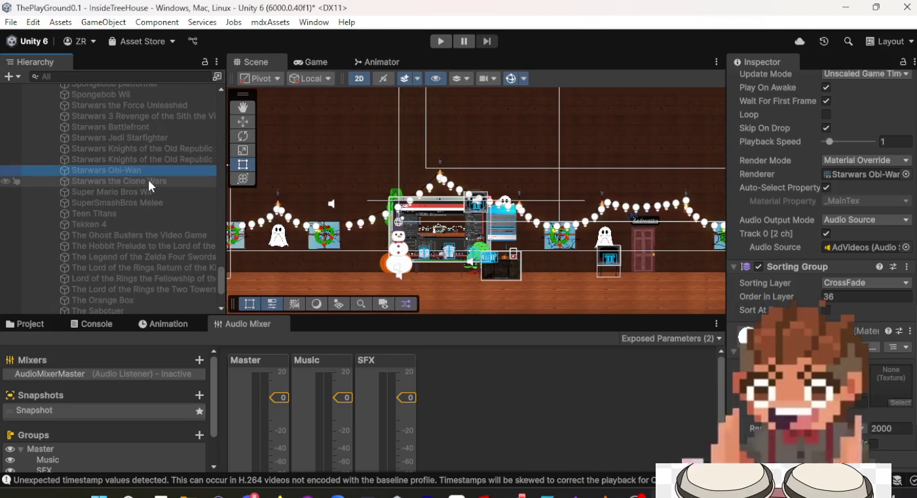
click(149, 182)
click(907, 248)
double_click(680, 181)
click(171, 192)
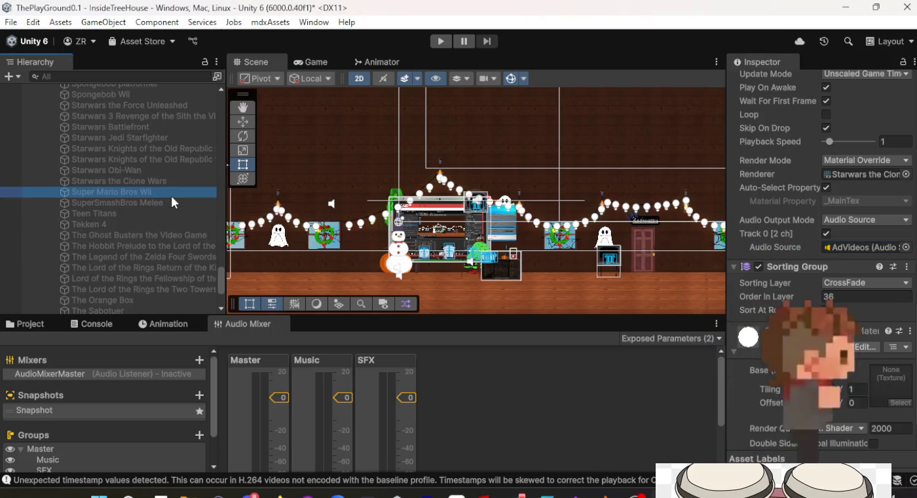
click(907, 249)
click(676, 180)
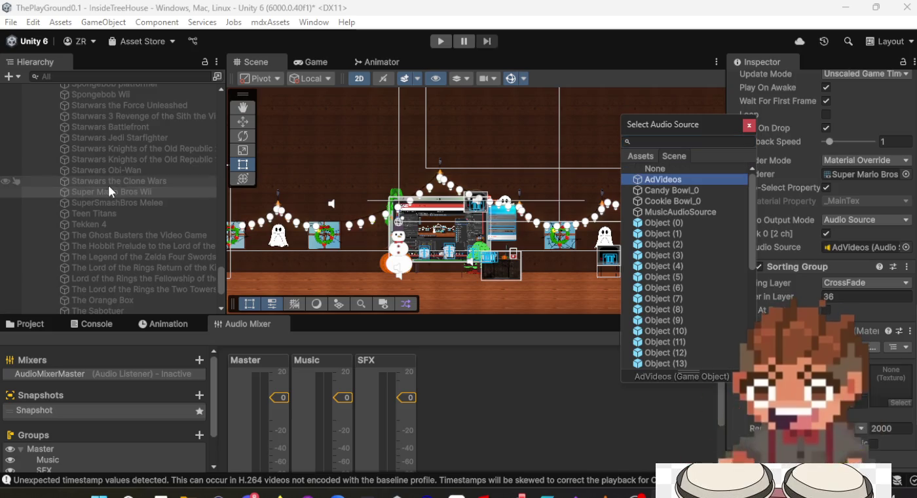
double_click(701, 176)
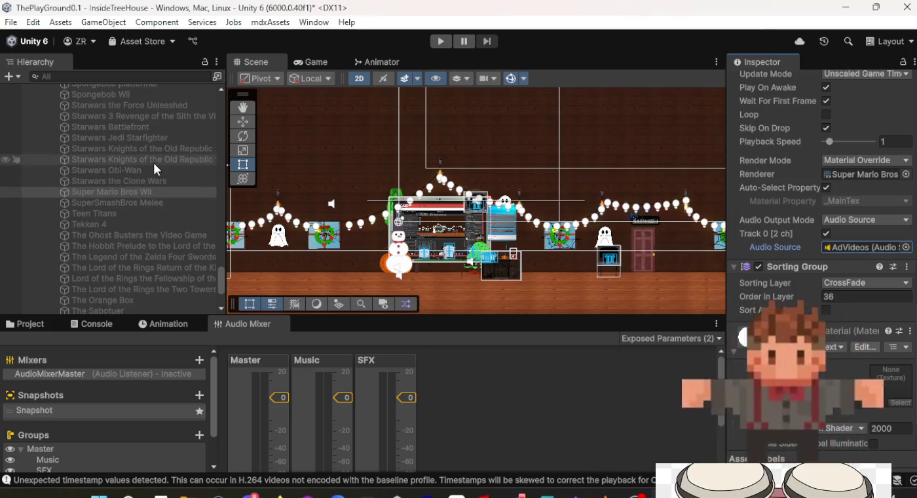
click(163, 206)
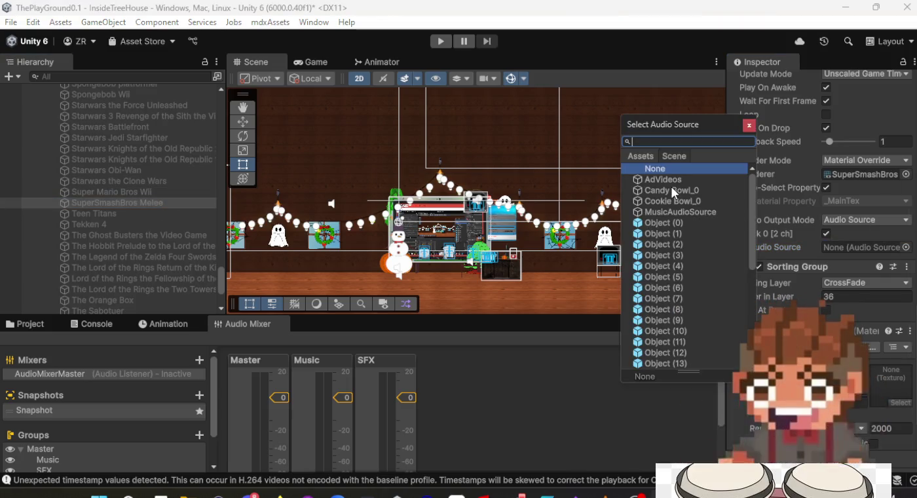
double_click(671, 179)
click(151, 216)
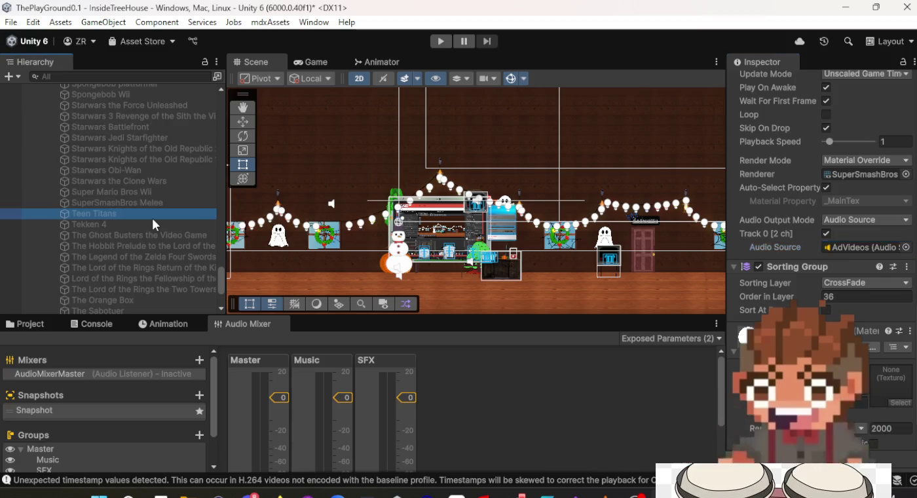
click(906, 248)
double_click(668, 179)
click(141, 223)
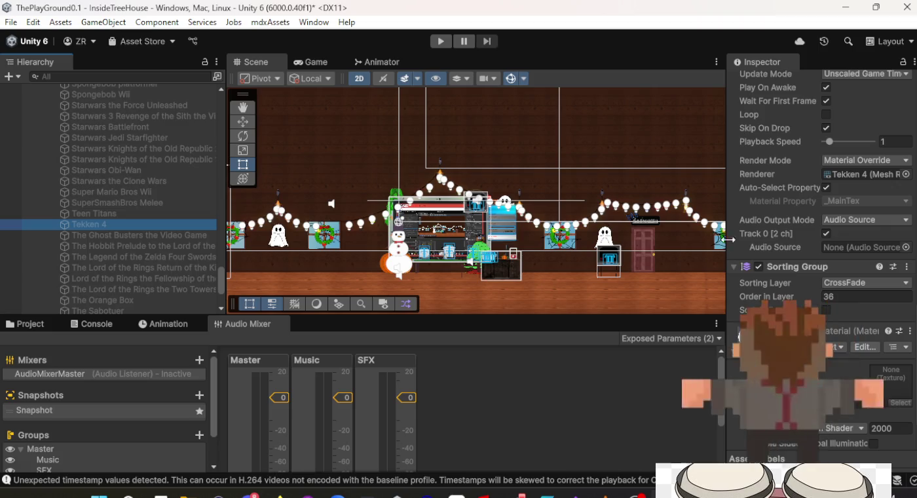
click(906, 249)
double_click(681, 181)
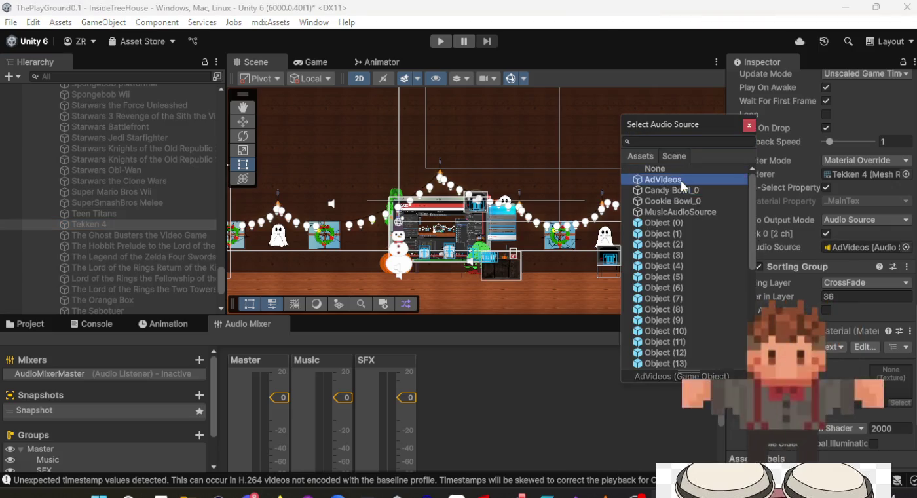
Step: Assign AdVideos to The Ghost Busters, Hobbit, Legend of the Zelda, Return of the King, Fellowship and Two Towers
click(137, 232)
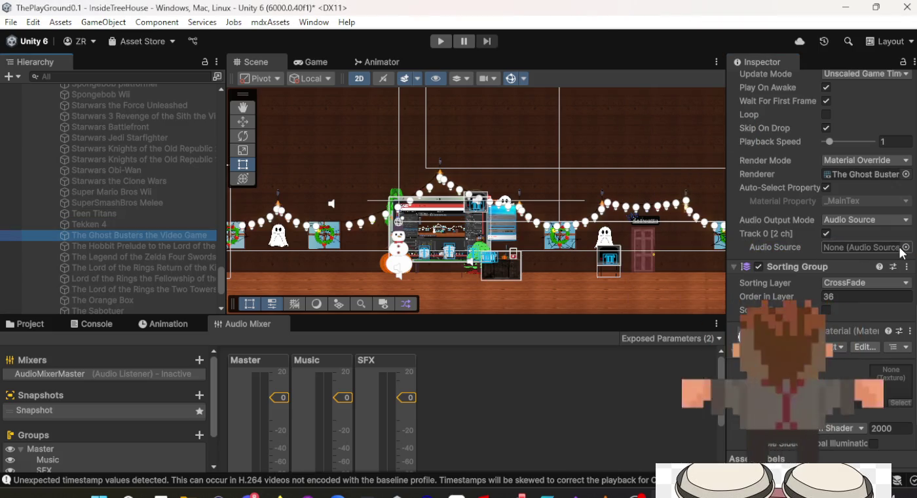
click(906, 249)
double_click(635, 181)
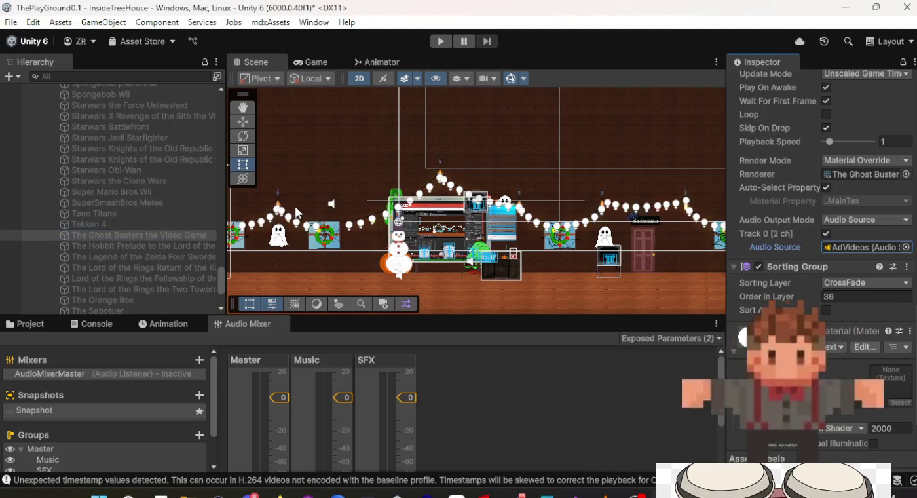
click(201, 247)
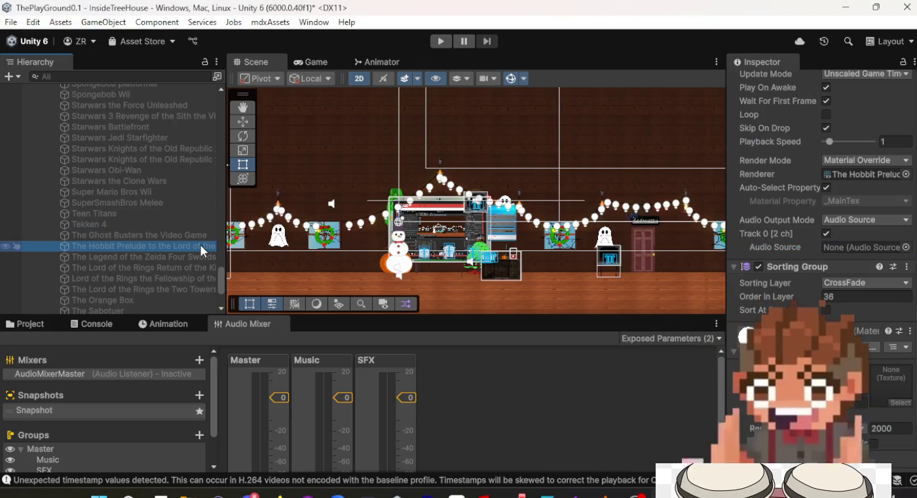
click(905, 248)
double_click(708, 180)
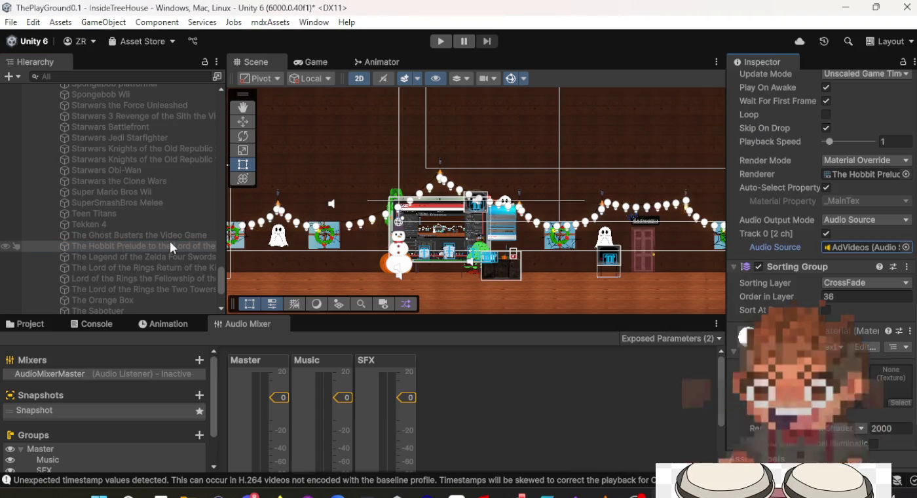
click(140, 255)
click(906, 247)
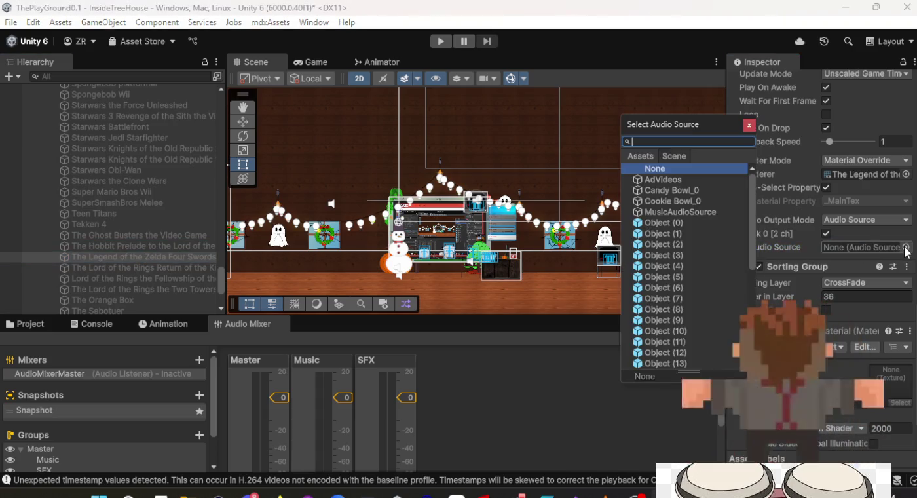
double_click(685, 184)
click(171, 266)
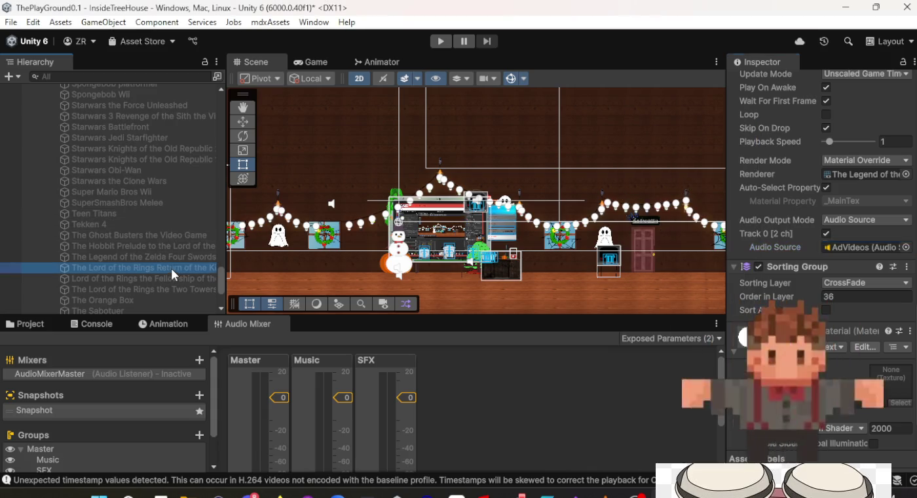
click(906, 247)
double_click(682, 184)
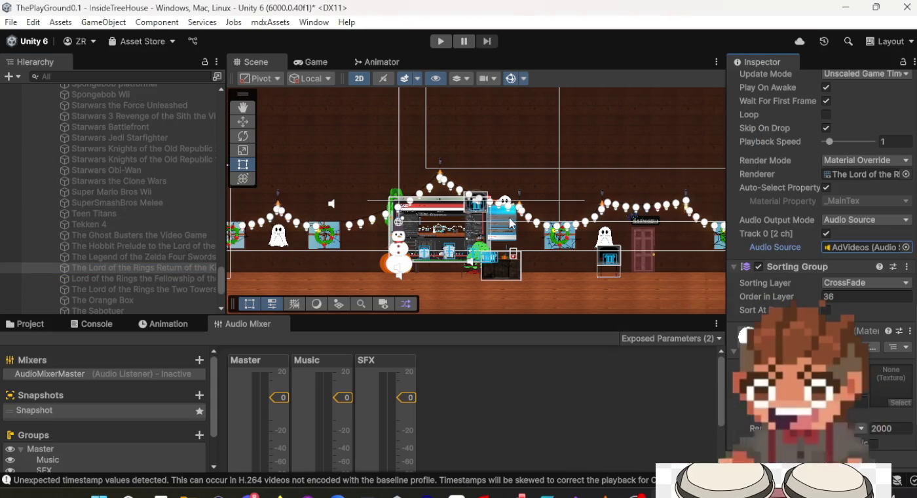
click(140, 279)
click(905, 247)
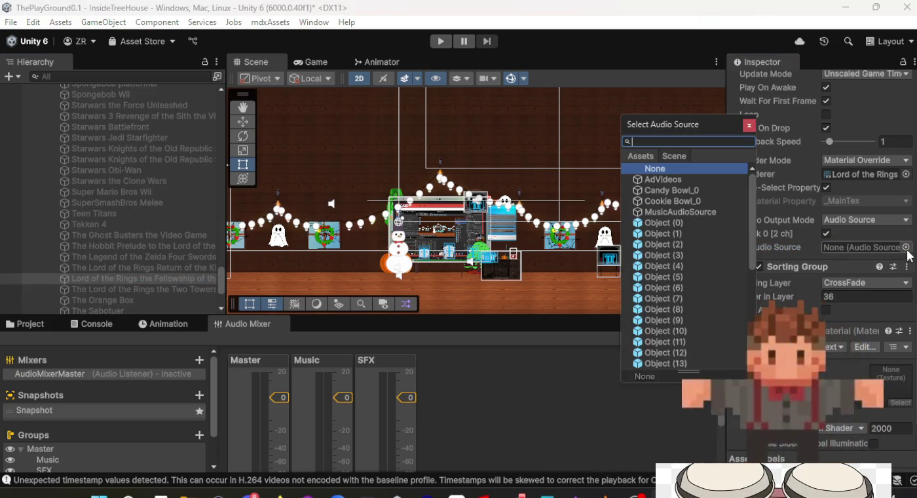
double_click(688, 184)
click(163, 291)
click(907, 247)
double_click(681, 183)
Step: Assign AdVideos to The Orange Box, The Sabotuer (replacing Candy Bowl_0), The Simpsons Hit & Run and Tomb Raider Underworld
scroll(190, 281, down, 4)
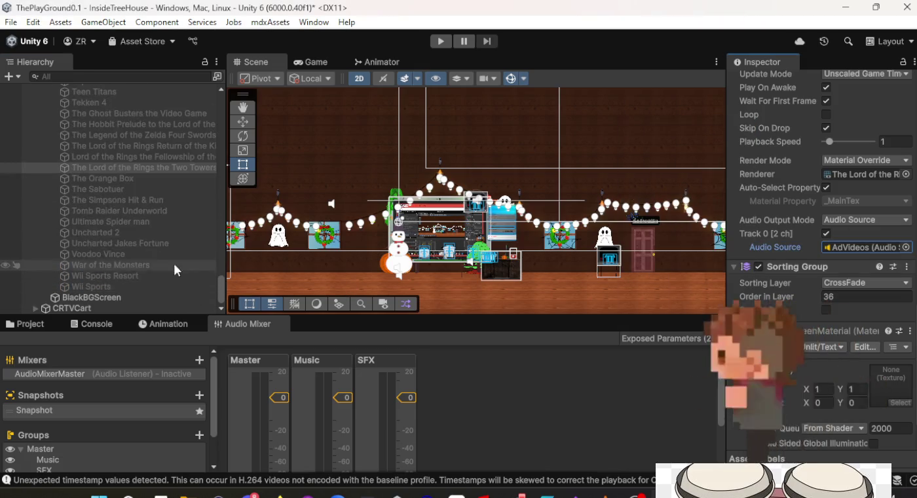
click(170, 177)
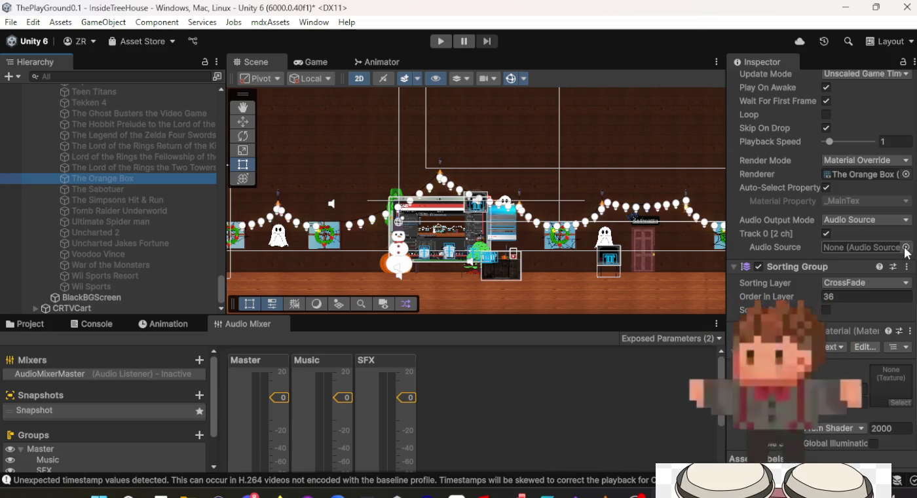
click(906, 247)
double_click(716, 181)
click(108, 189)
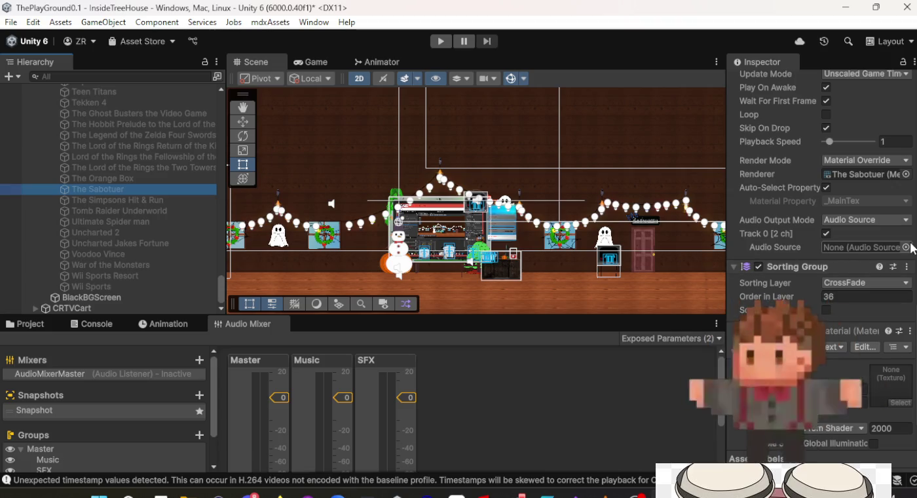
click(907, 248)
double_click(693, 186)
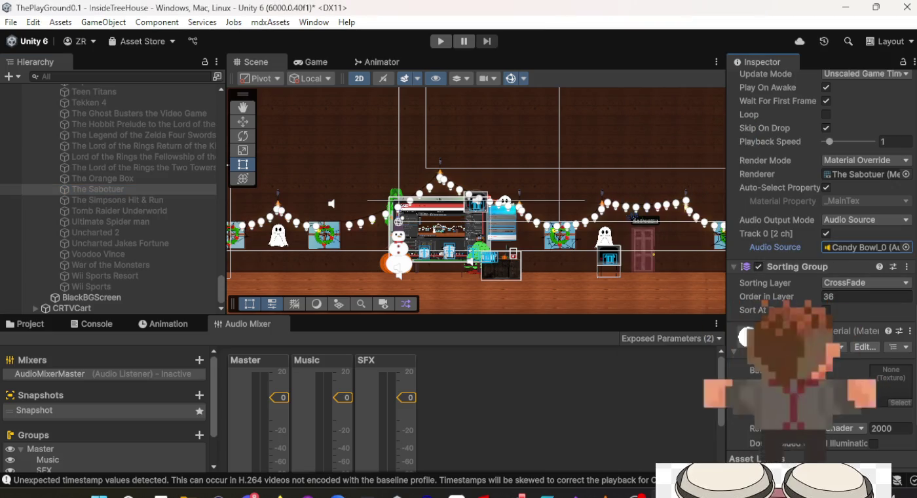
click(906, 247)
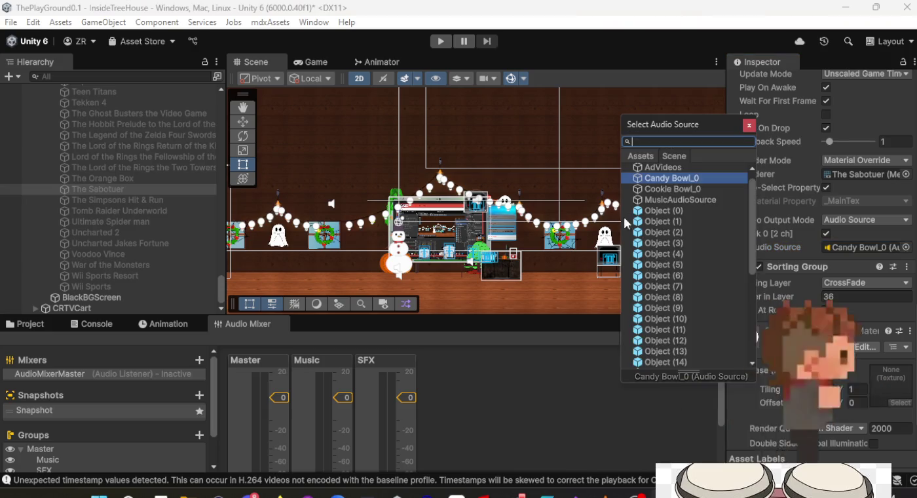
click(658, 177)
key(Return)
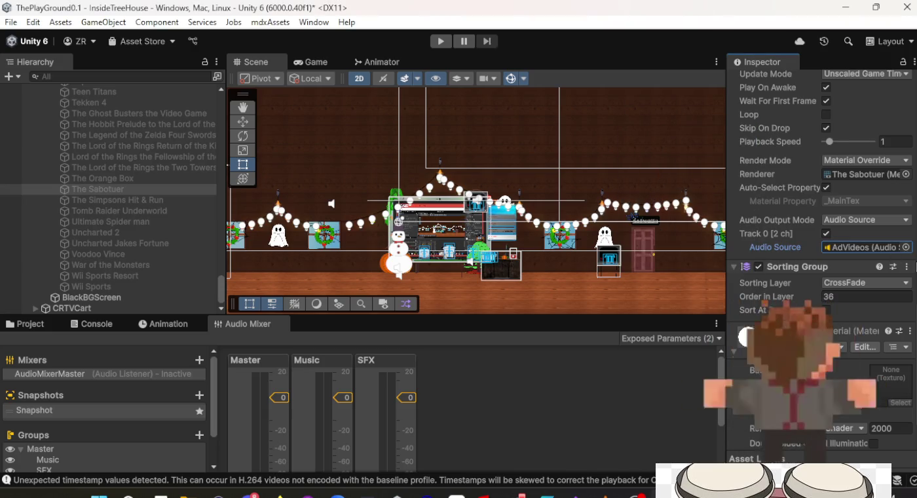
click(165, 199)
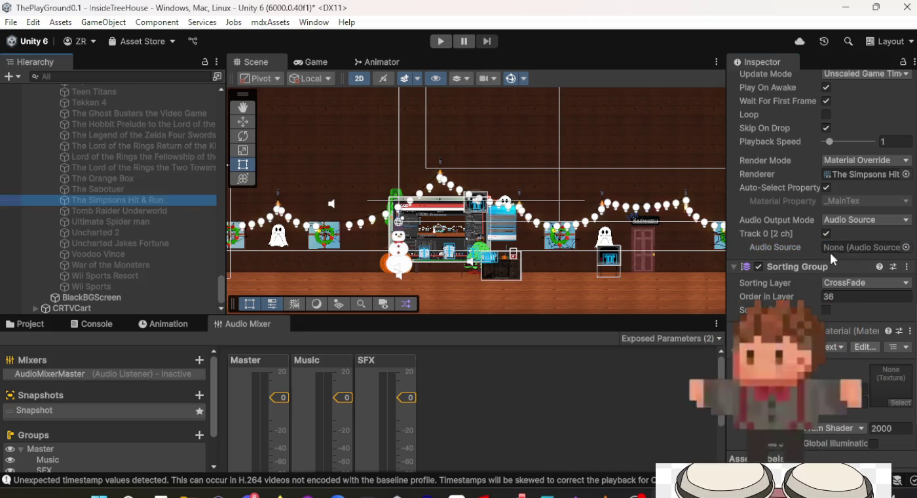
click(906, 247)
click(665, 180)
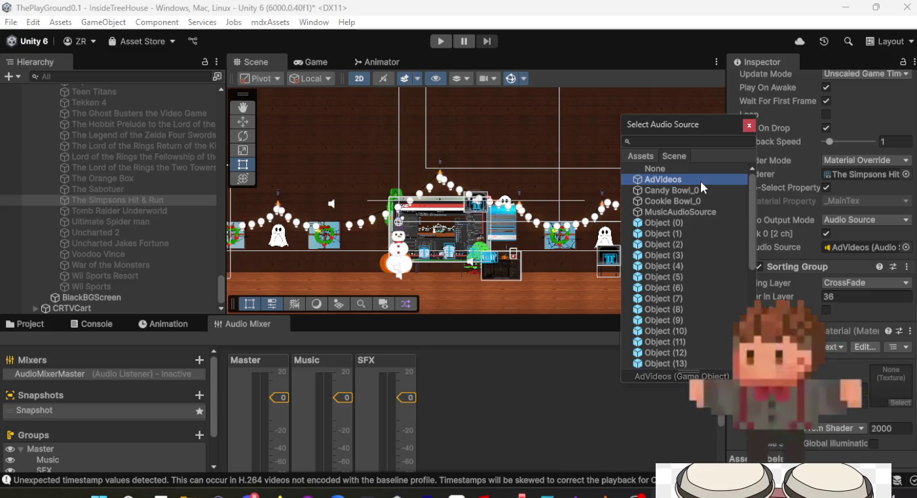
double_click(692, 179)
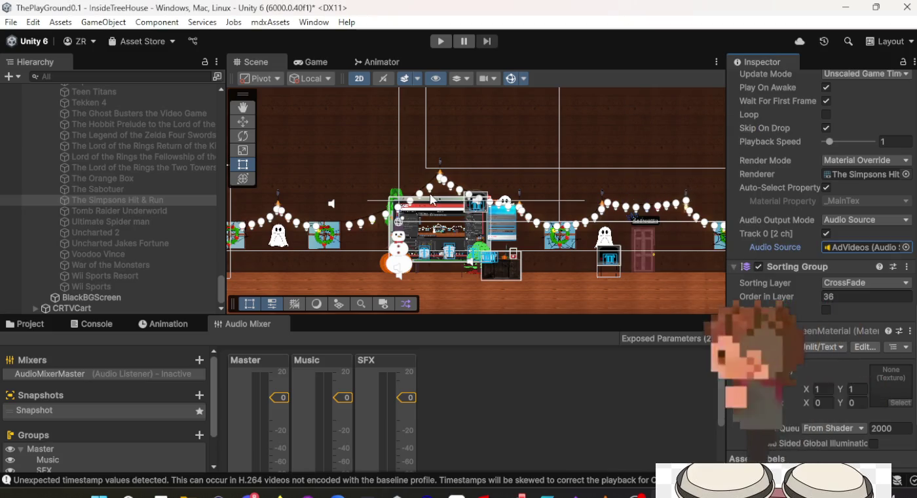
click(139, 209)
click(907, 248)
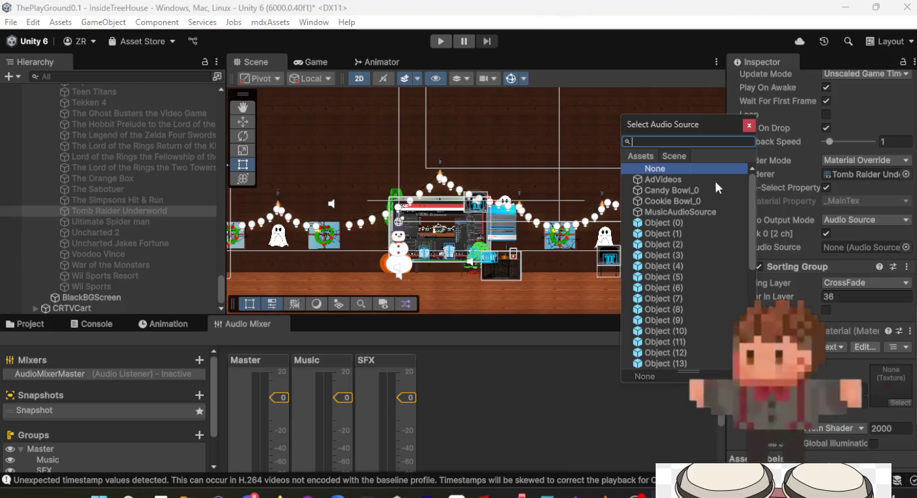
double_click(692, 180)
Step: Assign AdVideos to Ultimate Spider man, both Uncharted videos, Voodoo Vince, War of the Monsters, Wii Sports Resort and Wii Sports
click(125, 221)
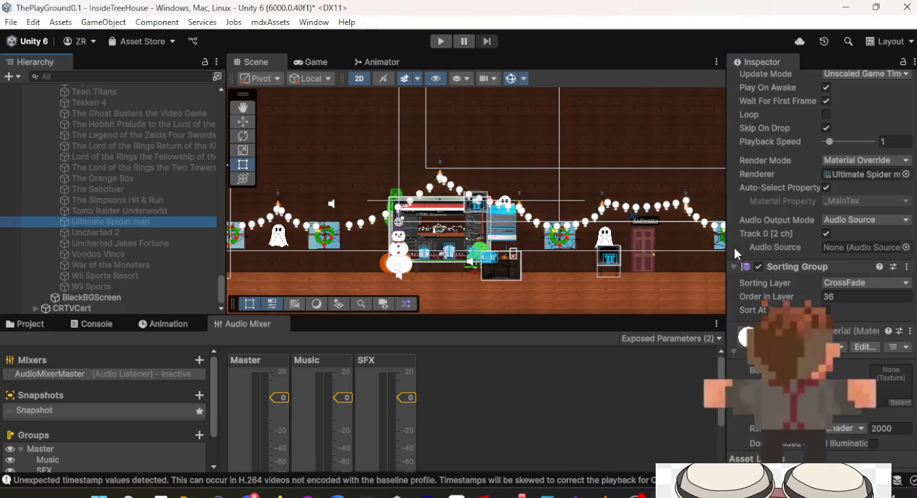
click(907, 247)
double_click(668, 180)
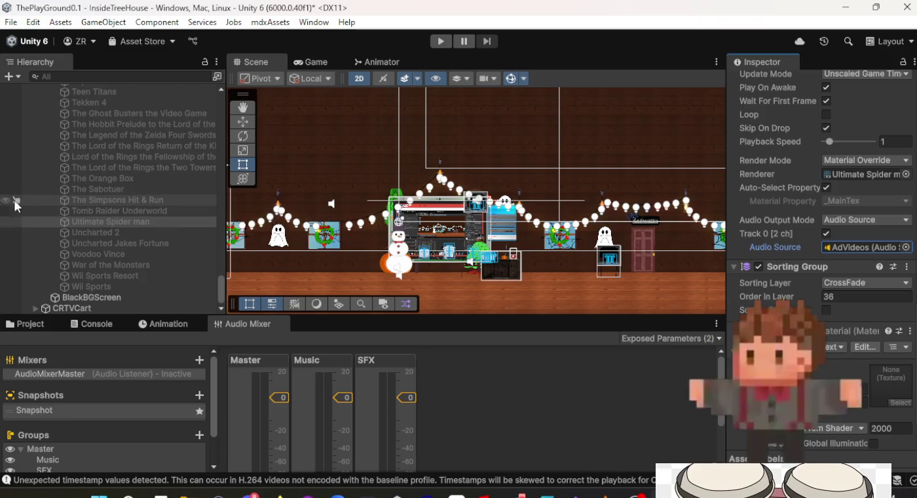
click(105, 233)
click(907, 249)
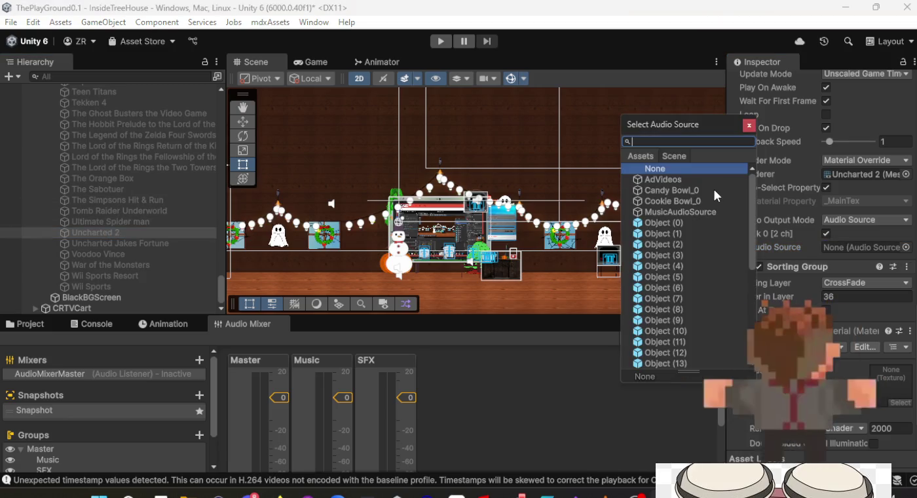
double_click(709, 180)
click(172, 242)
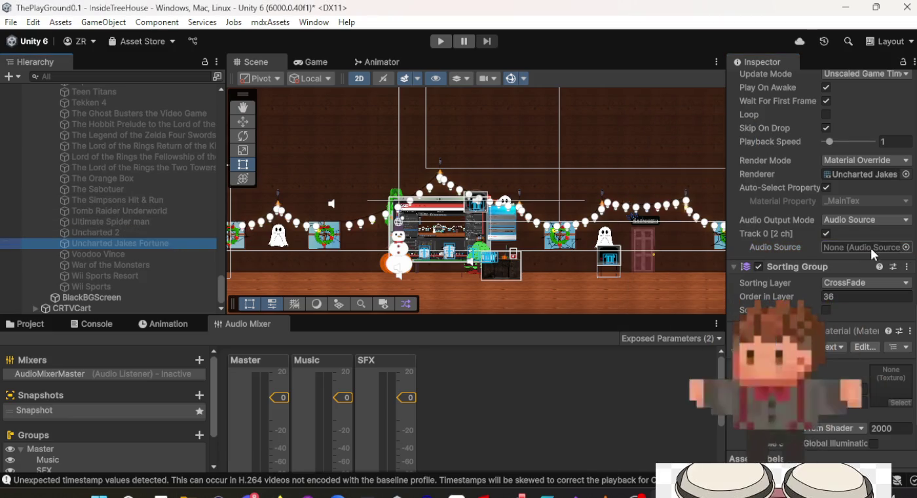
click(906, 248)
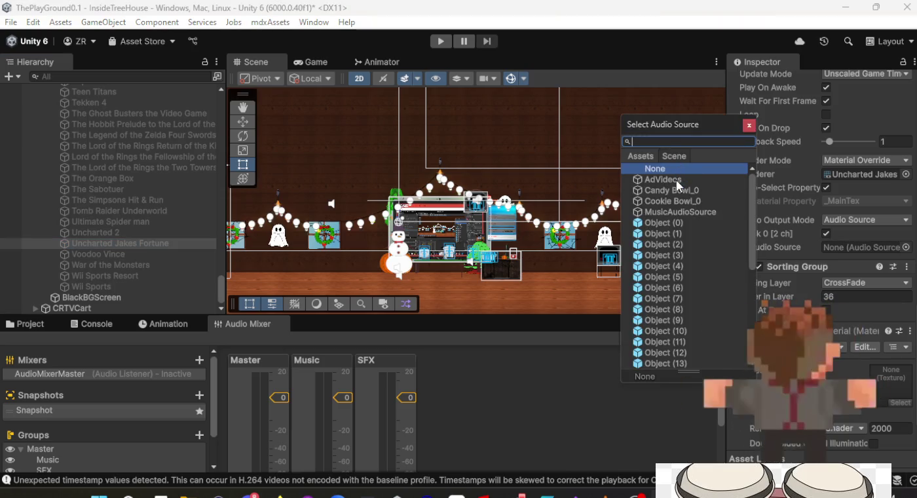
double_click(676, 179)
click(203, 255)
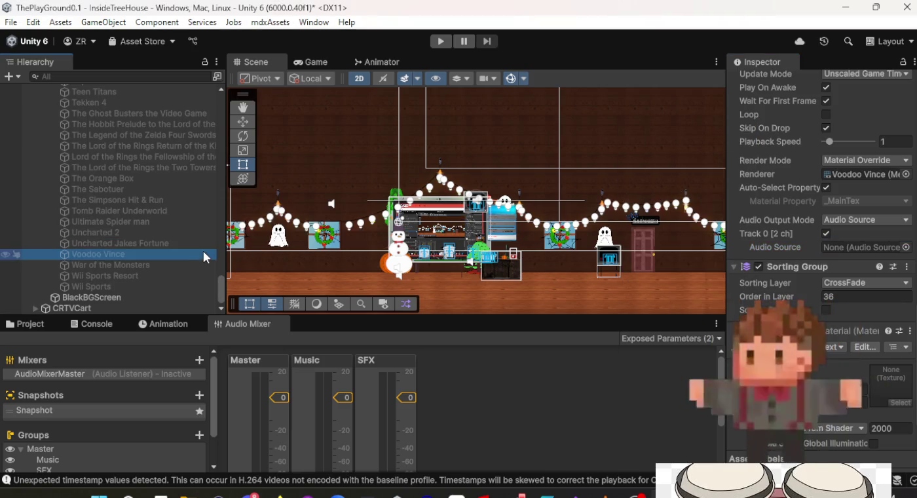
click(907, 248)
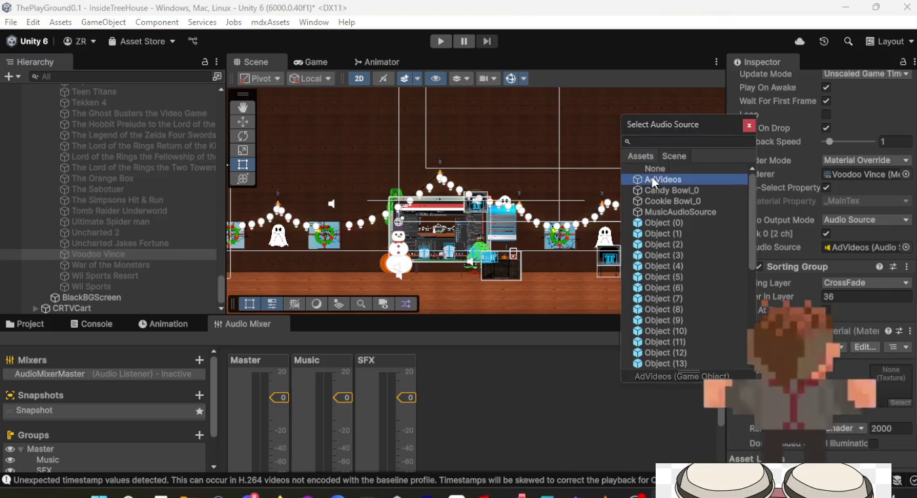
double_click(652, 179)
click(151, 264)
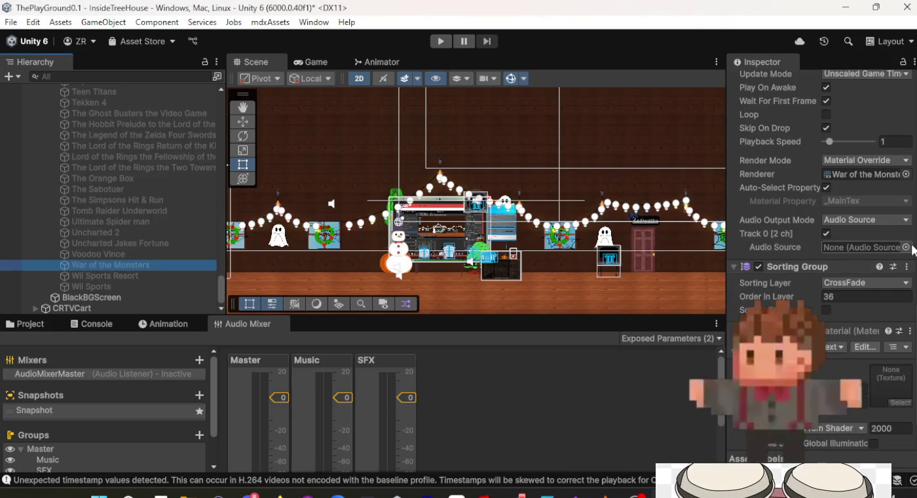
click(907, 248)
double_click(659, 180)
click(151, 276)
click(907, 248)
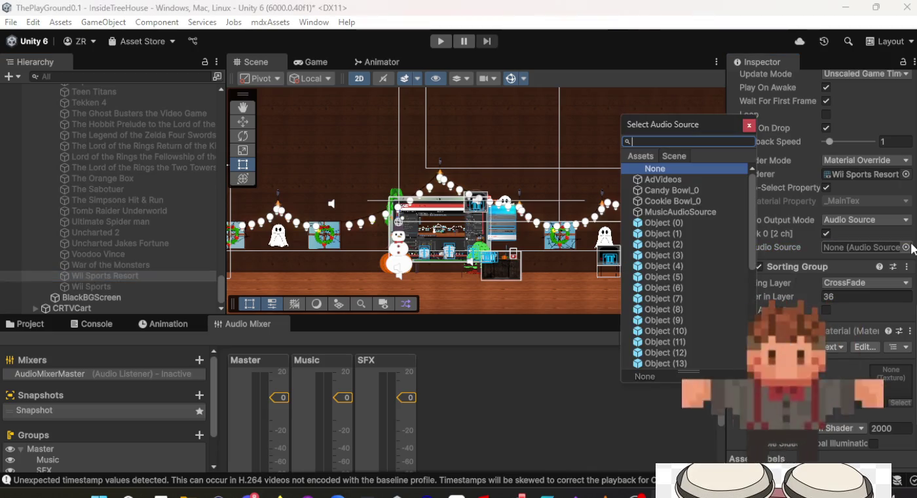
double_click(660, 180)
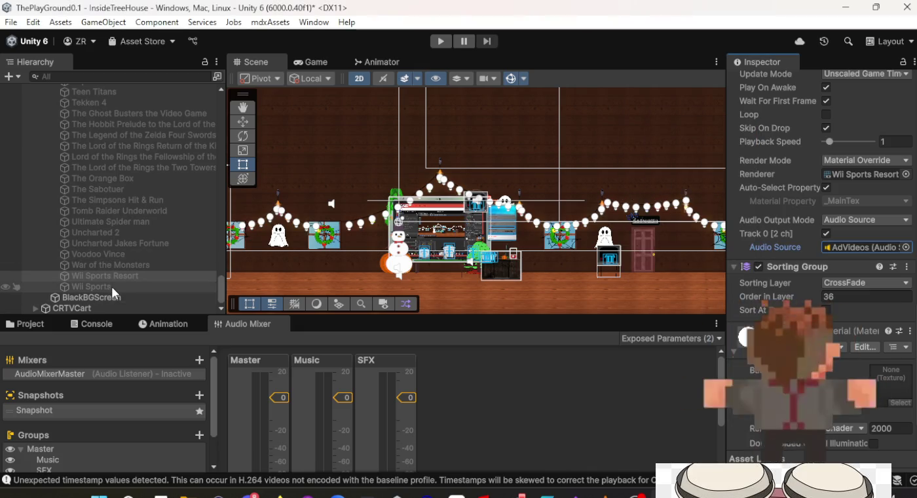
click(110, 287)
click(907, 248)
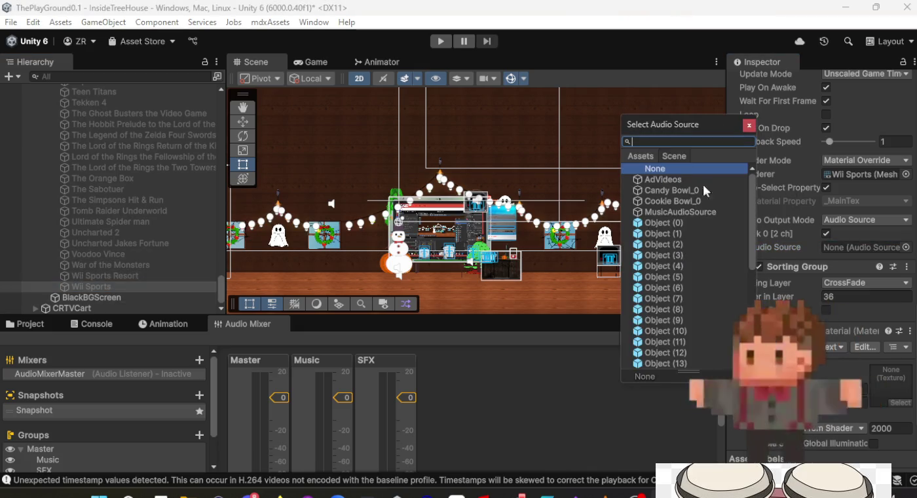
double_click(674, 183)
scroll(98, 213, up, 5)
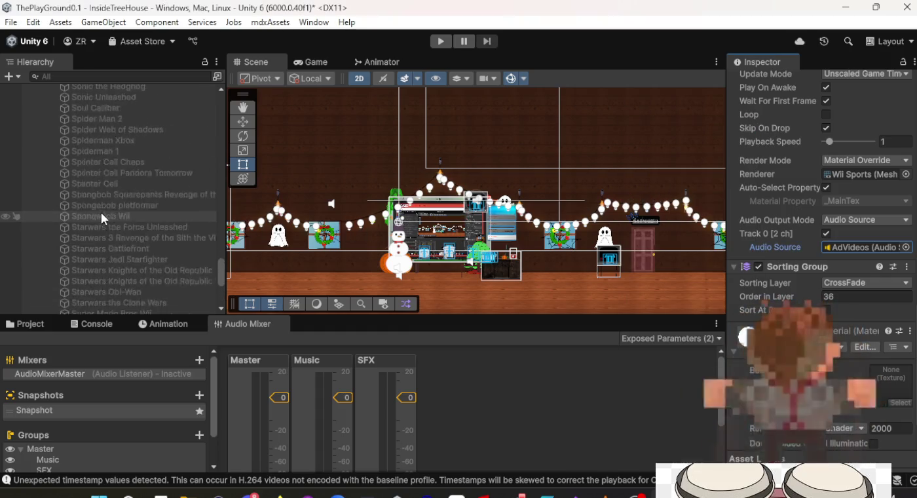
Step: Select CRTV to view its 35-image slideshow script, then open FanArtSlideShowScript.cs in the code editor
scroll(105, 211, up, 20)
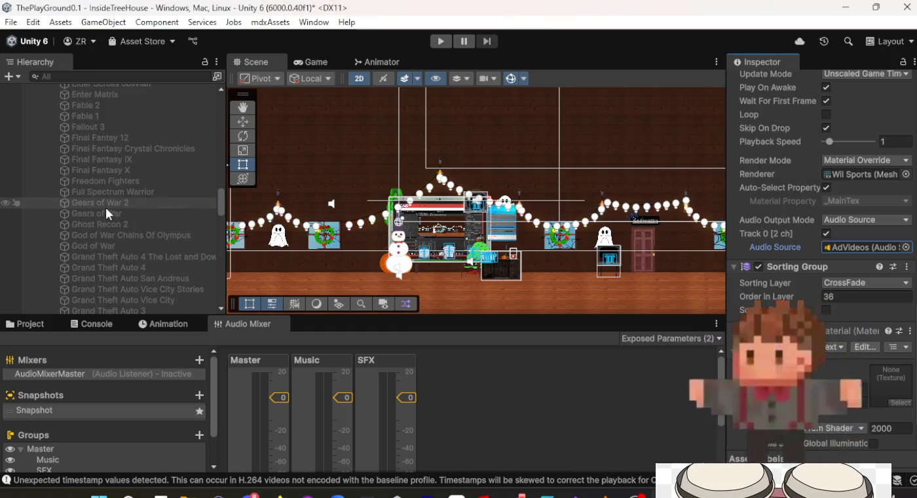
scroll(110, 203, up, 10)
scroll(115, 262, down, 3)
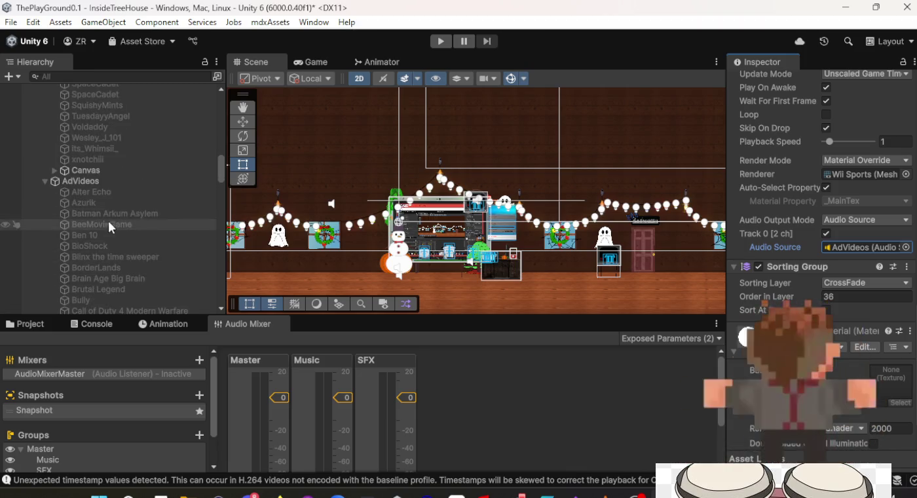
click(122, 194)
click(125, 214)
scroll(125, 211, up, 15)
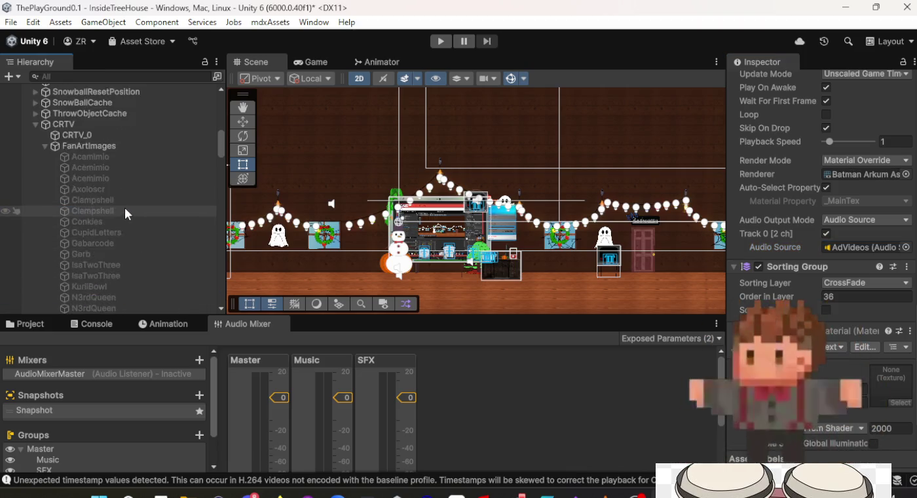
scroll(125, 208, down, 5)
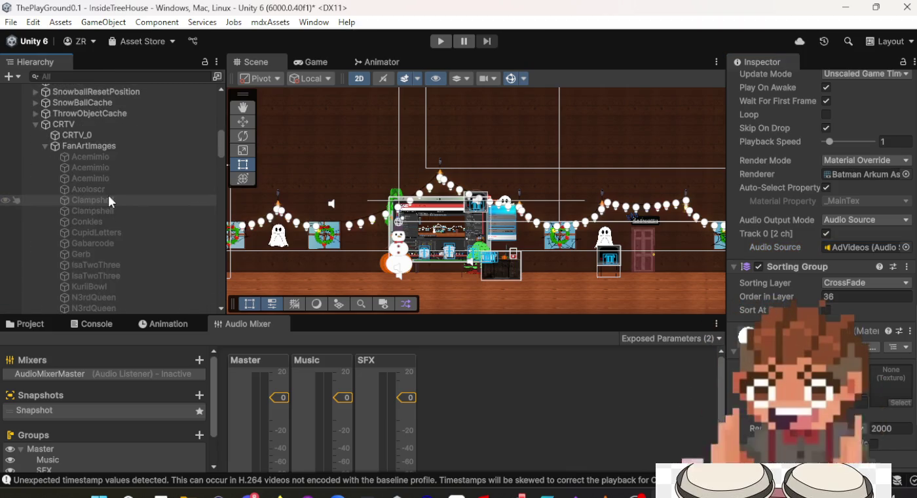
click(108, 146)
click(107, 136)
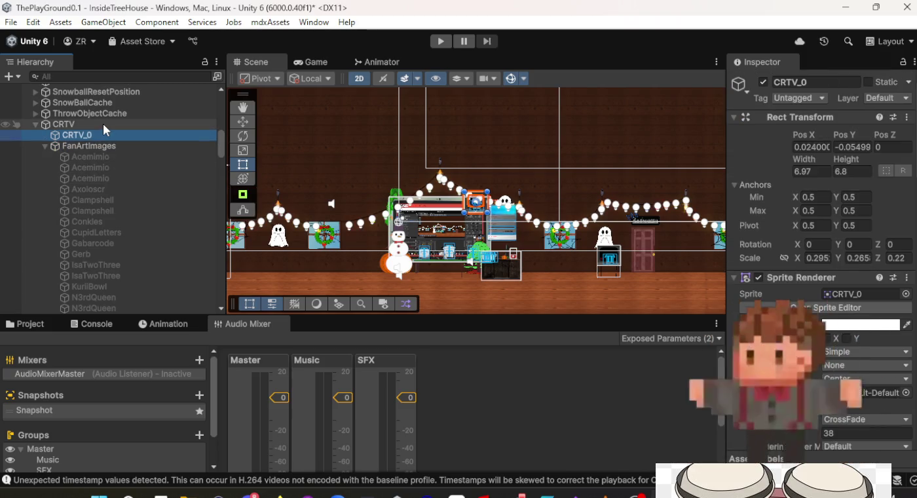
click(103, 123)
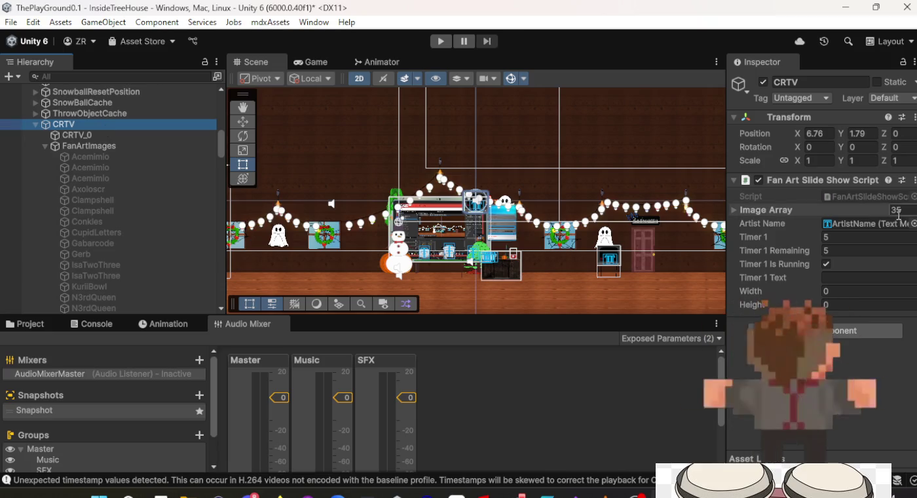
double_click(865, 197)
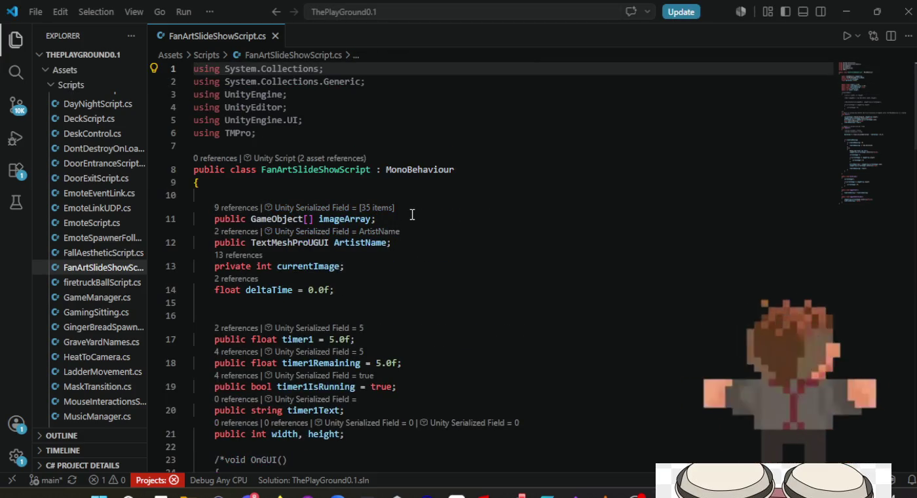
Step: Add a blank line below imageArray, dropping a half-typed public GameObject field, and return to Unity
click(412, 215)
key(Return)
key(Return)
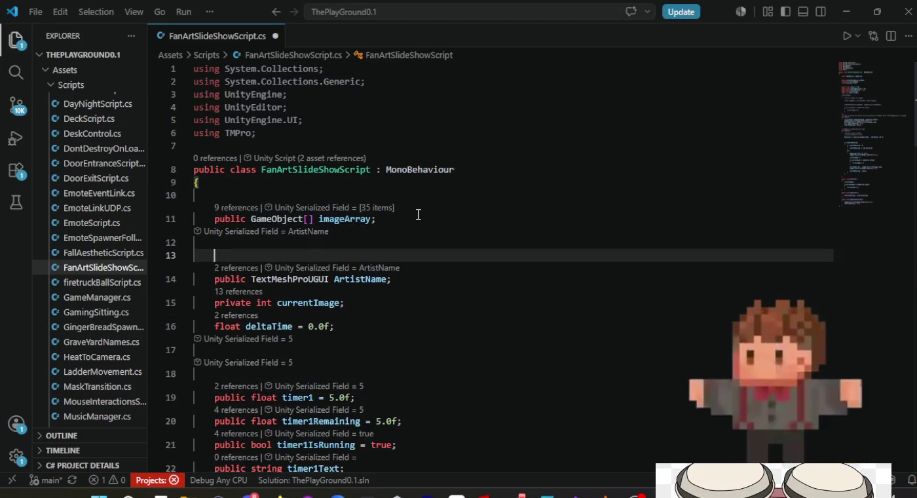
text(publ)
key(BackSpace)
key(BackSpace)
text(b)
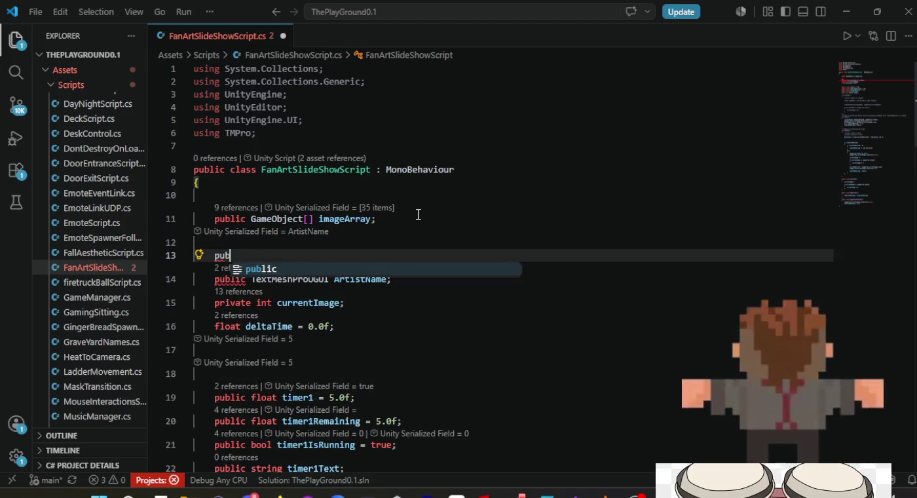
text(lic Game)
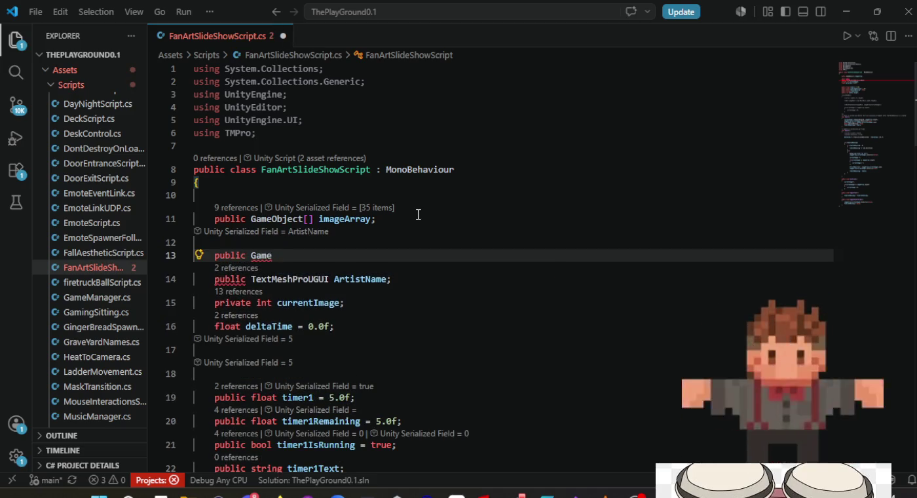
key(BackSpace)
key(BackSpace)
key(BackSpace)
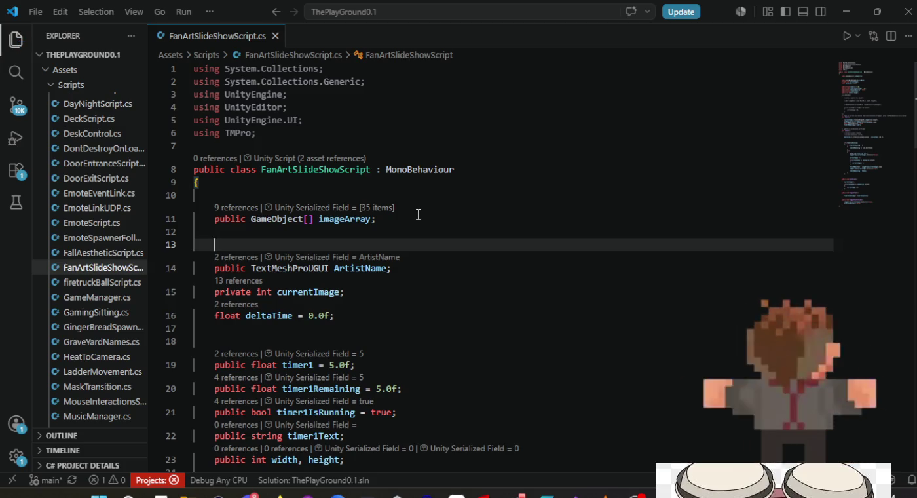
key(alt+Tab)
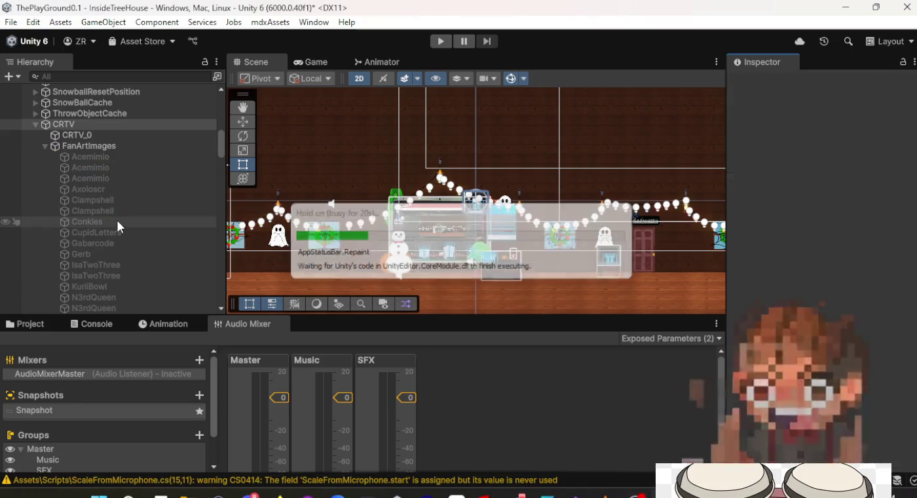
Step: Find the mdxLink object in the Hierarchy and inspect its components
scroll(118, 221, up, 10)
scroll(118, 220, up, 3)
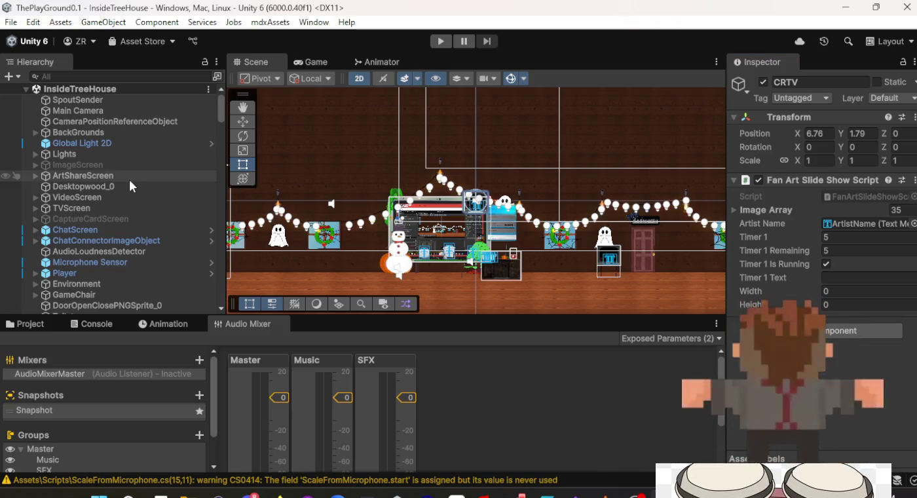
scroll(129, 179, down, 3)
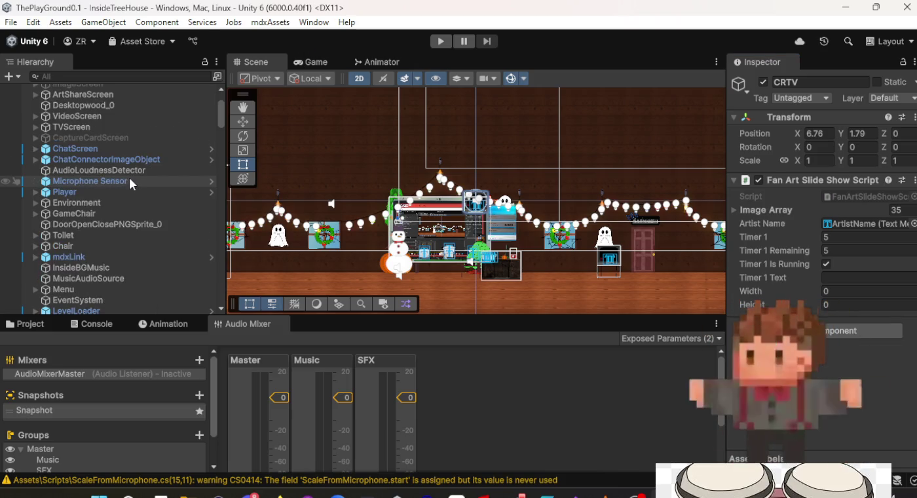
scroll(127, 179, down, 3)
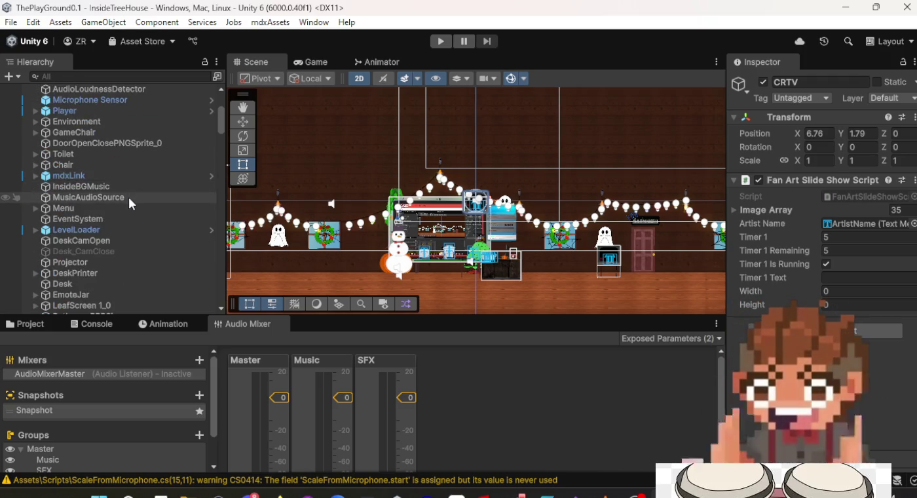
scroll(134, 188, up, 3)
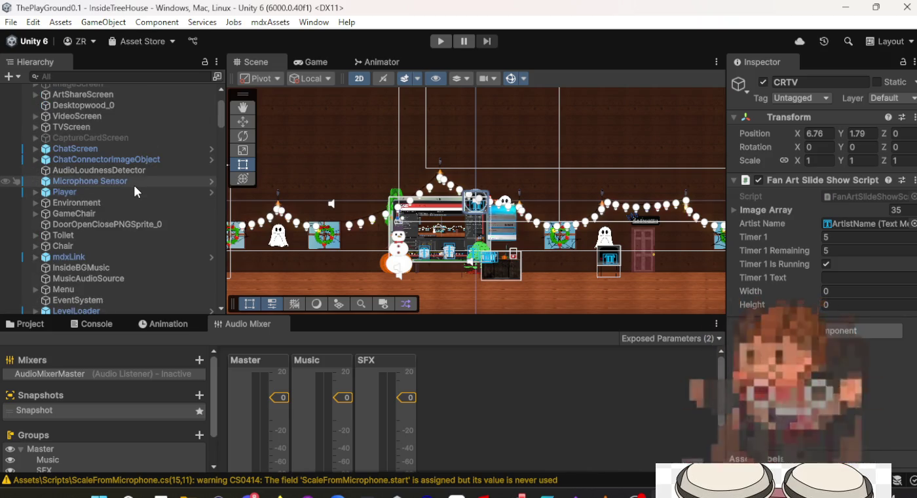
scroll(134, 183, up, 2)
scroll(133, 182, down, 4)
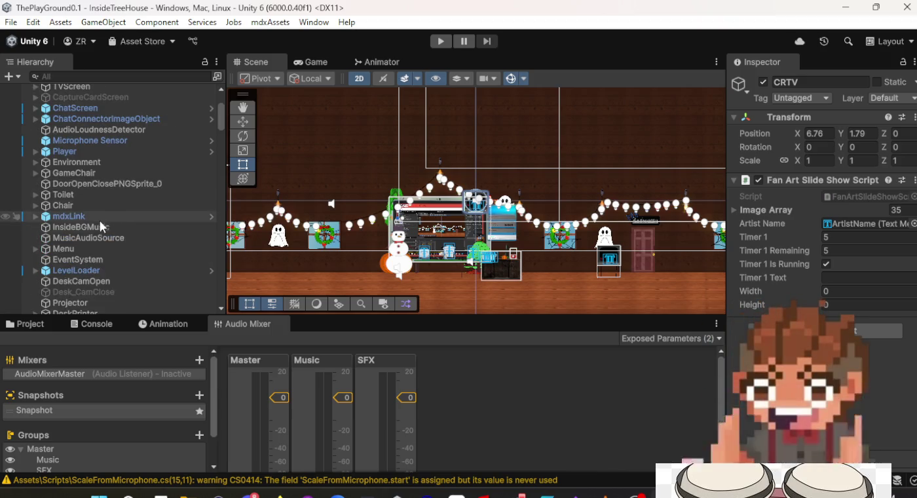
scroll(156, 272, up, 3)
scroll(157, 272, down, 5)
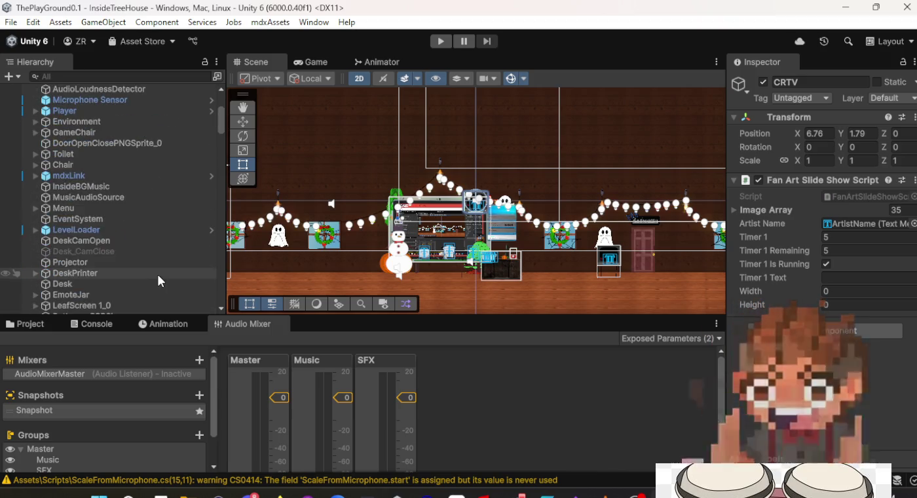
scroll(157, 276, down, 5)
scroll(157, 276, down, 3)
scroll(157, 276, up, 6)
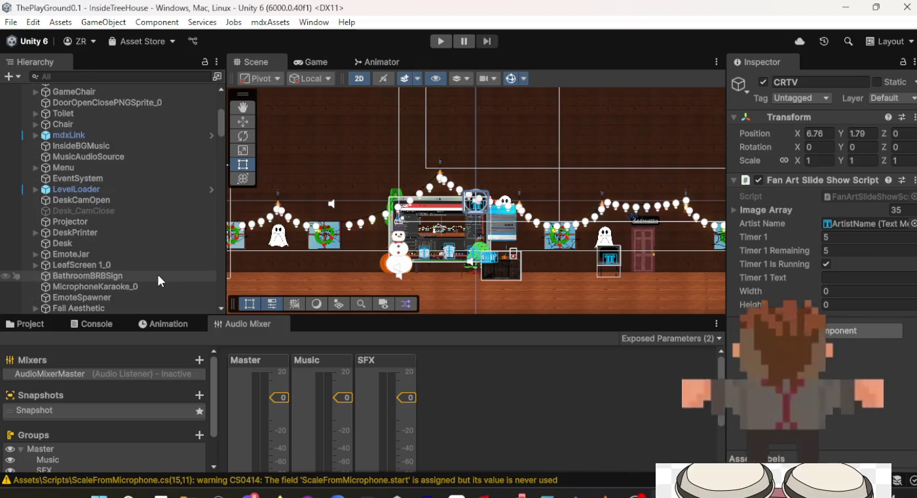
scroll(158, 279, up, 3)
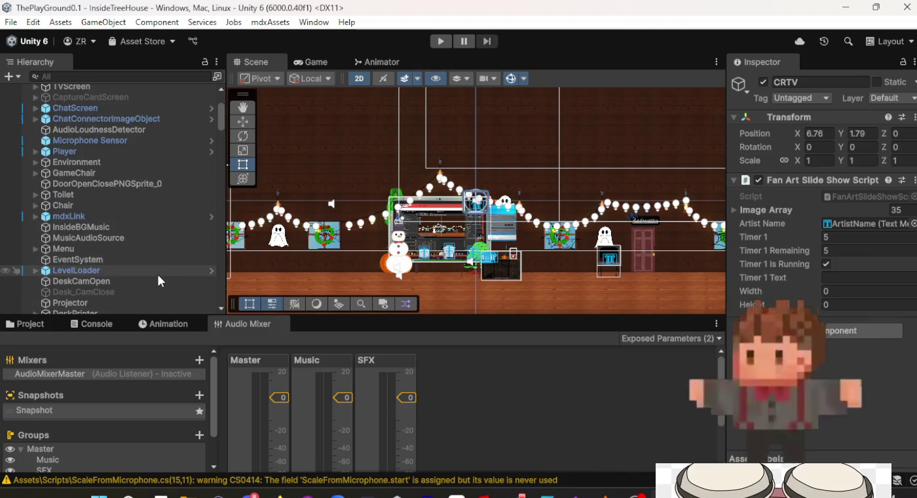
scroll(158, 272, up, 5)
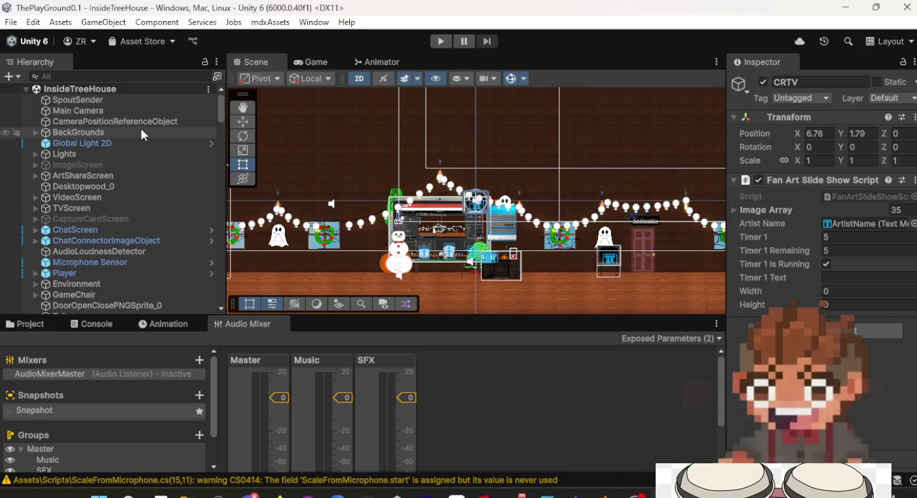
scroll(134, 203, down, 2)
scroll(131, 200, down, 3)
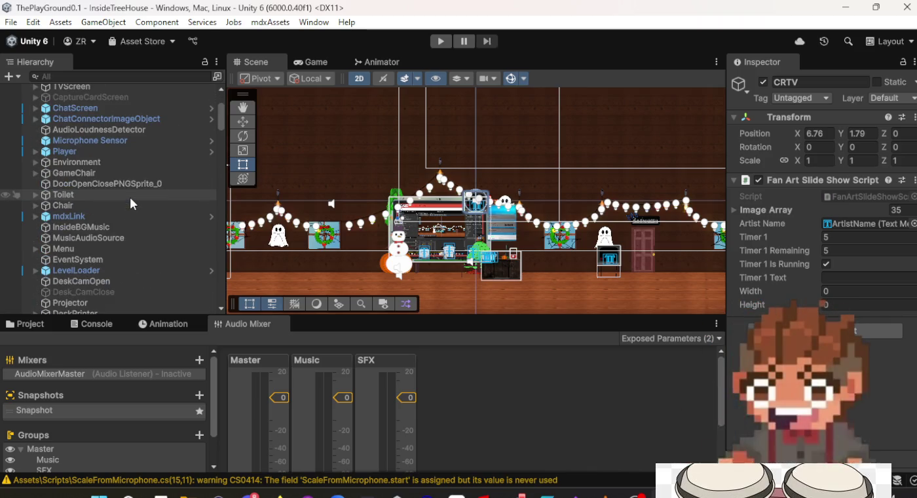
click(95, 217)
Step: Expand mdxLink and review the Link Events and Link Actions children's scripts before reselecting mdxLink
scroll(803, 211, down, 10)
scroll(813, 270, down, 8)
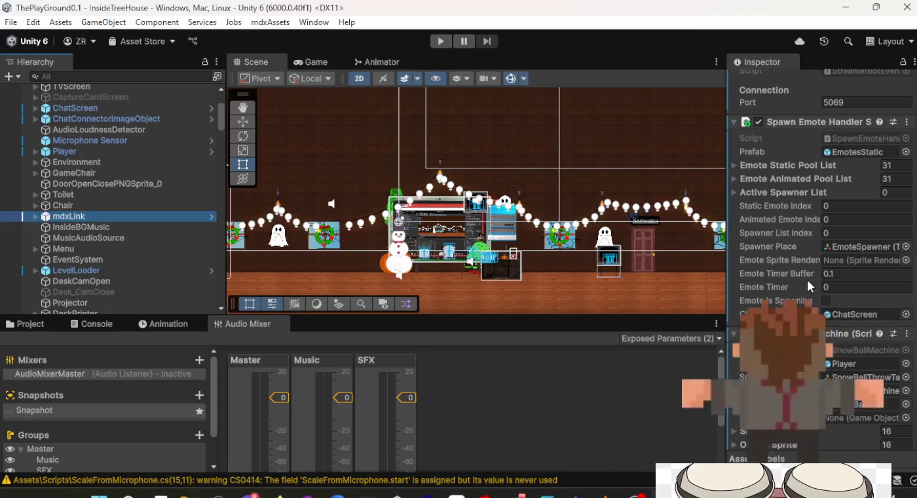
scroll(808, 285, down, 3)
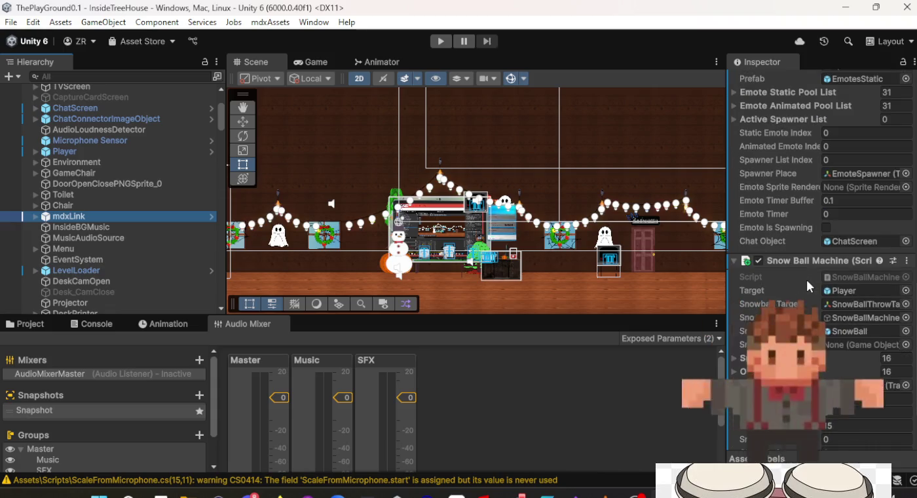
scroll(807, 285, down, 4)
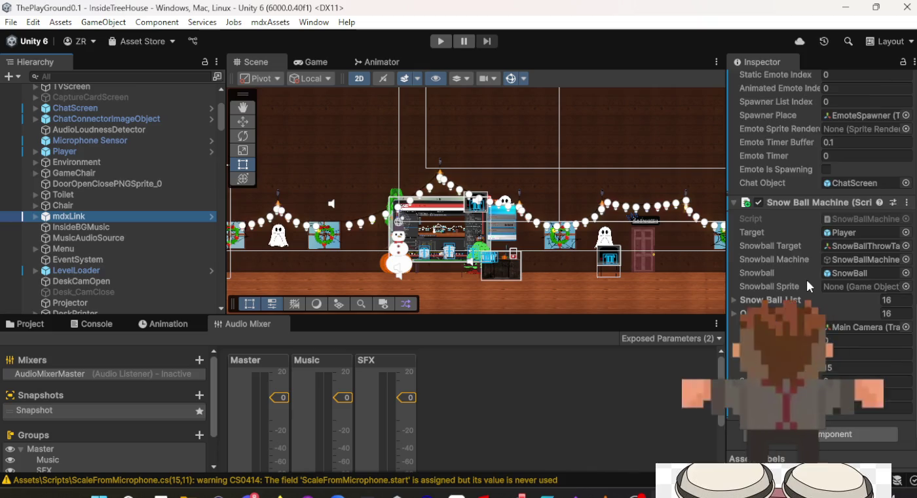
scroll(807, 286, up, 10)
click(35, 216)
click(85, 228)
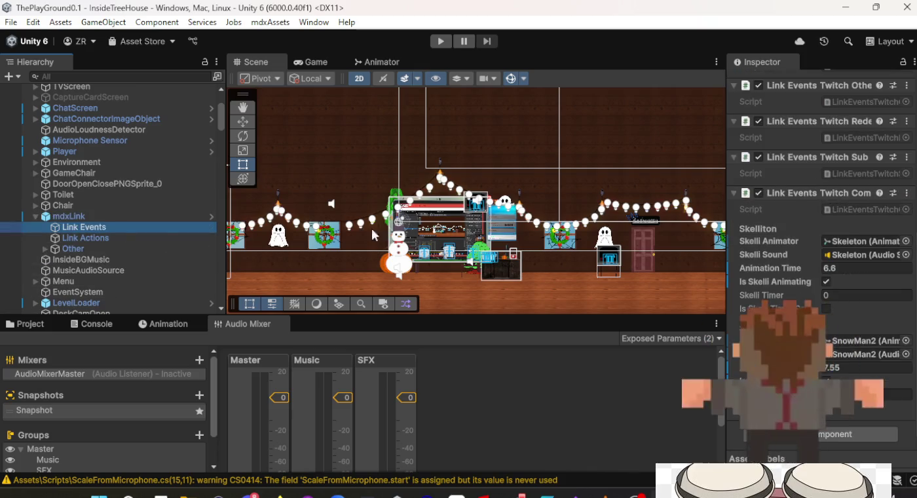
scroll(836, 275, up, 3)
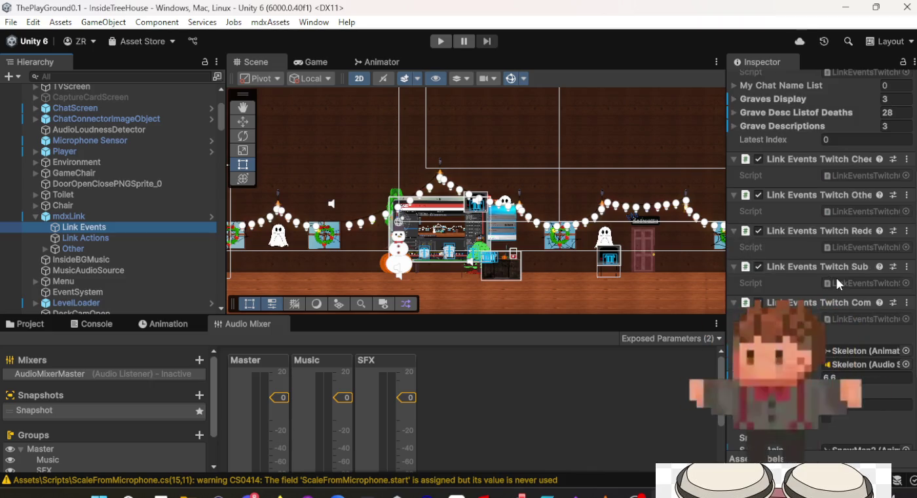
scroll(836, 275, up, 4)
scroll(839, 284, down, 5)
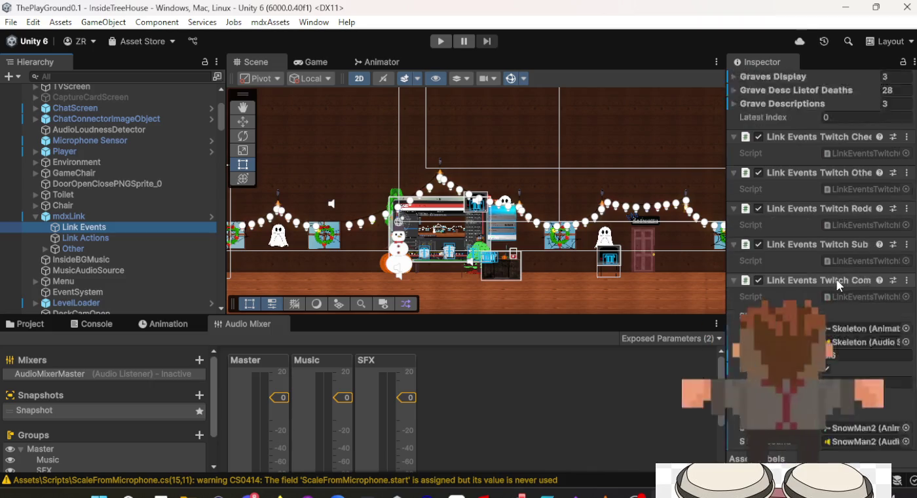
click(137, 240)
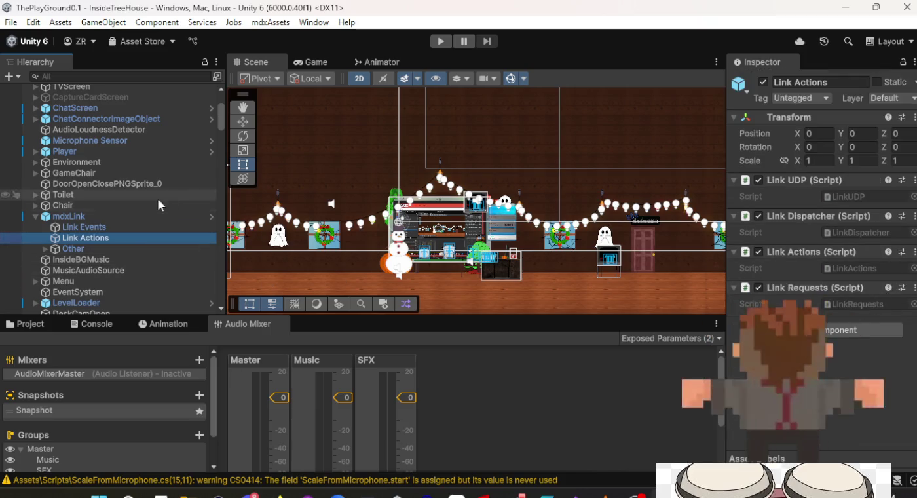
click(98, 218)
Step: In VS Code, browse the Explorer to the mdxLink Events folder and open LinkEventsTwitchRedeem.cs
key(alt+Tab)
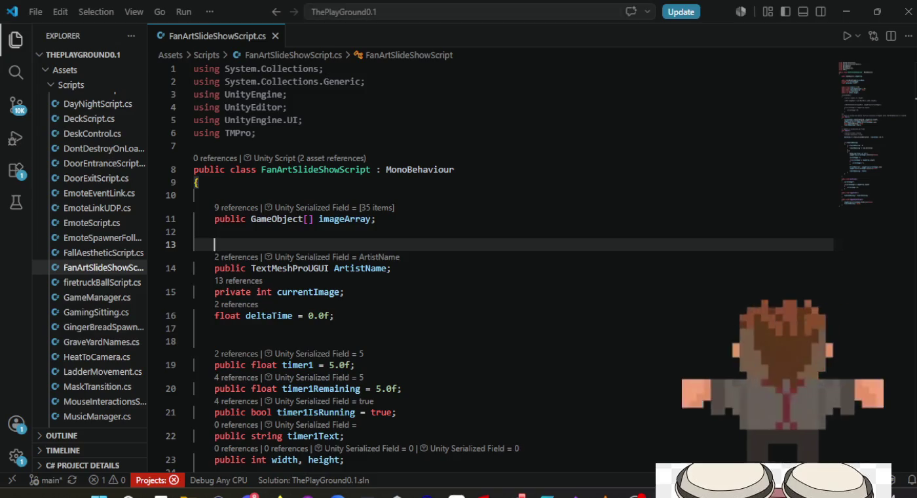
scroll(82, 367, down, 10)
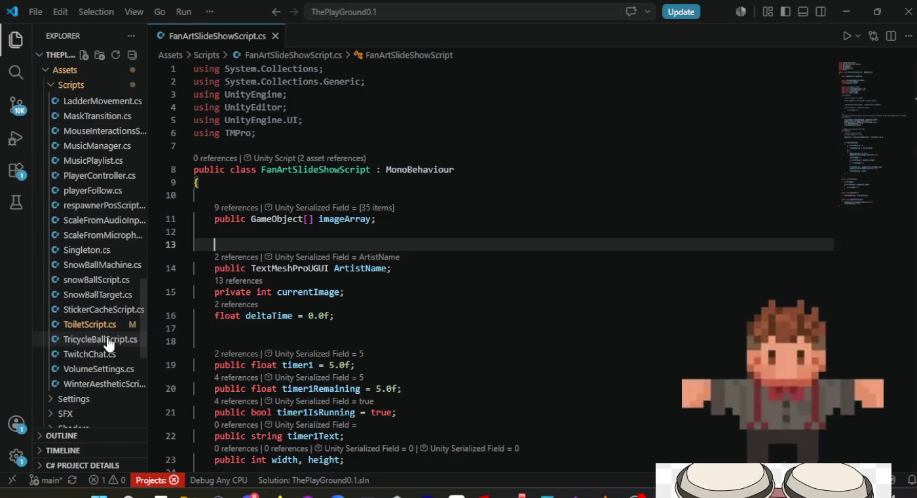
scroll(107, 341, down, 5)
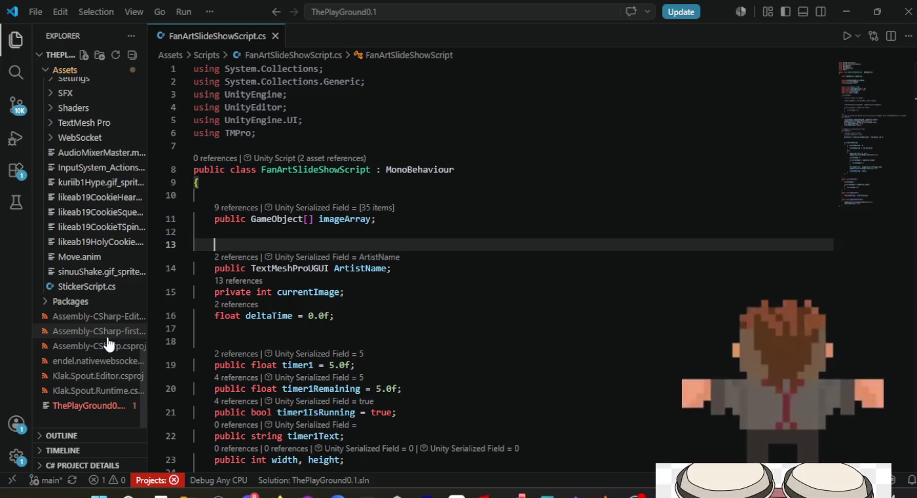
scroll(99, 288, up, 3)
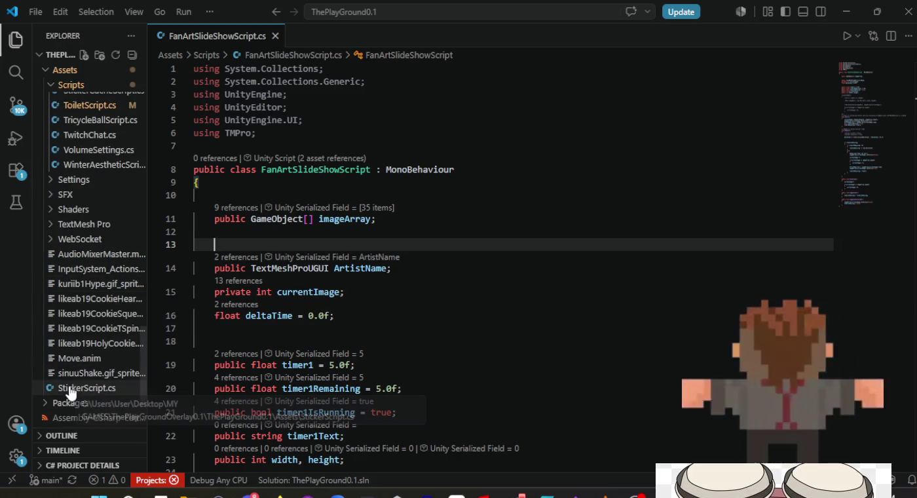
scroll(70, 393, down, 3)
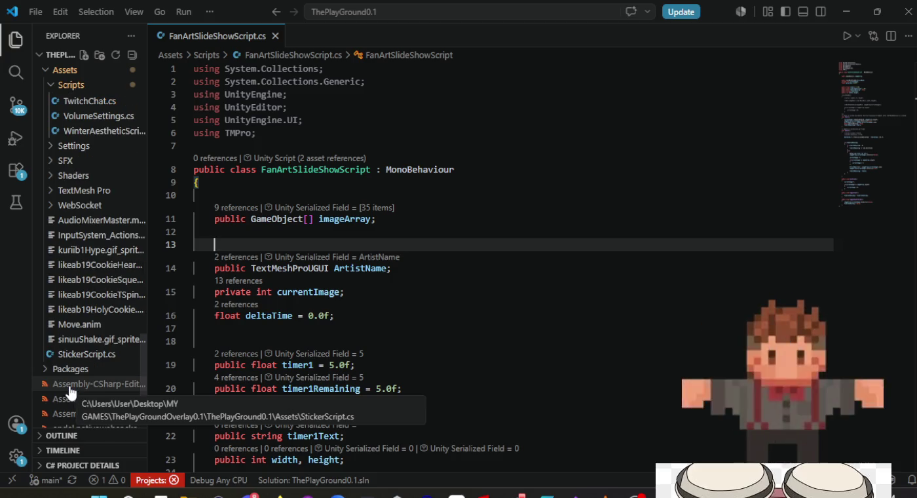
scroll(70, 392, up, 10)
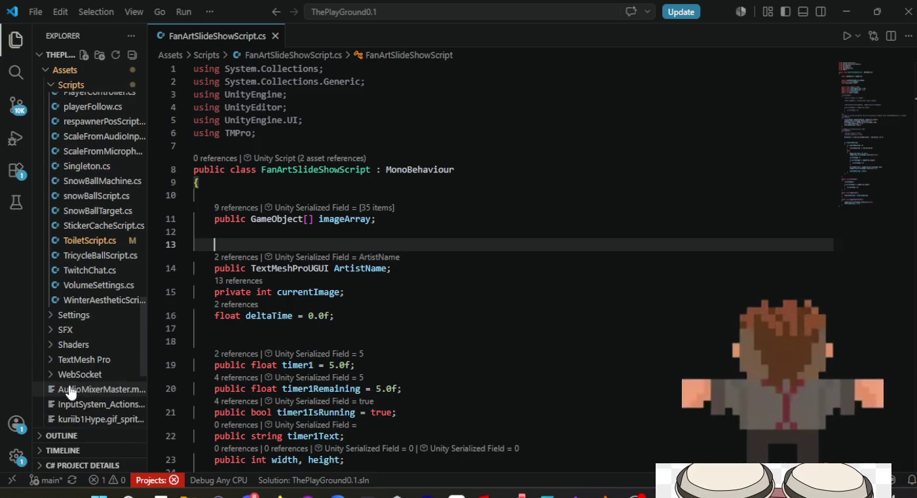
scroll(71, 391, up, 6)
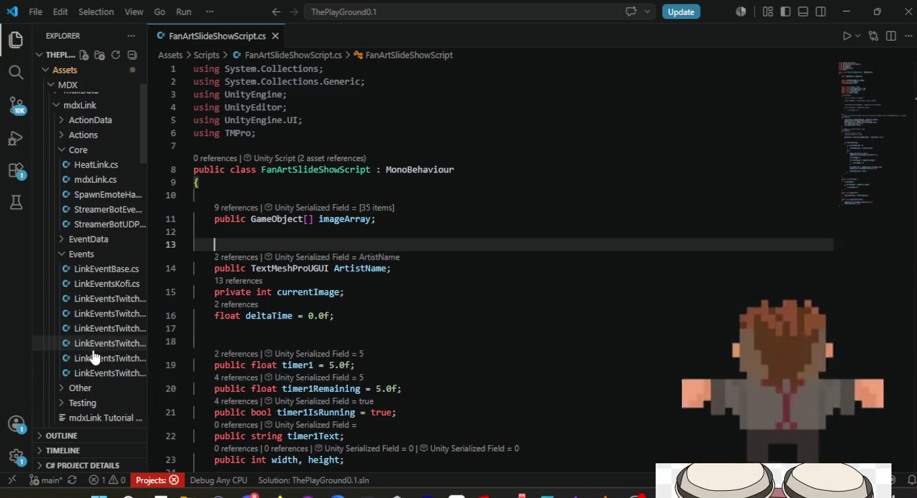
click(95, 361)
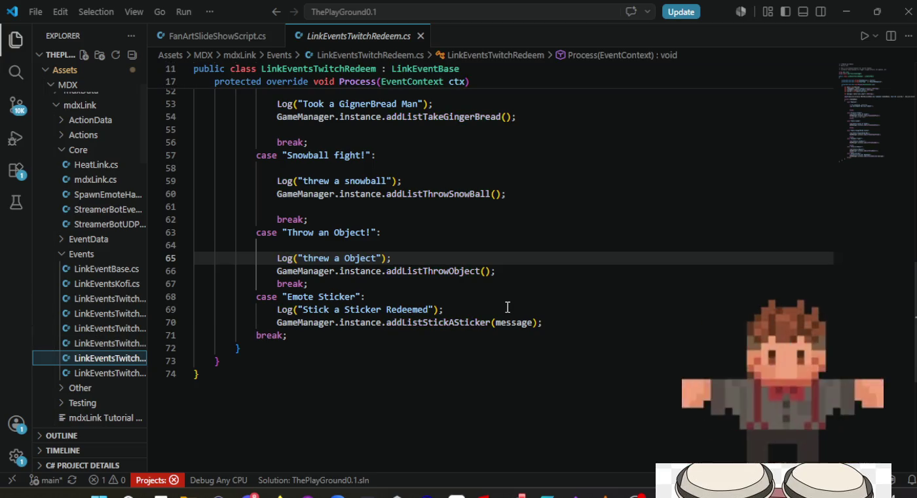
Step: Read through the reward-redemption switch cases in LinkEventsTwitchRedeem.cs, dismissing the C# loading error
scroll(507, 307, up, 2)
scroll(508, 307, up, 2)
scroll(507, 308, up, 2)
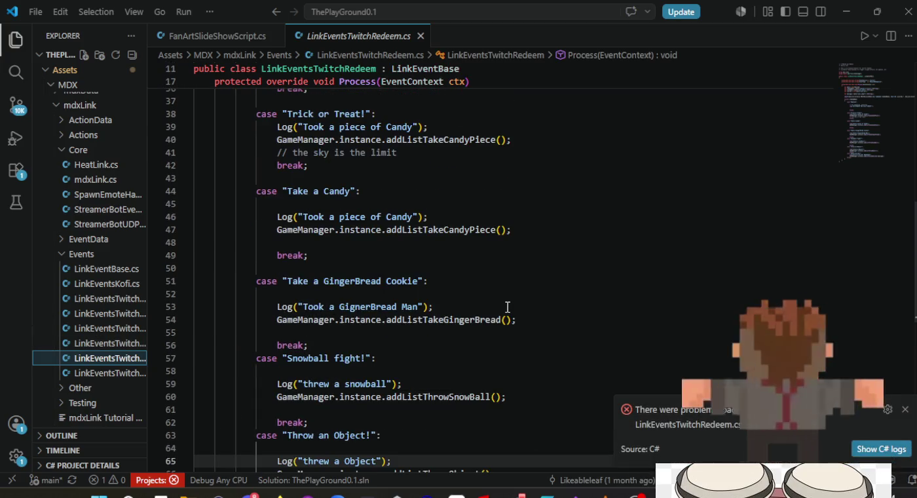
scroll(508, 307, up, 7)
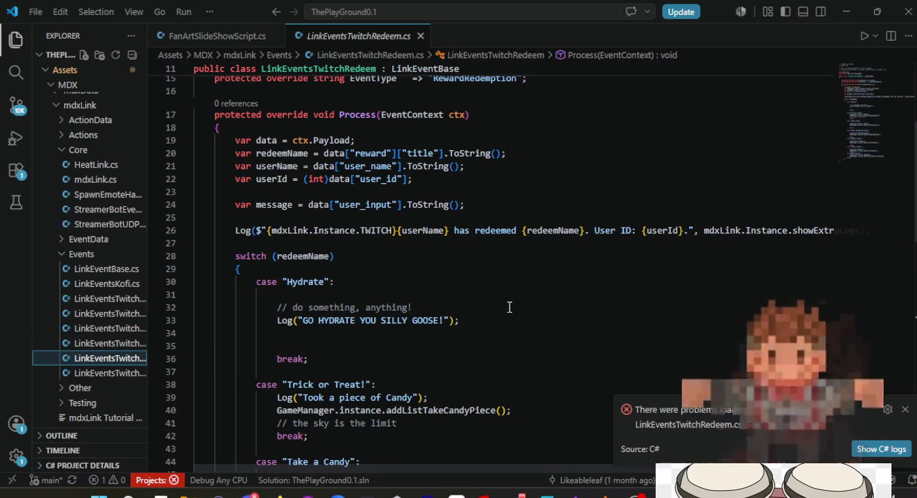
click(906, 411)
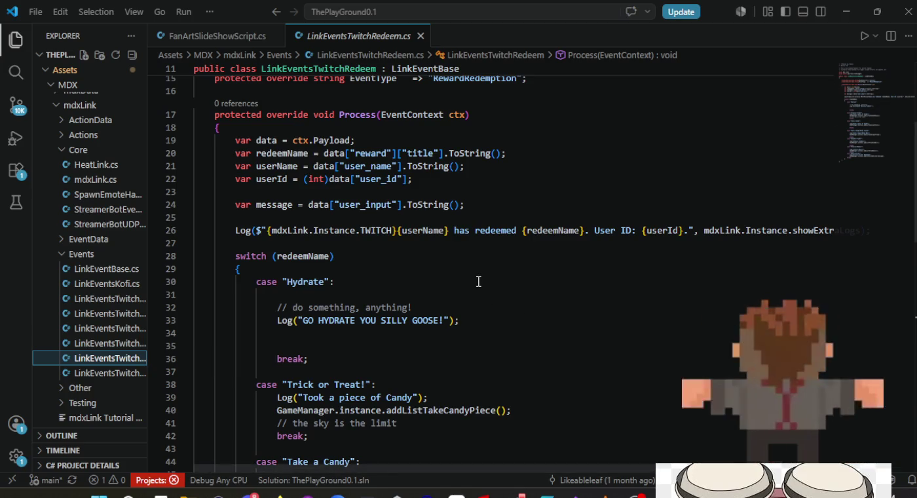
scroll(482, 281, up, 5)
scroll(592, 277, down, 6)
scroll(591, 278, down, 3)
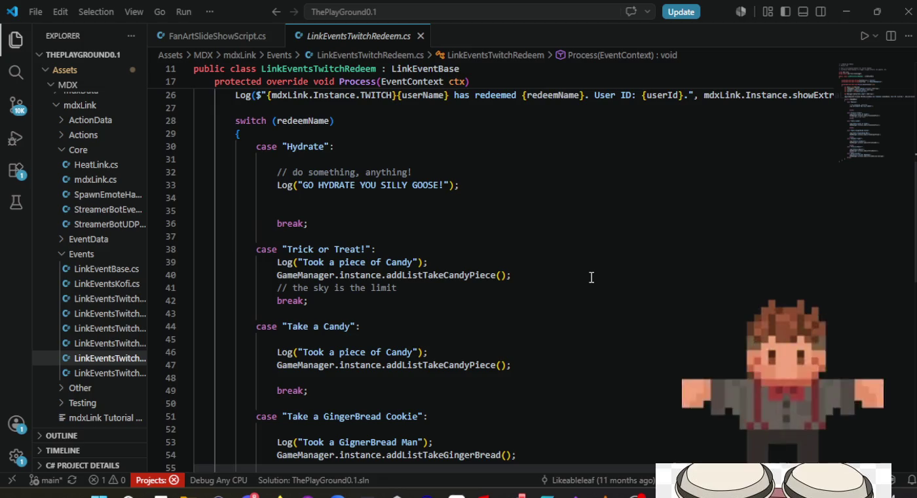
scroll(591, 278, up, 4)
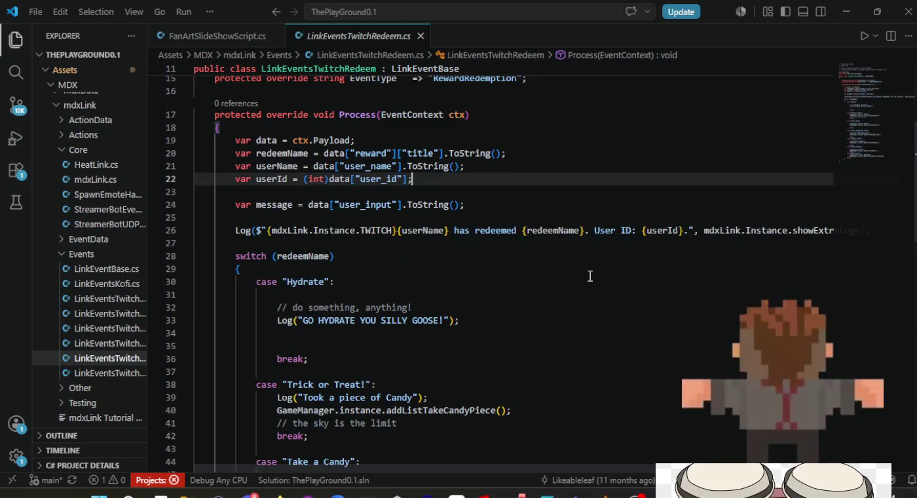
scroll(590, 277, down, 3)
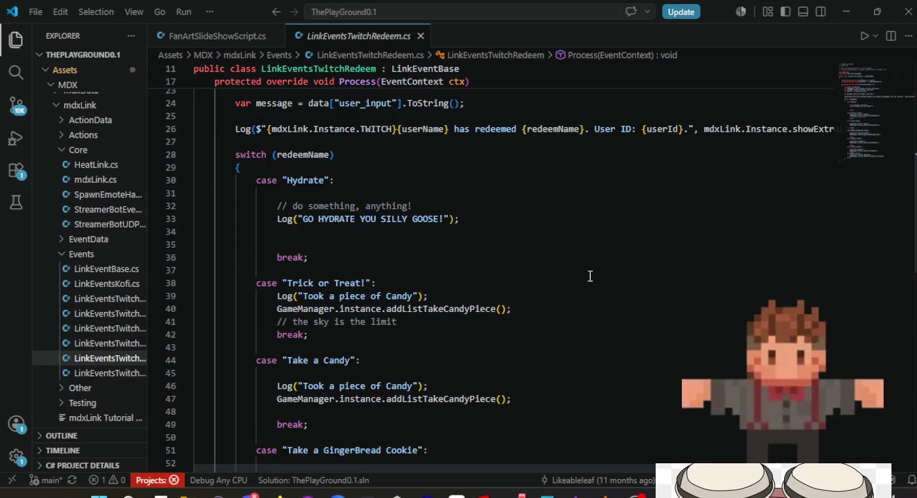
scroll(590, 277, down, 3)
scroll(591, 276, down, 6)
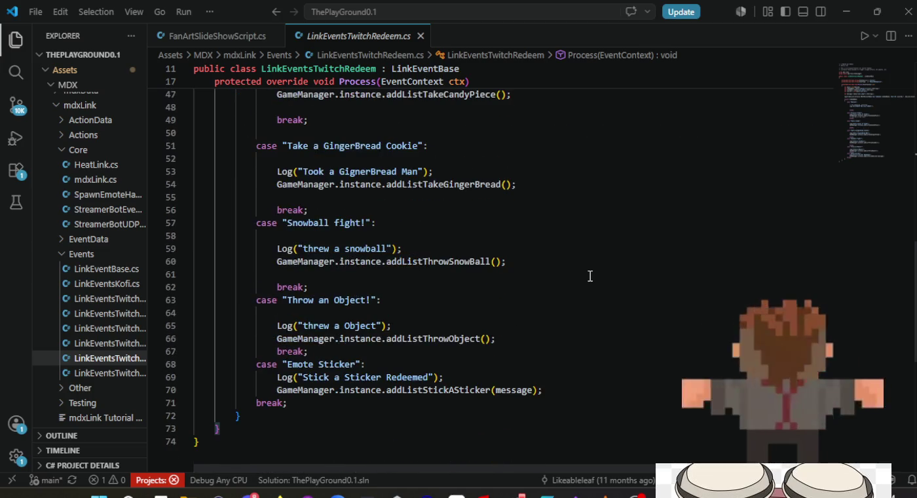
scroll(590, 277, down, 3)
click(580, 289)
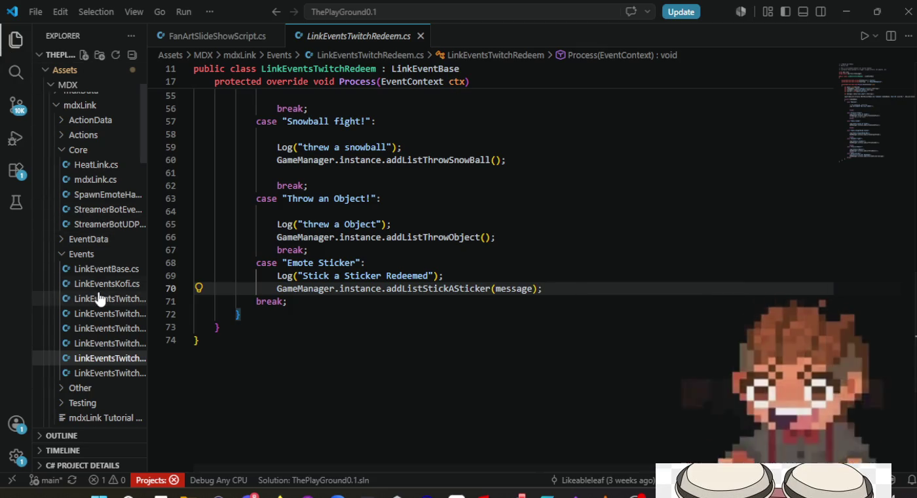
scroll(99, 299, down, 3)
scroll(99, 300, down, 12)
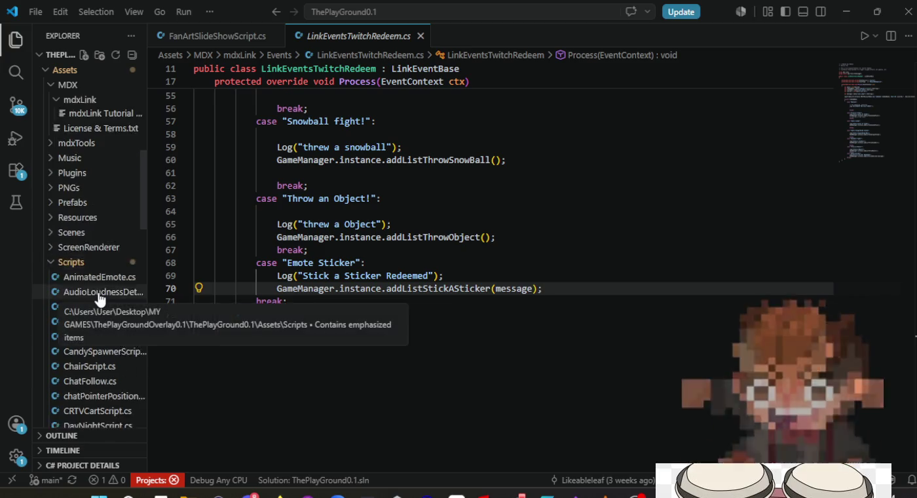
scroll(99, 299, down, 4)
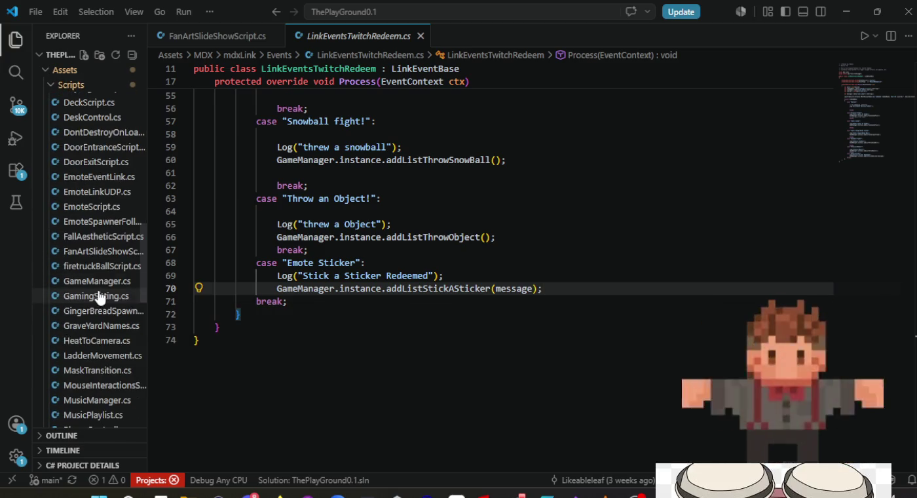
Step: Open GameManager.cs from the Scripts folder as a permanent tab
click(103, 283)
double_click(104, 283)
scroll(103, 286, up, 4)
scroll(103, 275, up, 11)
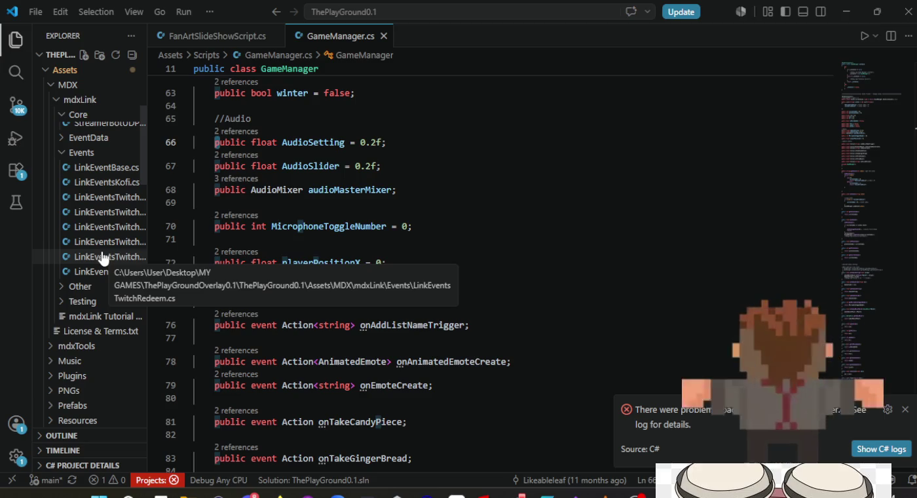
click(103, 257)
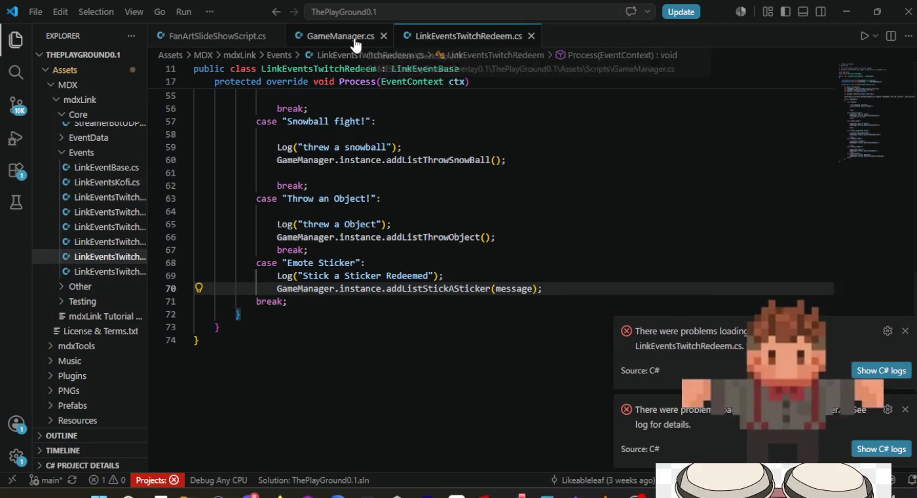
click(354, 41)
click(904, 410)
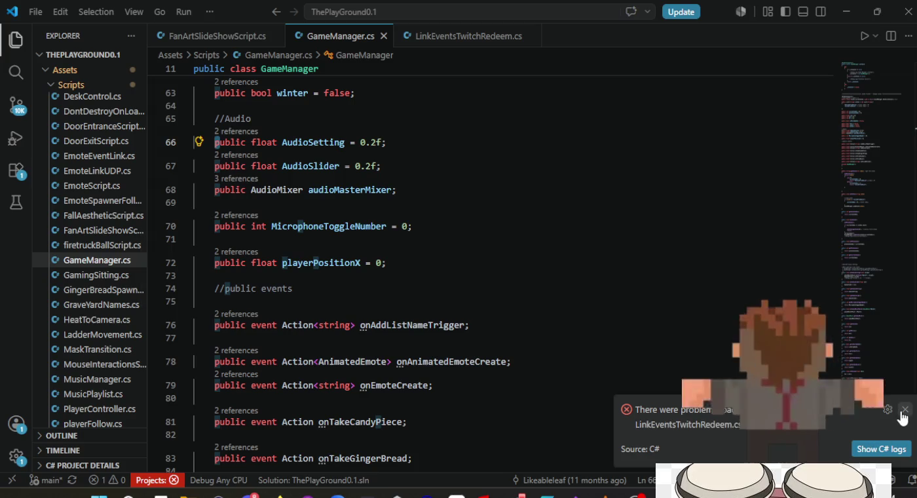
click(904, 409)
scroll(452, 302, down, 2)
scroll(452, 302, up, 7)
scroll(454, 301, up, 12)
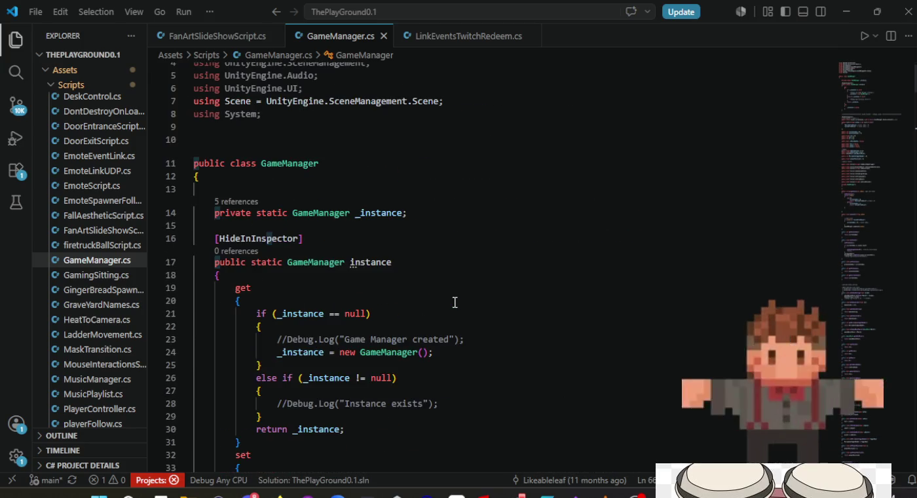
scroll(455, 302, down, 14)
scroll(455, 302, down, 12)
scroll(455, 302, down, 8)
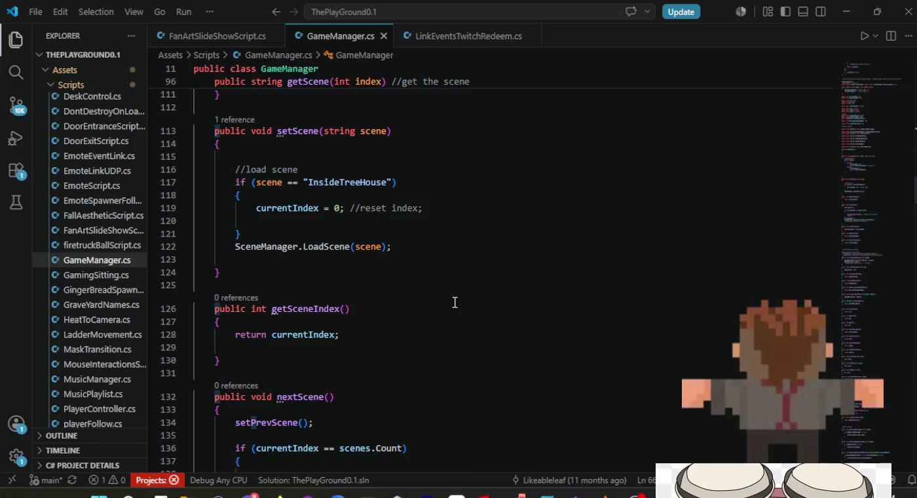
scroll(455, 302, down, 3)
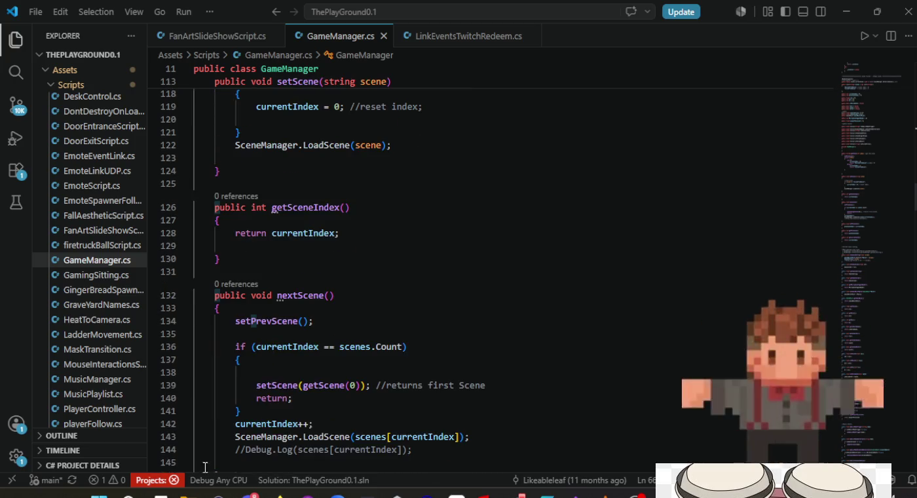
mouse_move(277, 492)
click(259, 440)
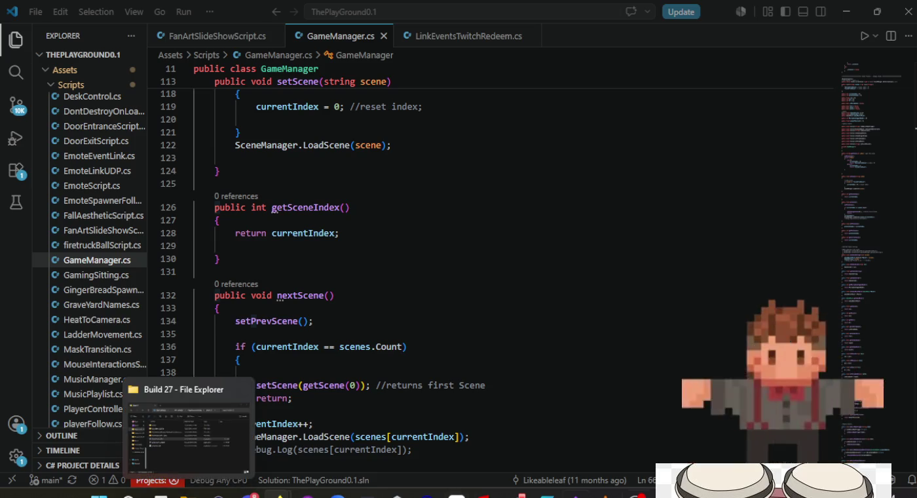
click(396, 493)
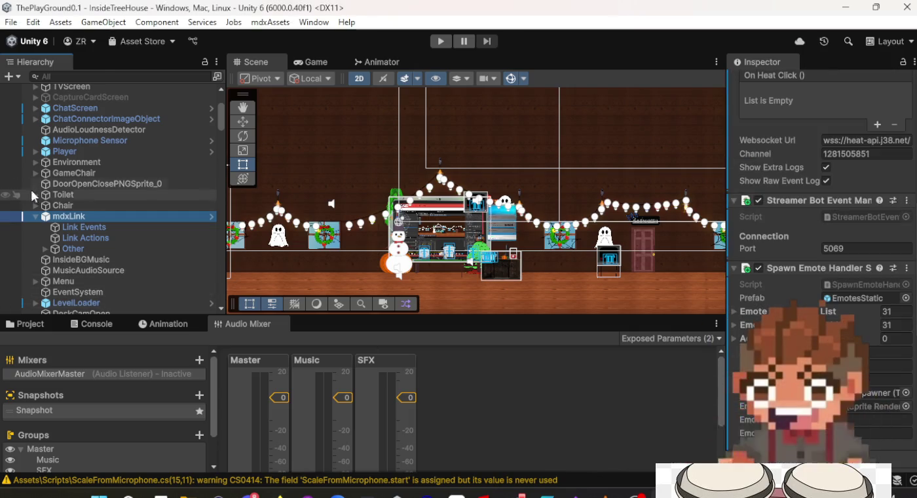
Step: Select BeeMovieGame under CRTV > AdVideos to show its Video Player using the BeeMovieGame-1 clip
scroll(57, 214, down, 10)
click(65, 222)
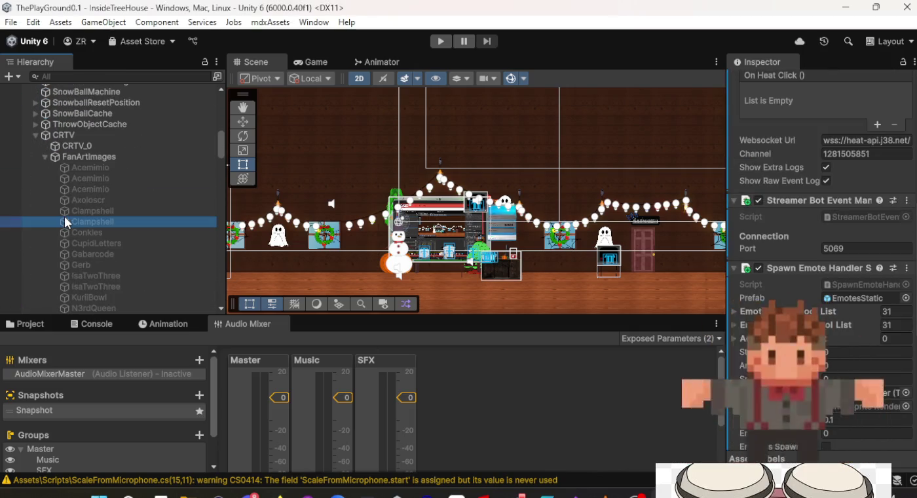
scroll(98, 184, down, 10)
click(105, 195)
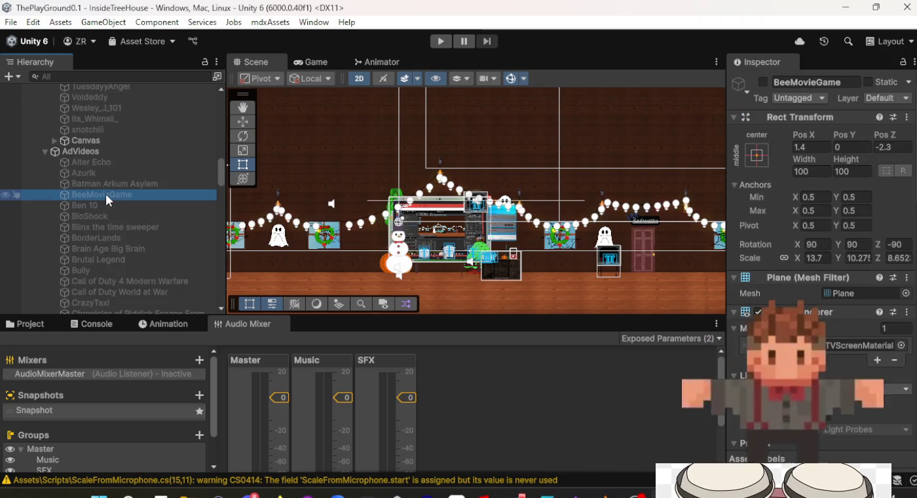
scroll(849, 360, down, 4)
scroll(846, 354, down, 8)
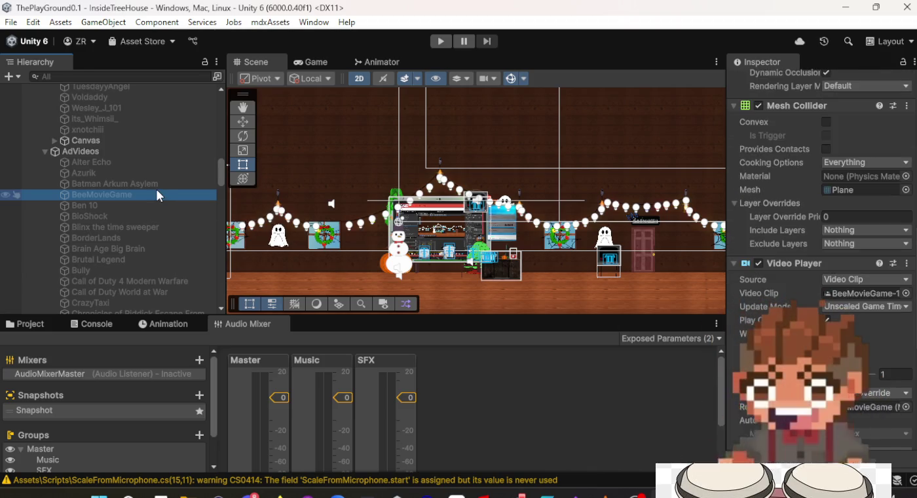
scroll(124, 180, up, 12)
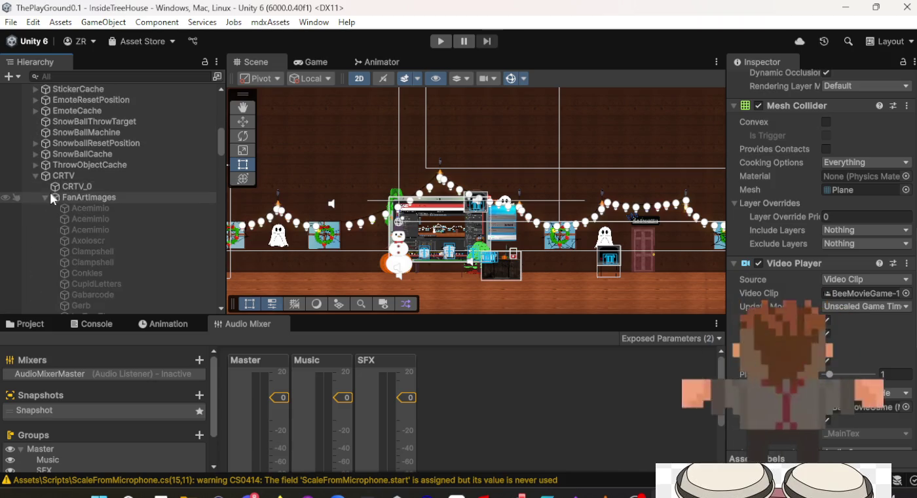
click(44, 196)
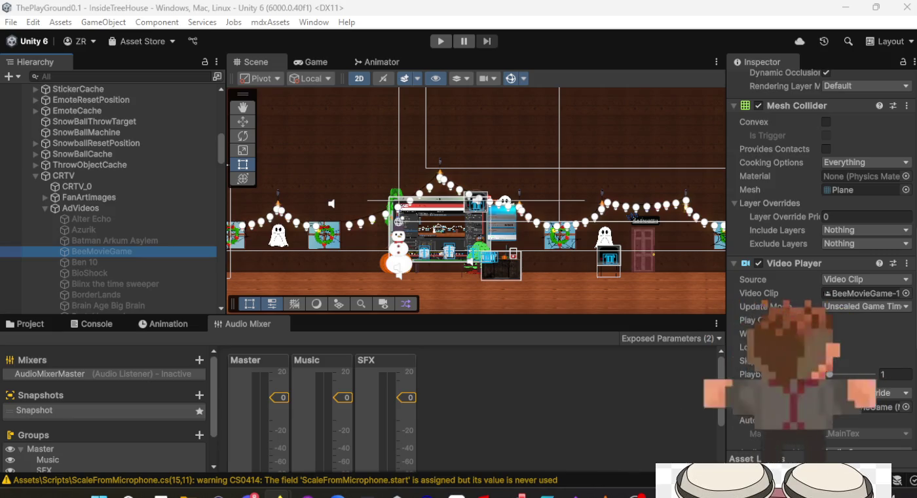
Step: Add 'public GameObject[] VideoArray;' under imageArray in FanArtSlideShowScript.cs and save
mouse_move(727, 493)
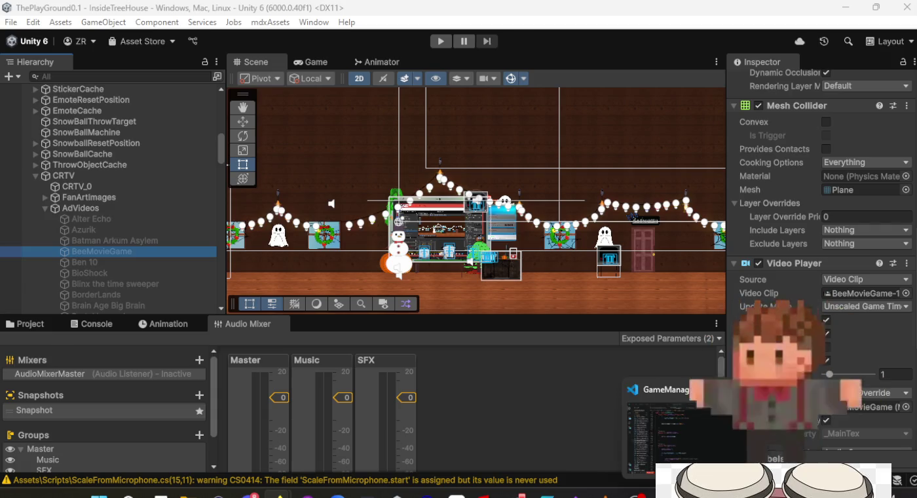
click(721, 419)
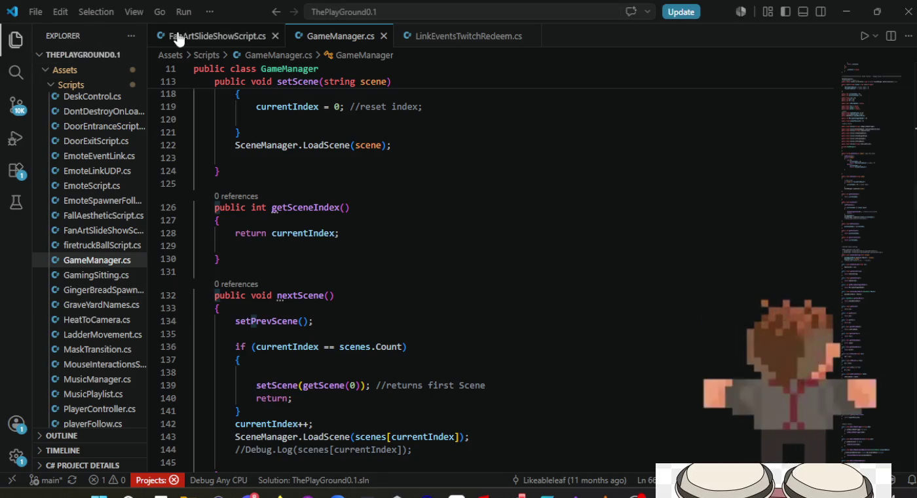
click(178, 36)
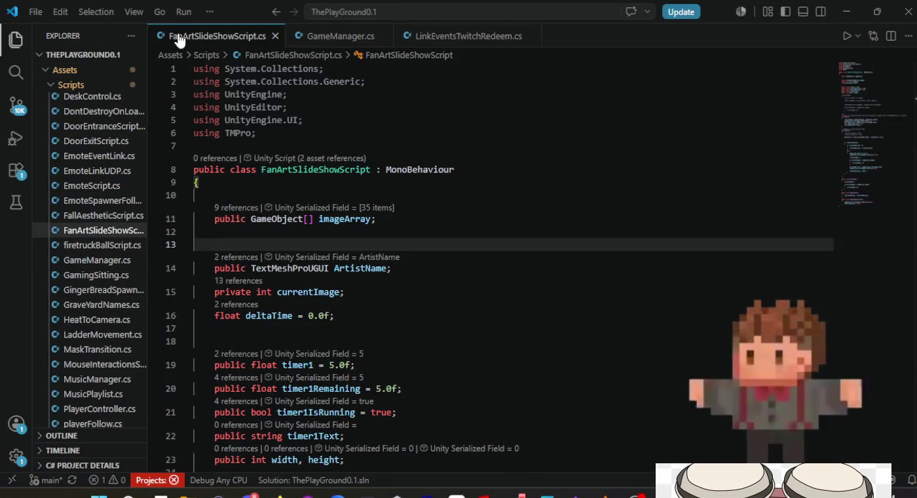
text(public Game)
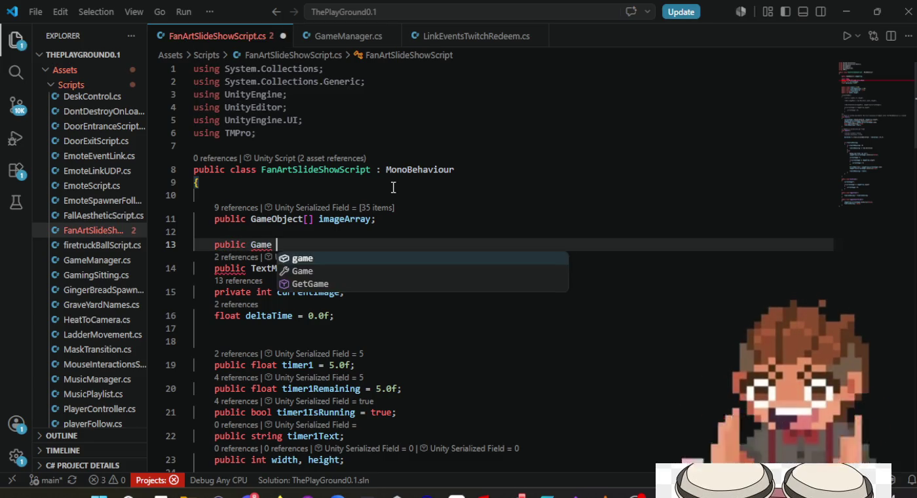
text(Object)
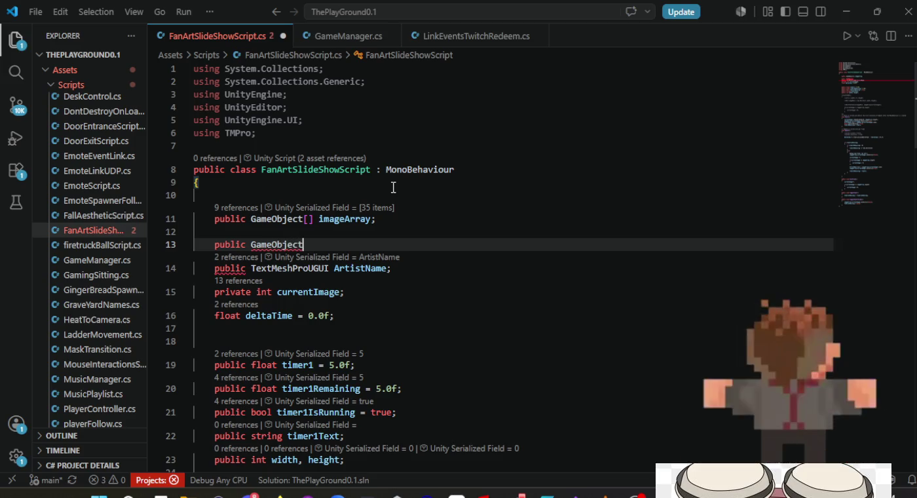
text([])
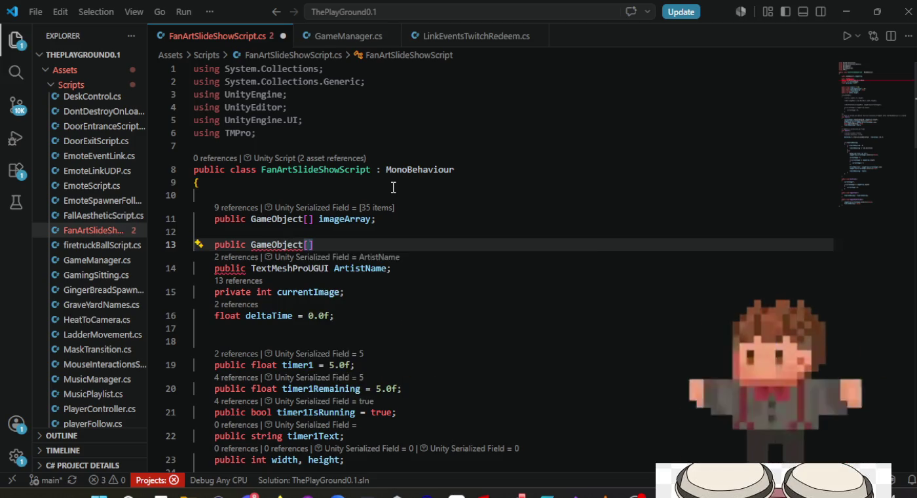
text(V)
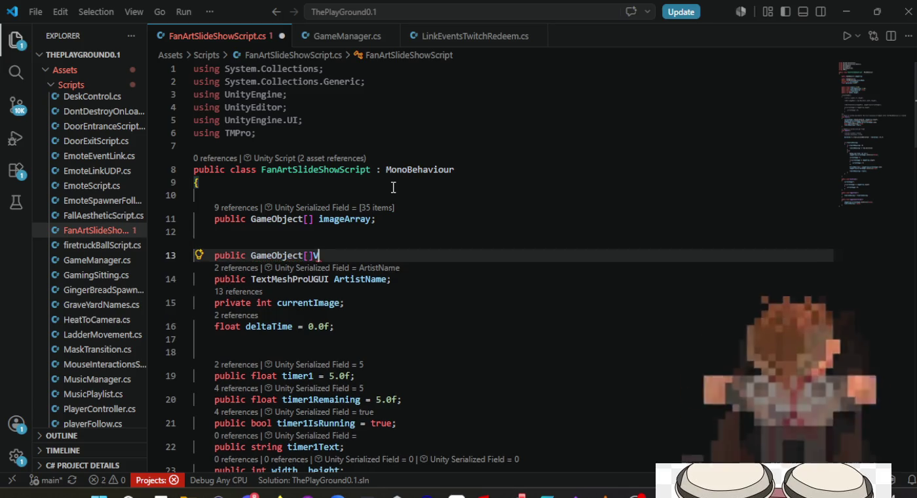
text(ideoArray;)
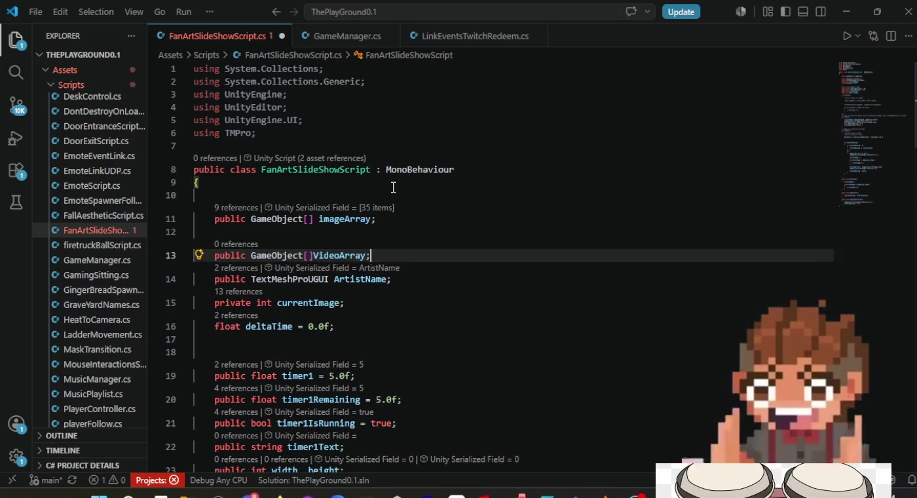
key(ctrl+s)
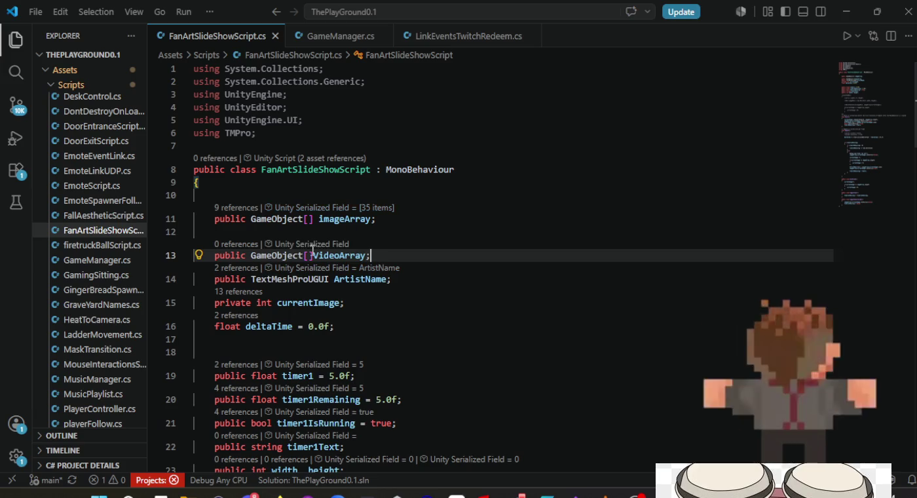
Step: Add a 'public VideoPlayer currentVideoPlayer;' field and begin another public field below it
scroll(335, 245, down, 3)
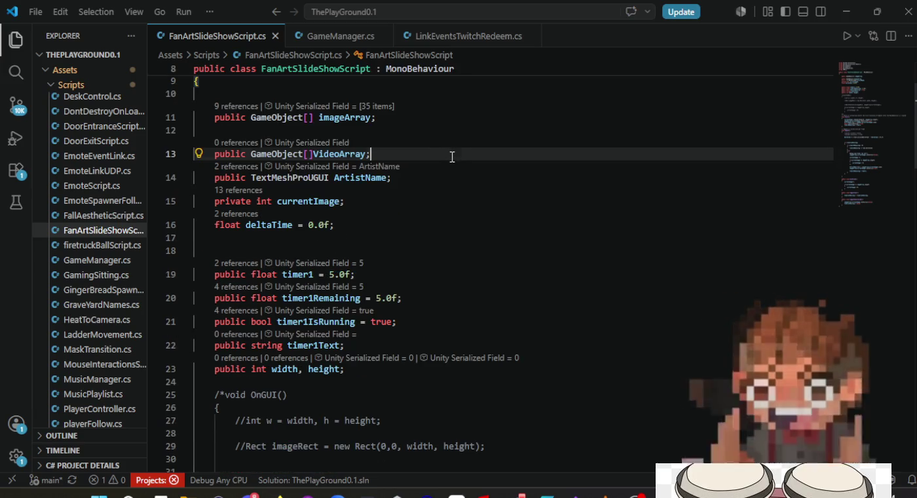
key(Return)
text(public )
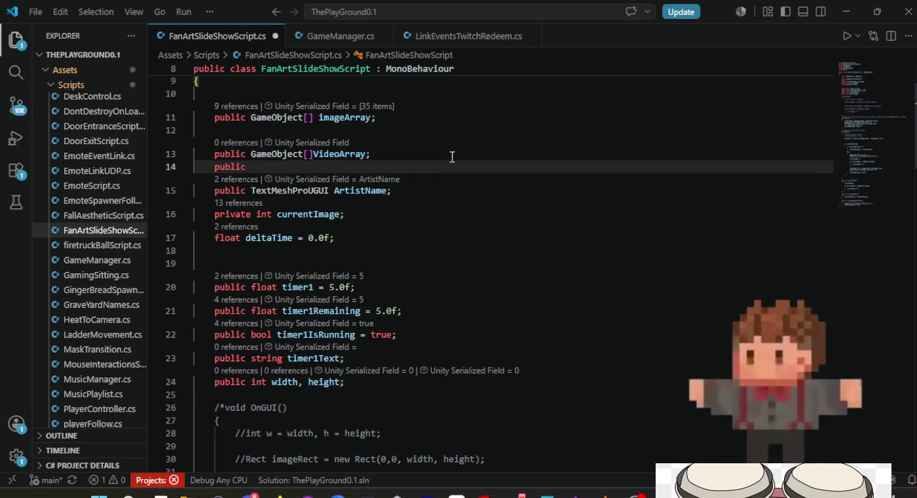
text(VideoPlayer )
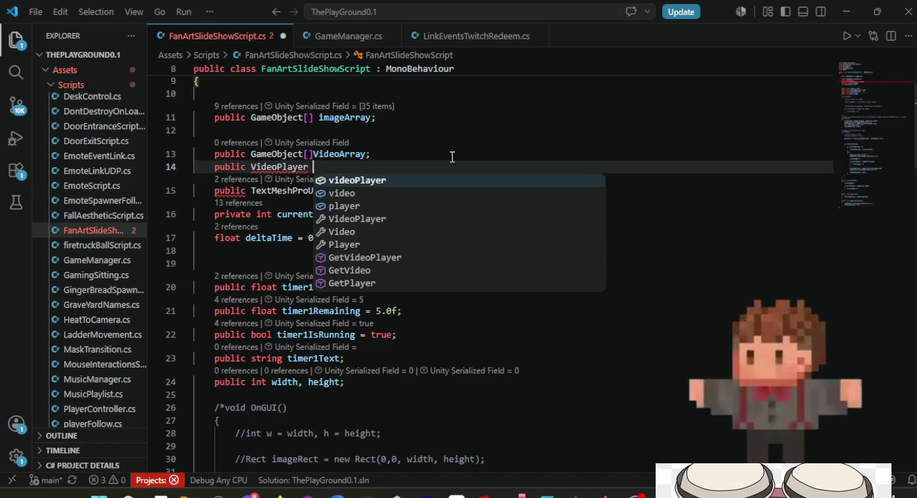
text(curren)
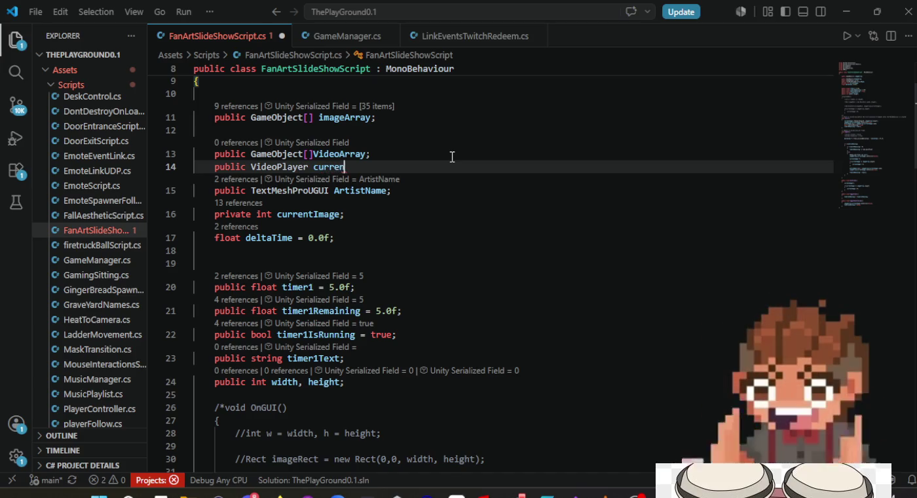
text(tVideoPlayer;)
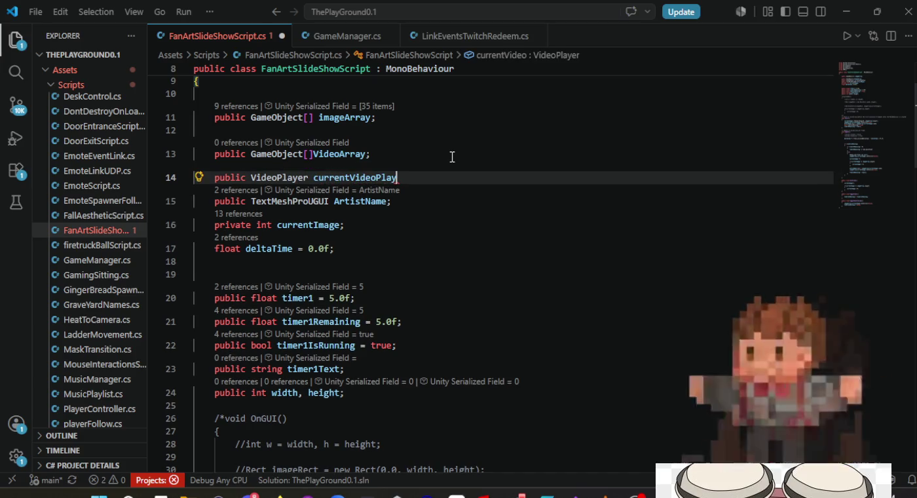
key(Return)
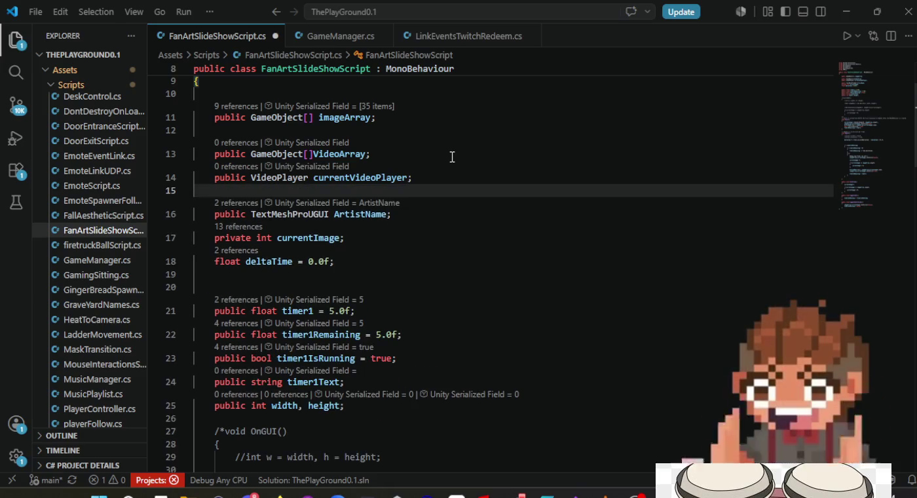
text(public)
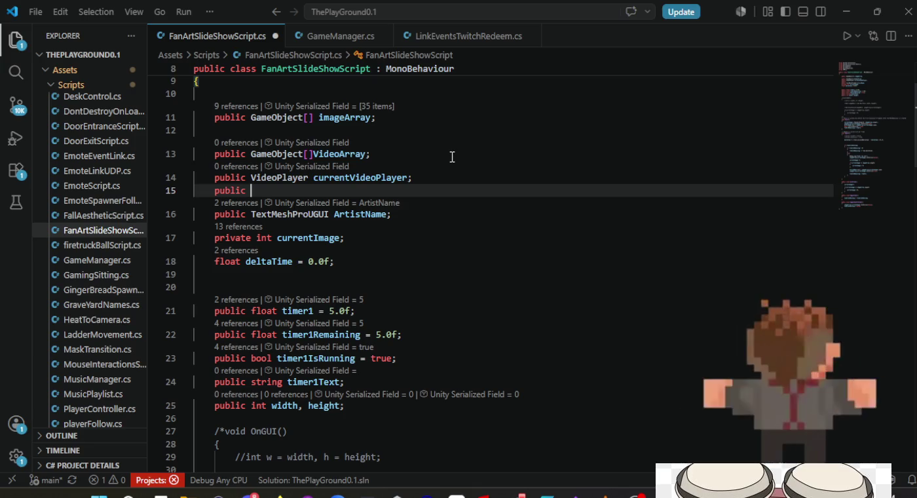
Step: Make the new line below currentVideoPlayer read 'public TimeSpan', leaving the field unnamed
scroll(452, 157, up, 1)
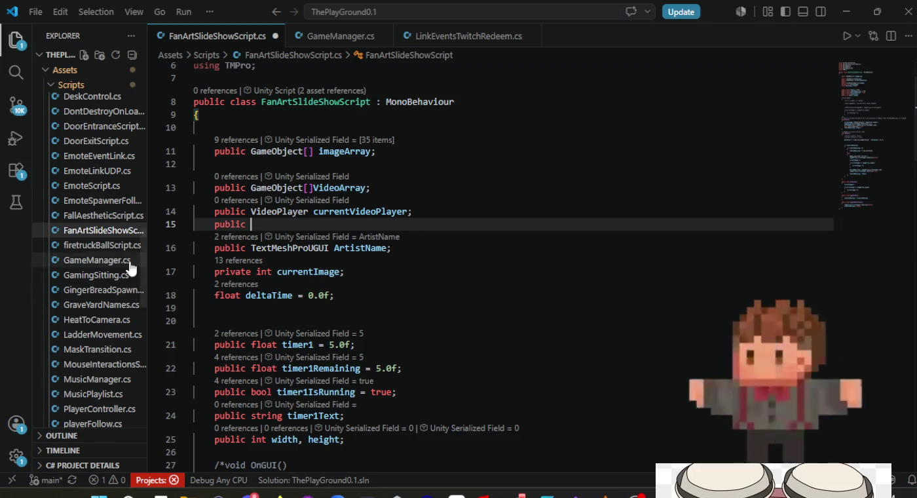
scroll(127, 261, up, 2)
scroll(330, 248, up, 2)
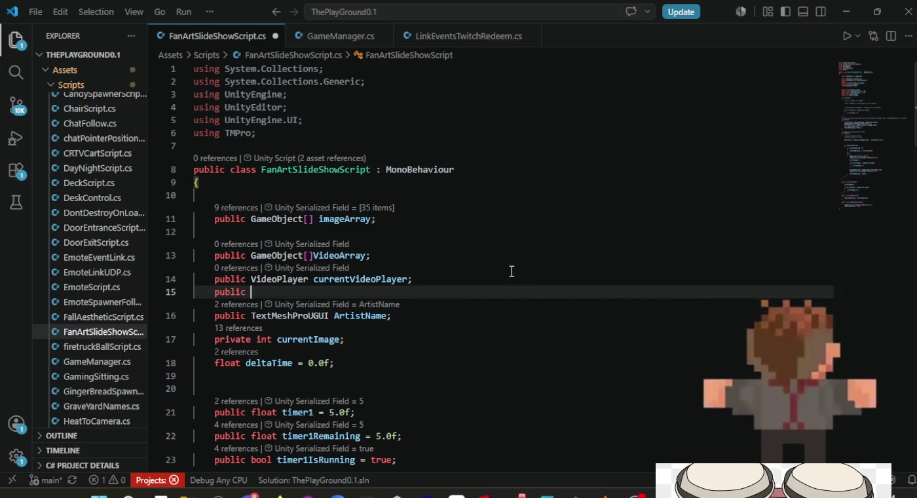
text(TimeSpan)
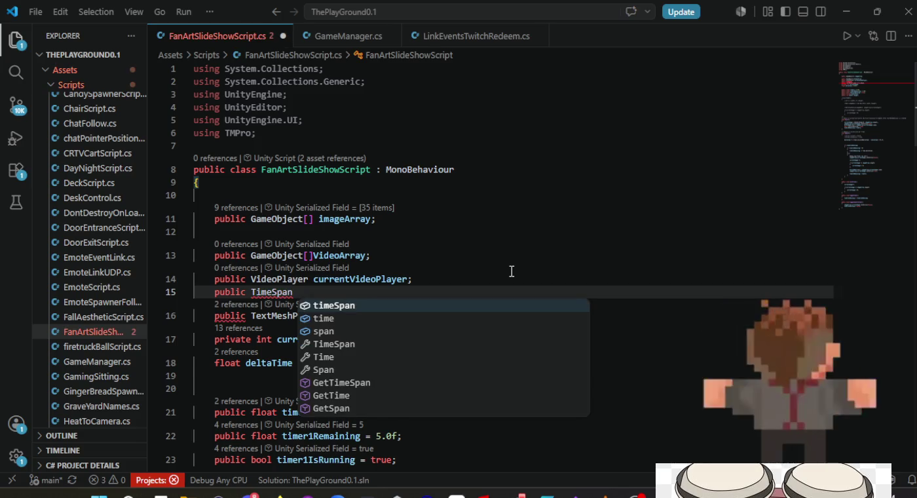
Step: Name the field currentTime, giving 'public TimeSpan currentTime;', and save
key(BackSpace)
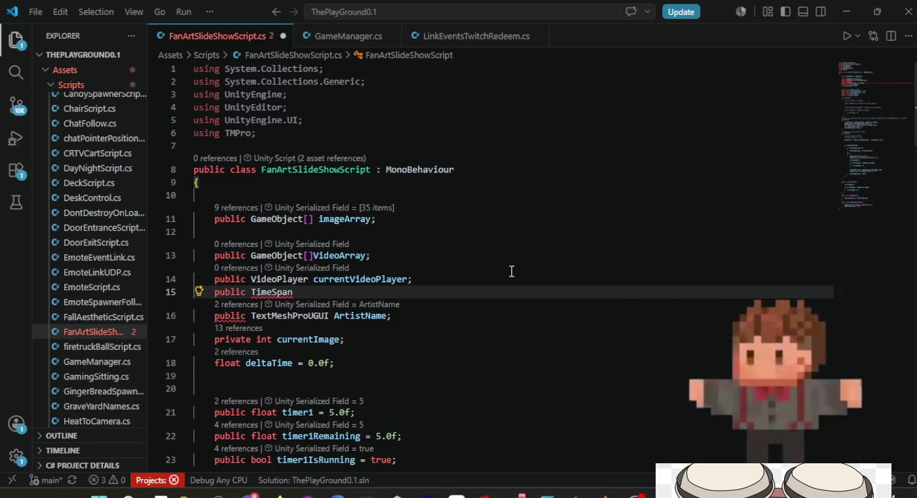
text(c)
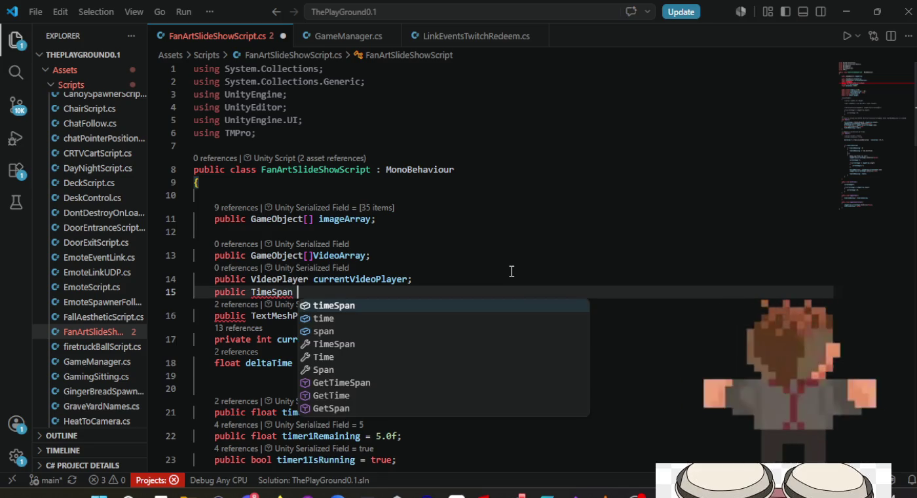
text(urrent)
key(BackSpace)
key(BackSpace)
key(BackSpace)
key(BackSpace)
key(BackSpace)
key(BackSpace)
text(cu)
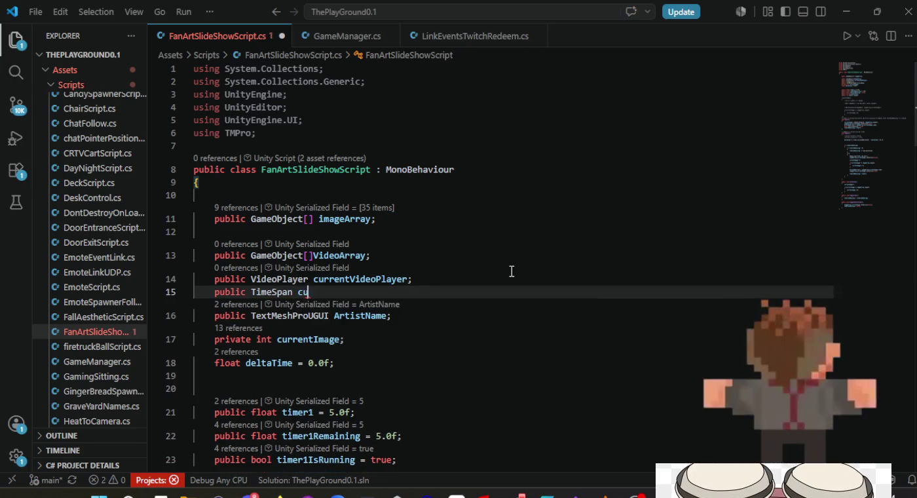
text(rrentTime;)
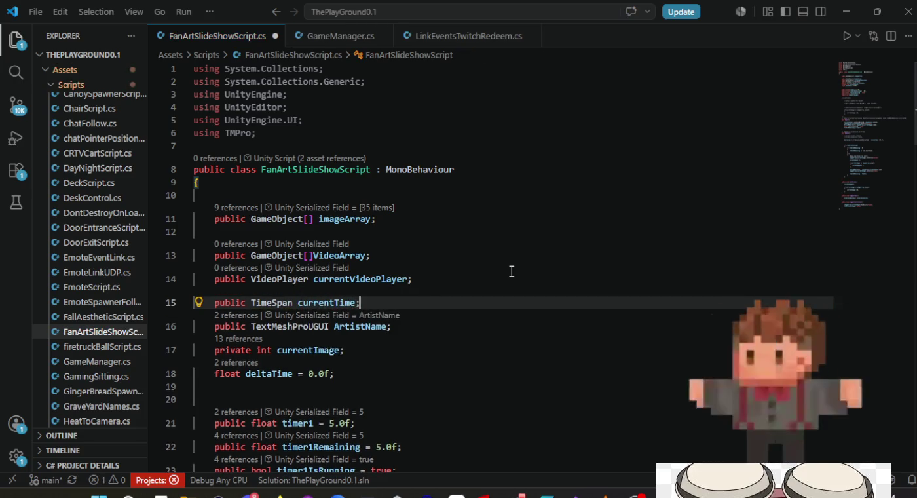
key(ctrl+s)
Step: Add 'public TimeSpan totalTime;' on the next line and save the script
key(Return)
text(publ)
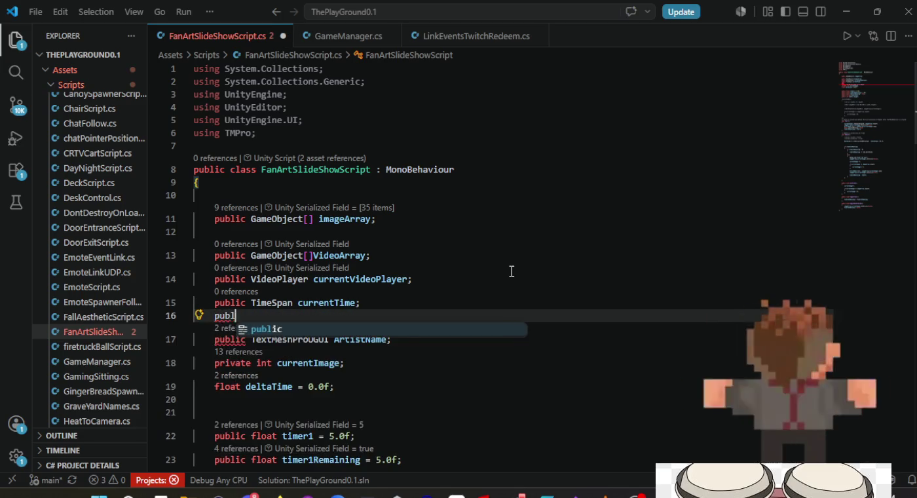
text(ic TimeSpan)
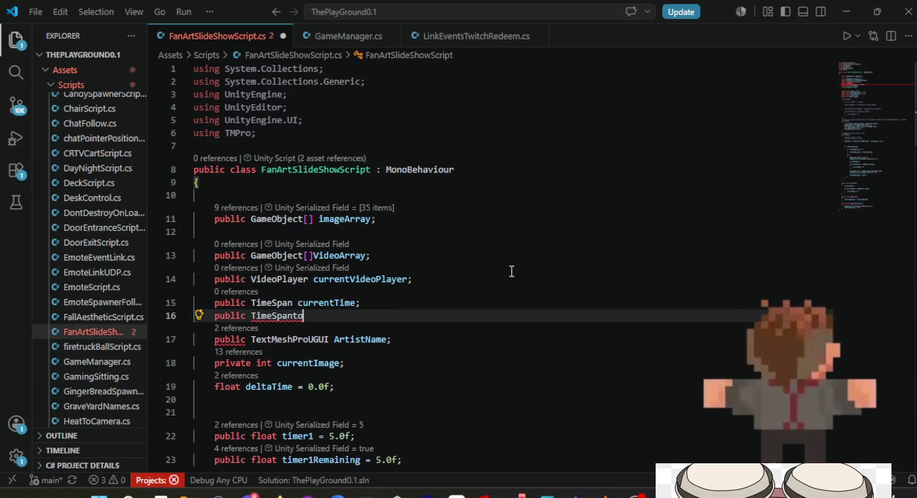
text( totalTime;)
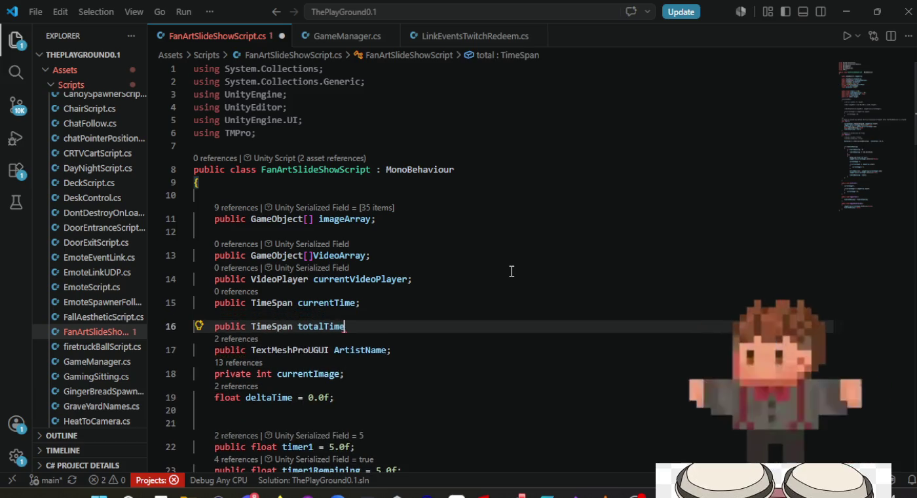
key(ctrl+s)
key(alt+Tab)
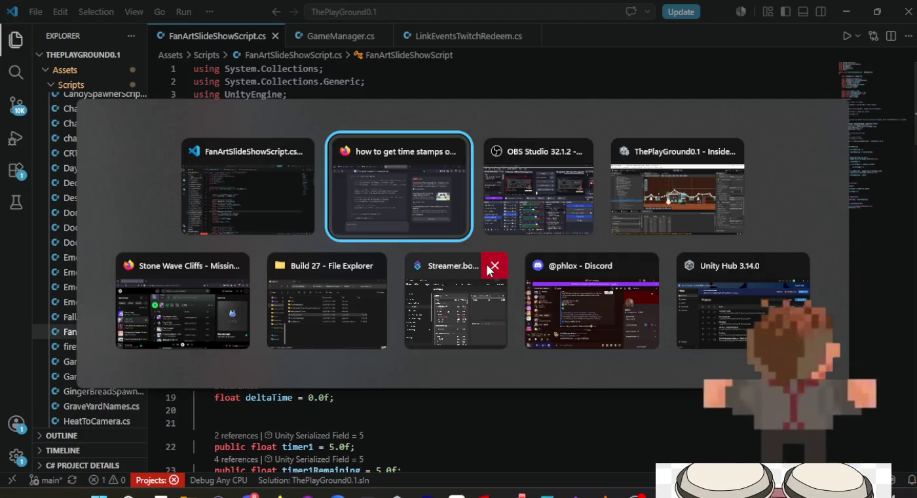
Step: In Unity's Console, select the CS0246 VideoPlayer error and open FanArtSlideShowScript.cs at that line
key(Tab)
key(Tab)
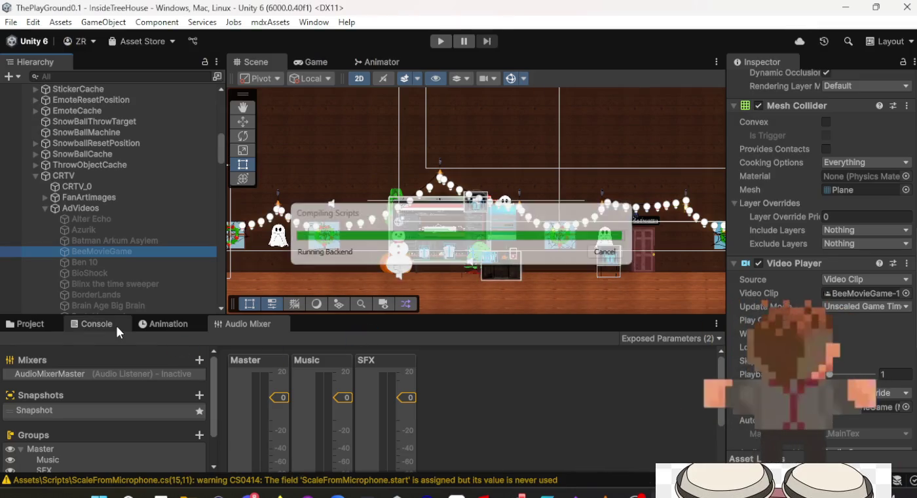
click(79, 325)
scroll(220, 416, down, 3)
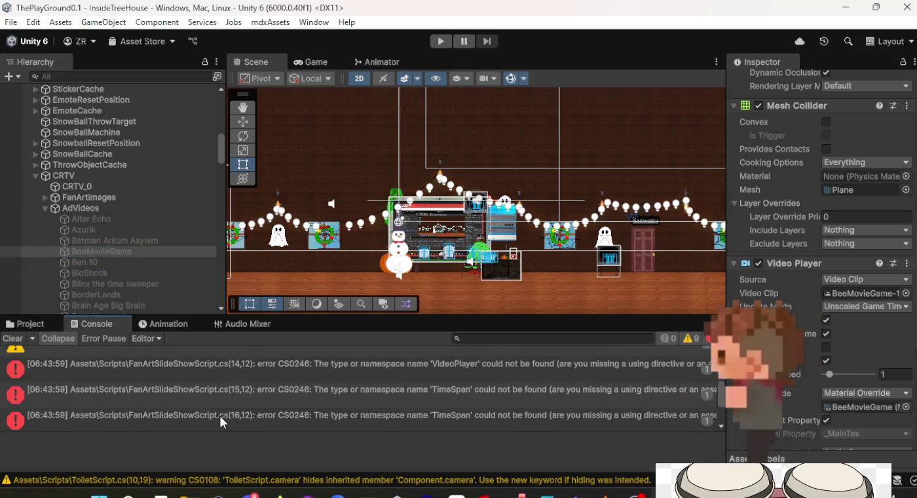
click(240, 378)
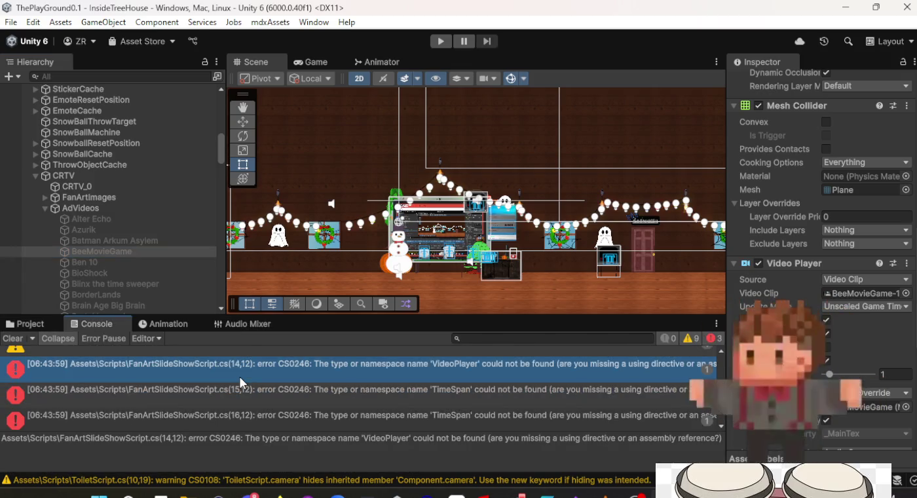
double_click(241, 377)
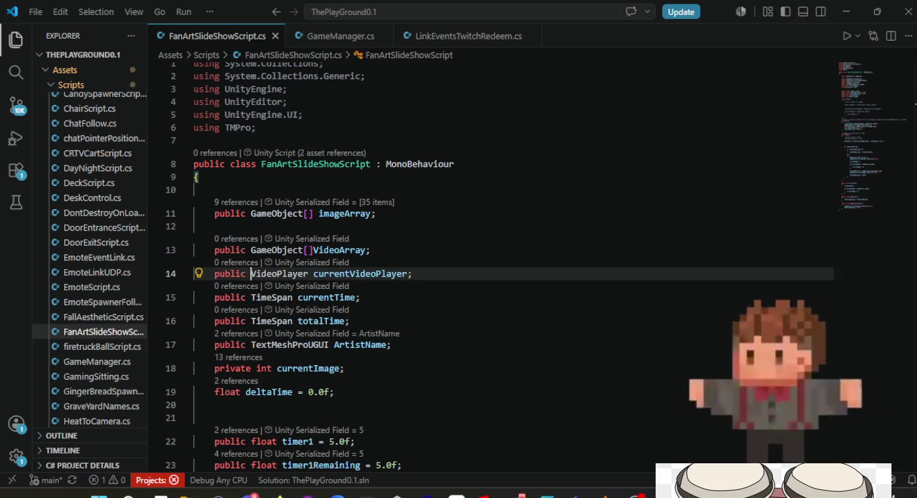
Step: Insert 'using System;' on a new line after the collections imports of FanArtSlideShowScript.cs
scroll(379, 255, up, 1)
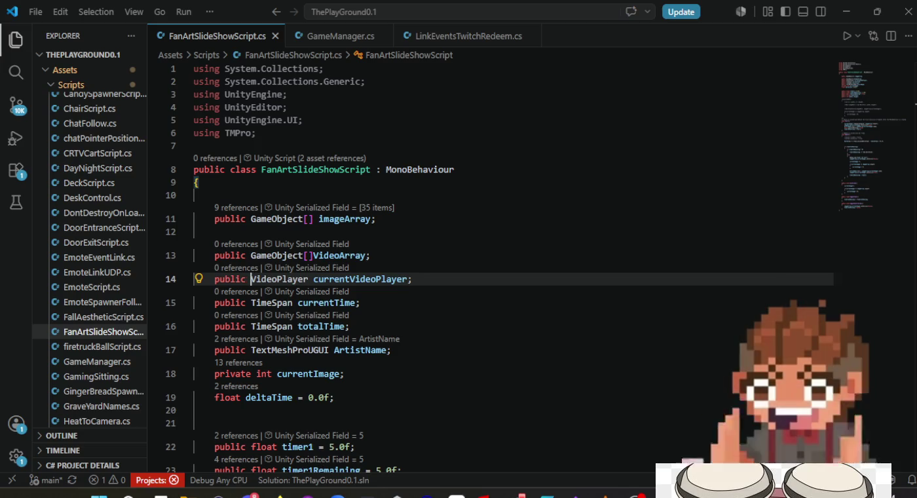
click(404, 85)
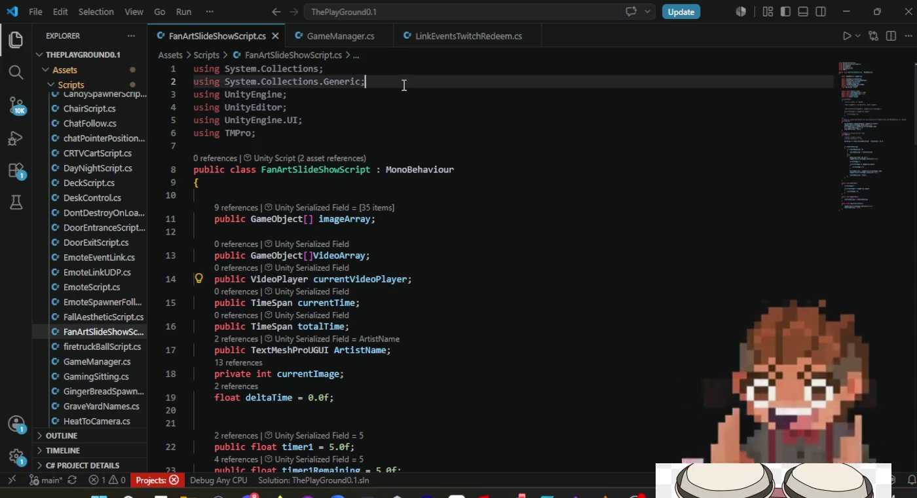
key(Return)
text(us)
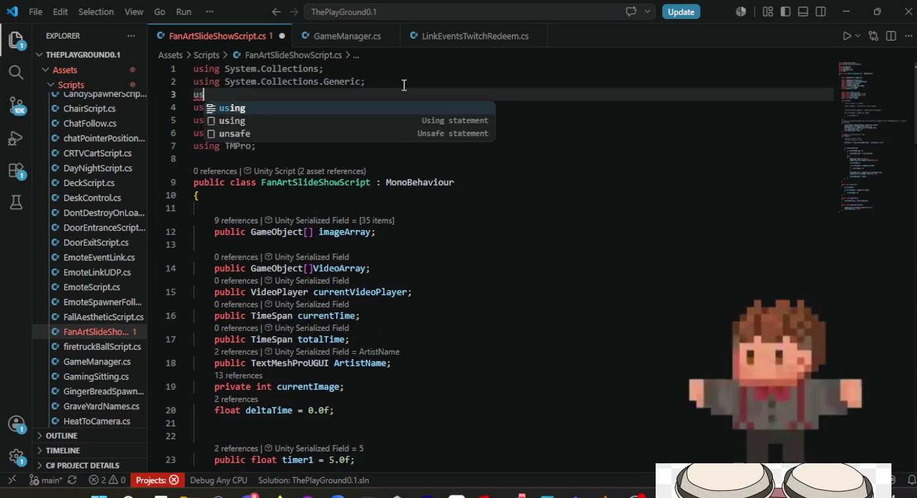
text(ing System)
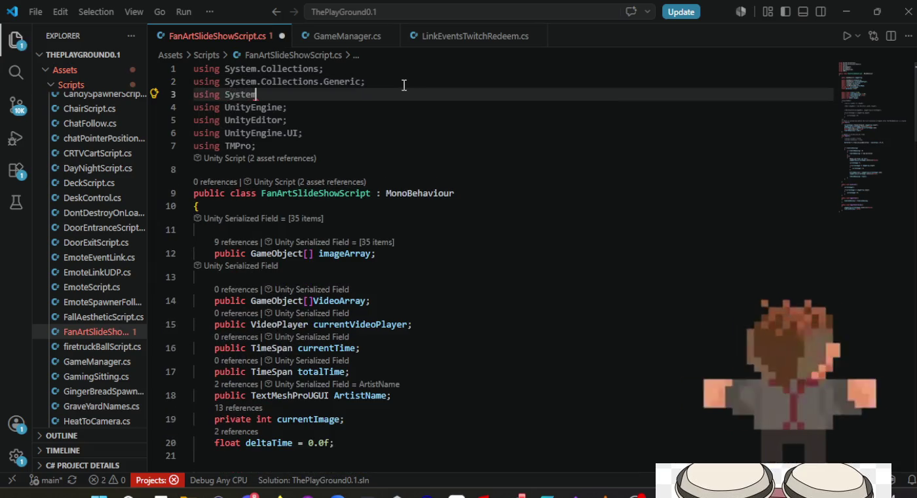
text(;)
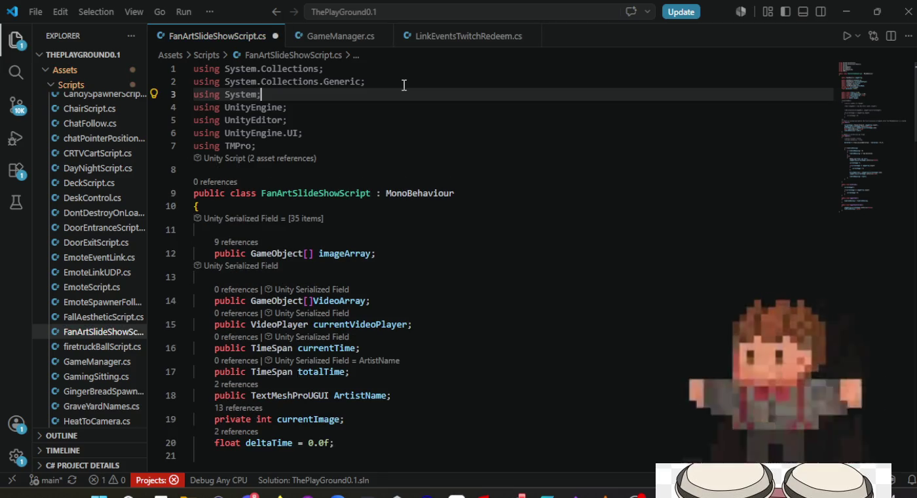
scroll(528, 157, down, 2)
key(alt+Tab)
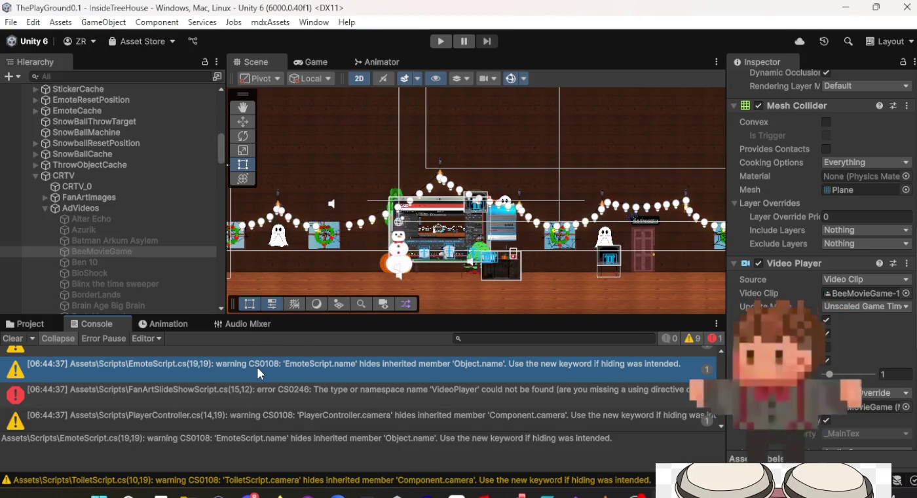
Step: Select the lone remaining CS0246 VideoPlayer error and jump to line 15 of the script
click(256, 392)
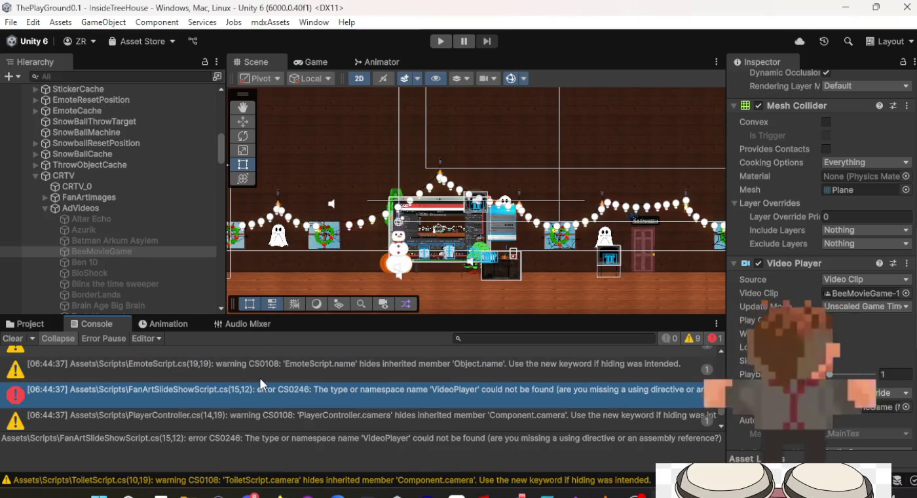
click(261, 378)
click(260, 392)
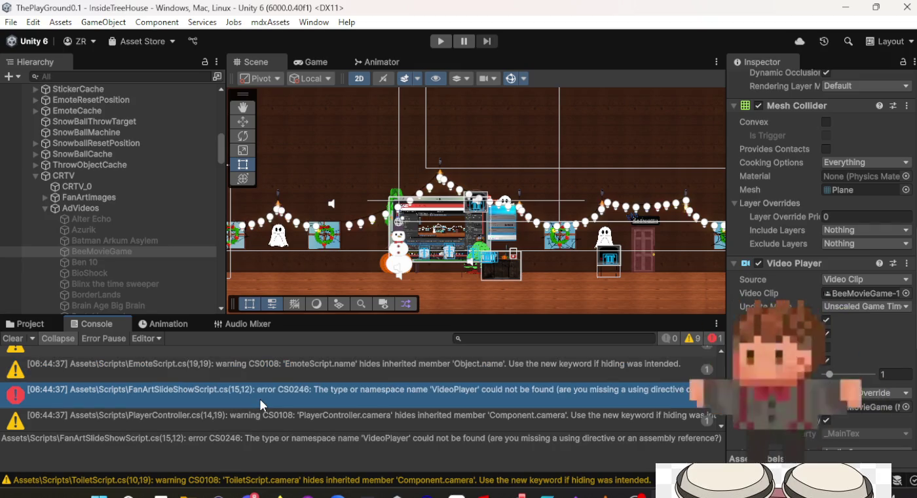
scroll(259, 397, up, 3)
scroll(261, 397, down, 4)
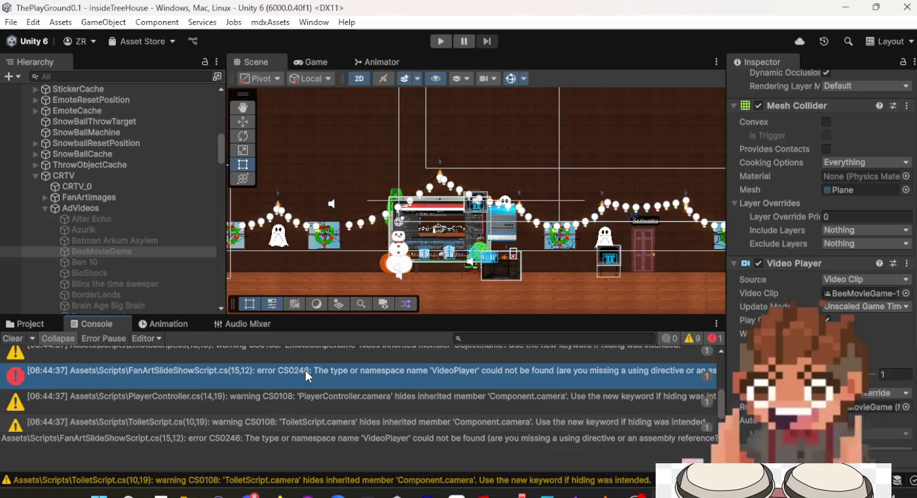
double_click(305, 370)
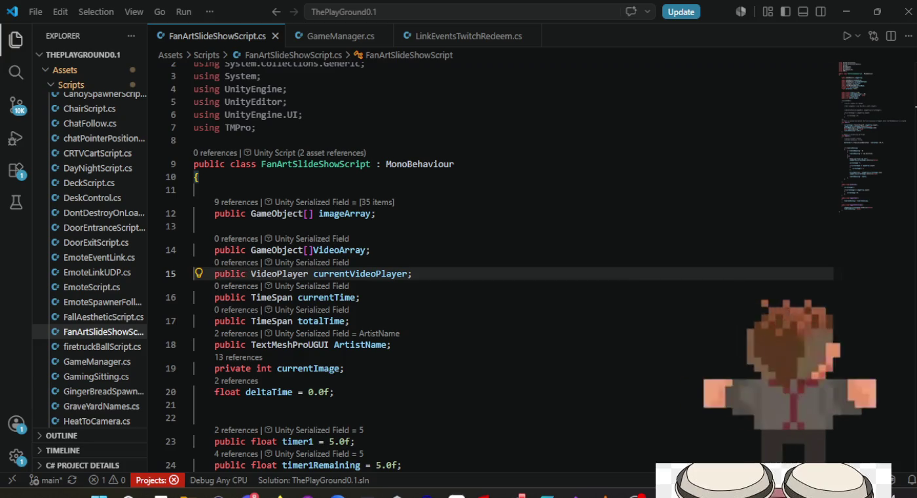
Step: Add 'using UnityEngine.Video;' after the UnityEngine.UI import and save the script
click(322, 118)
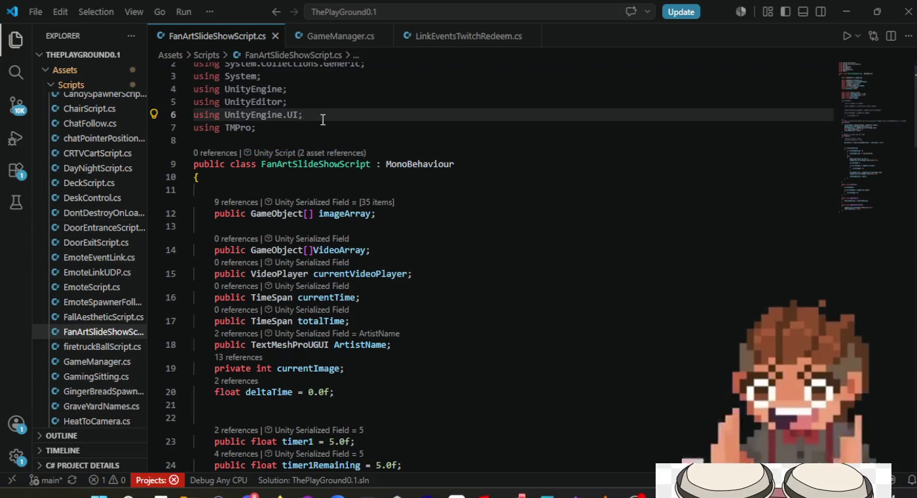
key(Return)
text(using UnityEngine.)
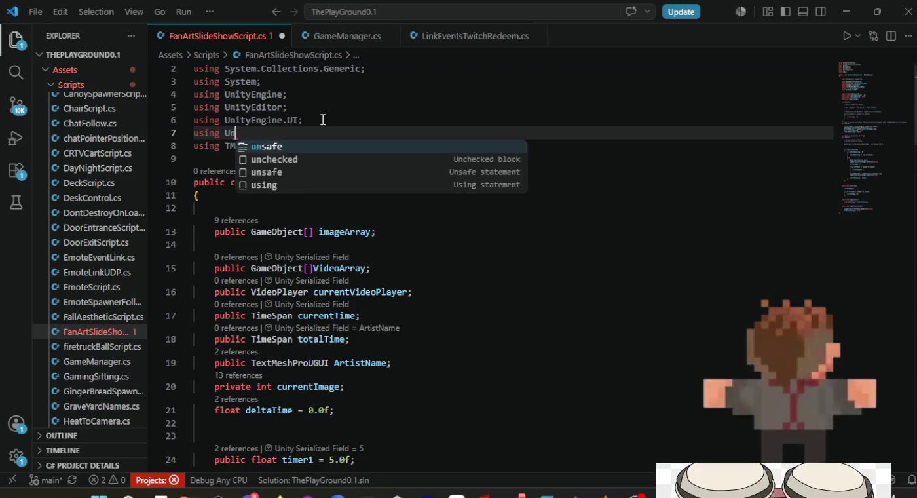
text(V)
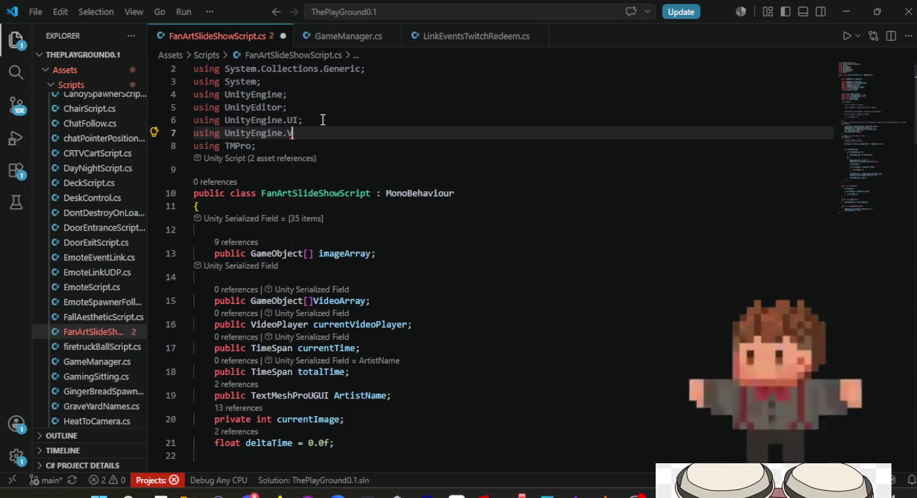
text(ideo;)
key(ctrl+s)
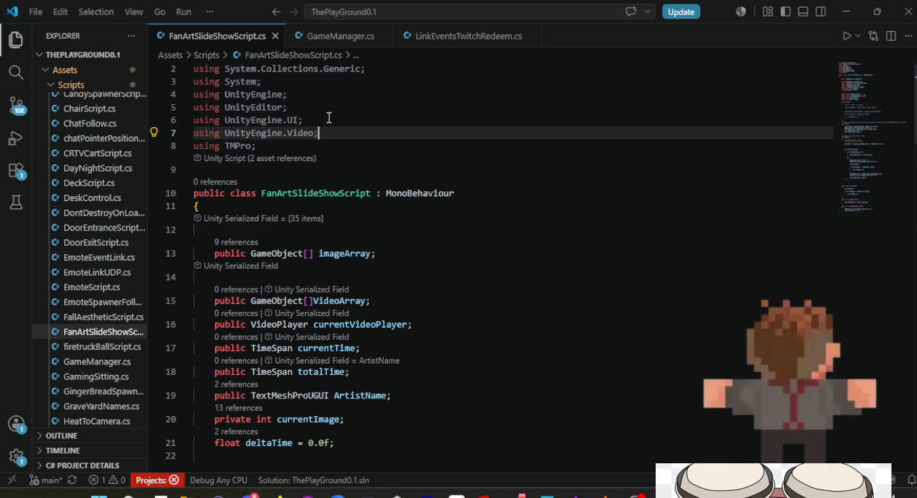
key(alt+Tab)
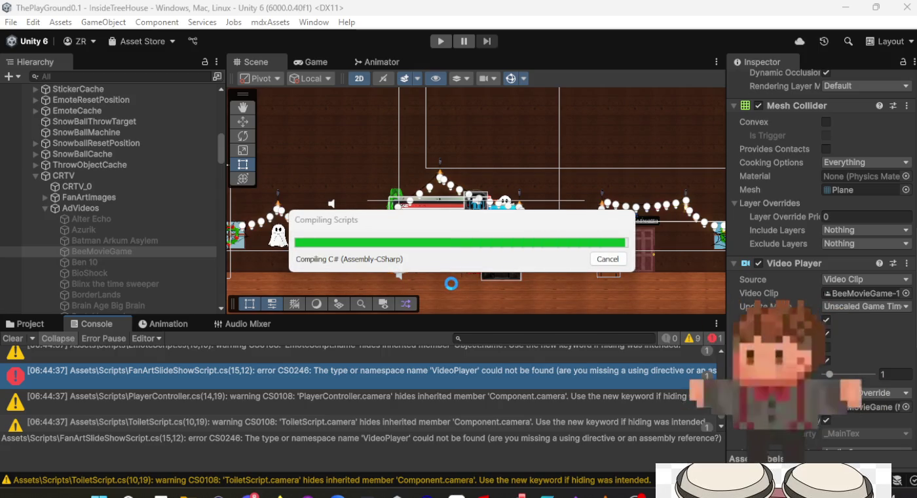
Step: Check Unity's refreshed Console and select the new ambiguous Random error on line 48
click(395, 413)
scroll(395, 413, down, 5)
scroll(395, 414, down, 5)
click(386, 374)
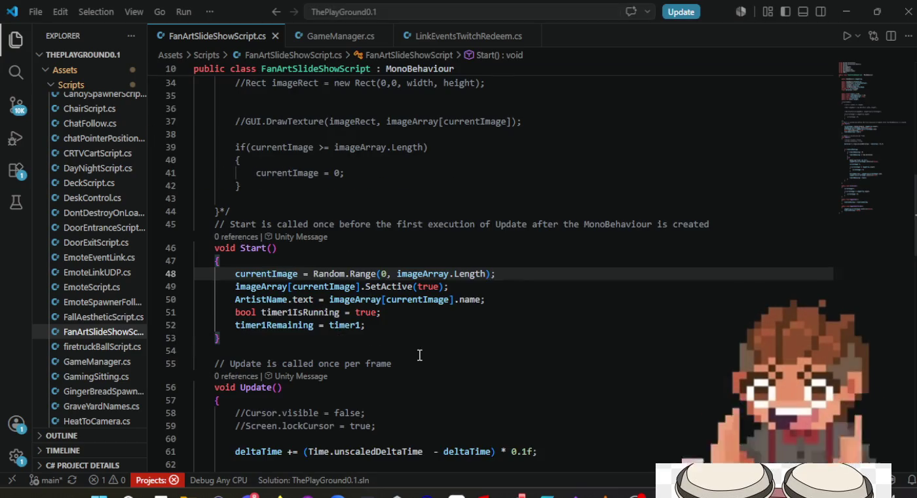
Step: Open the script at the Random ambiguity error and locate the Random.Range call in Start()
key(alt+Tab)
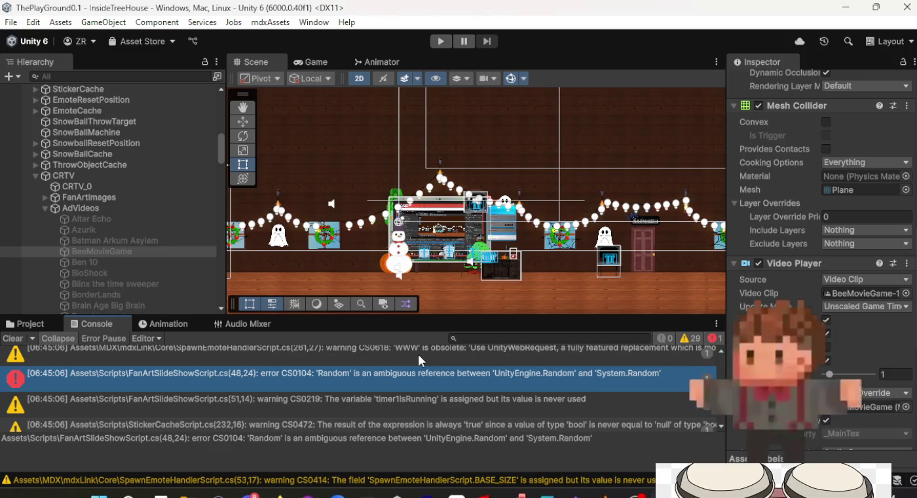
double_click(410, 373)
scroll(466, 307, up, 10)
scroll(466, 307, up, 2)
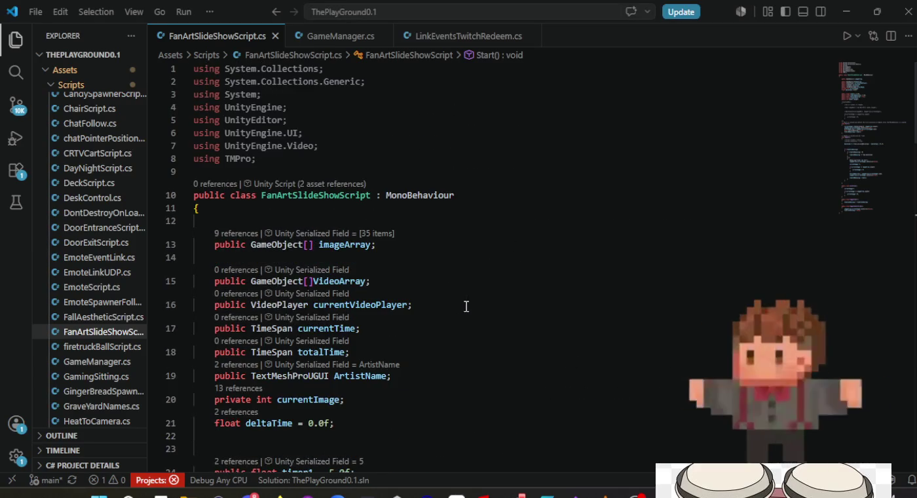
scroll(466, 307, down, 12)
scroll(444, 312, up, 3)
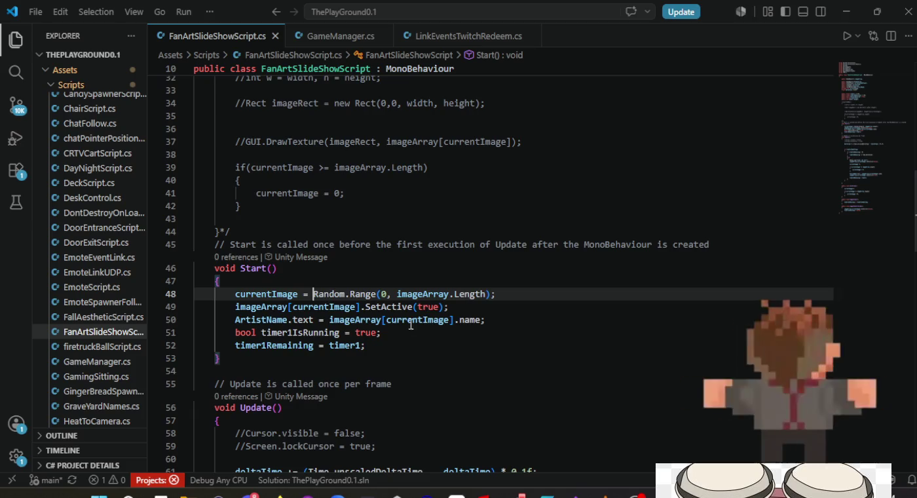
click(409, 334)
click(365, 296)
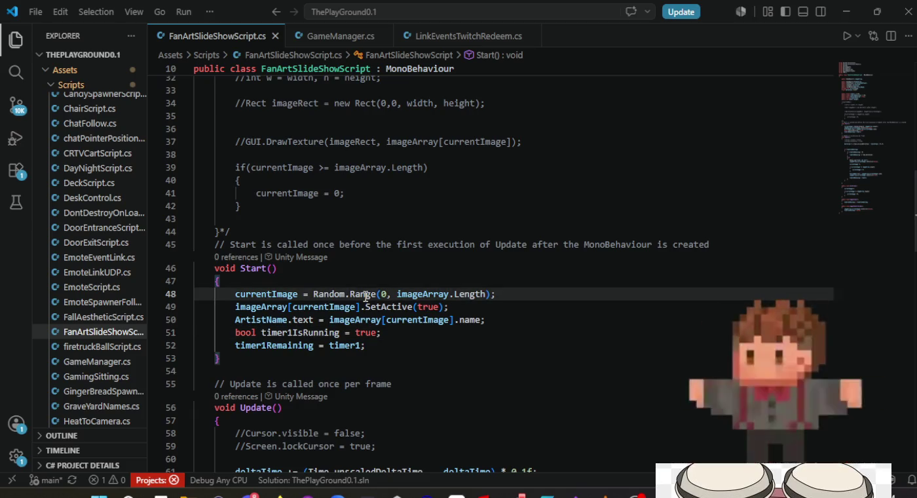
Step: Clear the Console, reopen the script at line 48 and comment out its Random.Range assignment
key(alt+Tab)
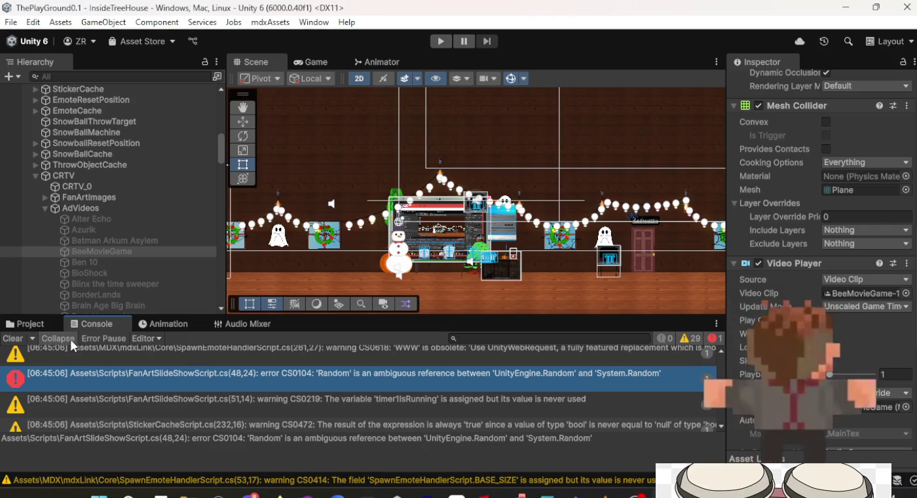
click(12, 338)
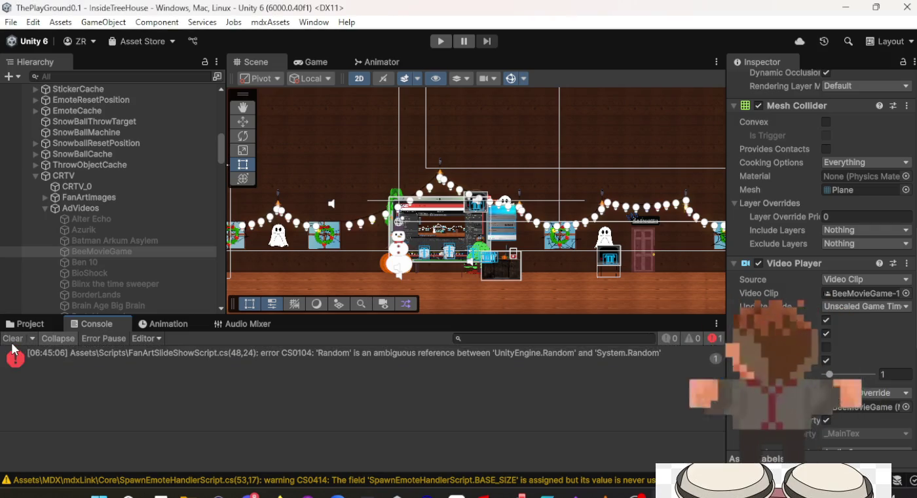
double_click(185, 356)
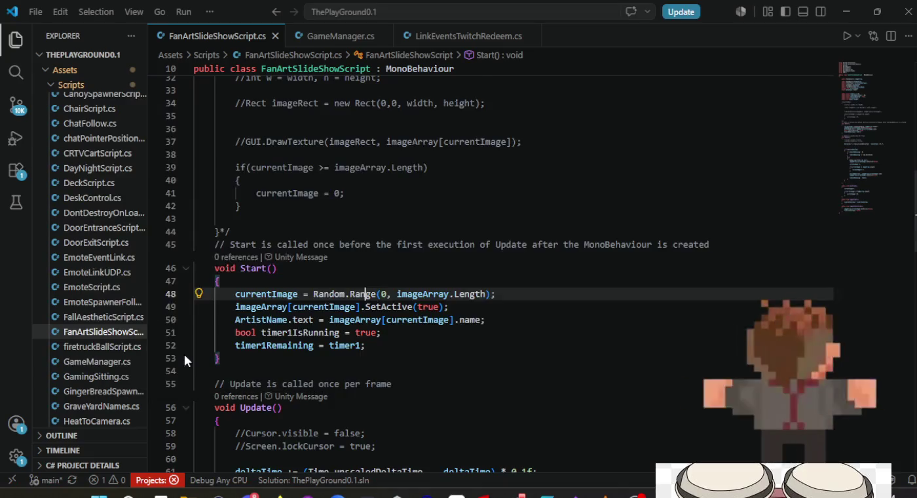
click(387, 321)
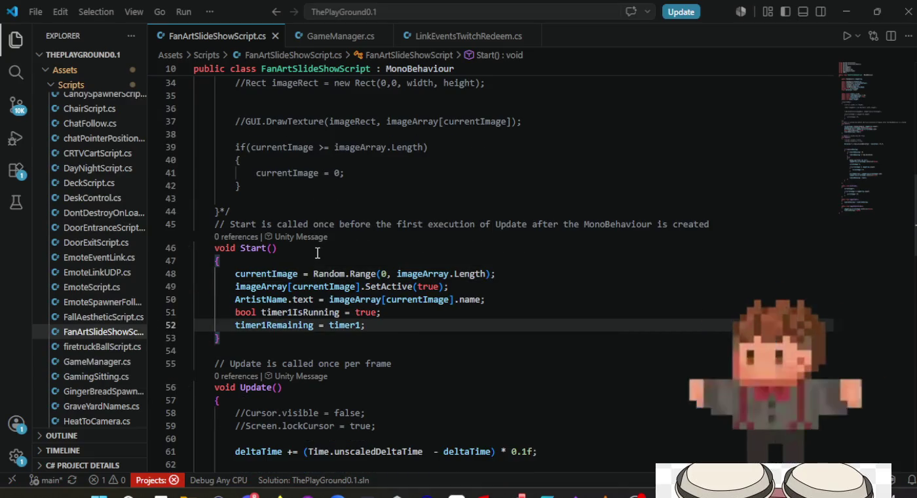
click(322, 272)
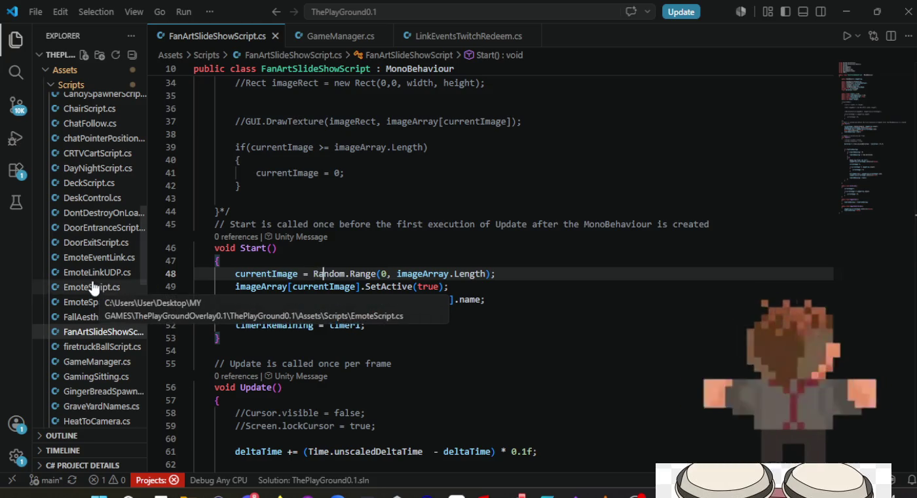
click(237, 272)
key(alt+Tab)
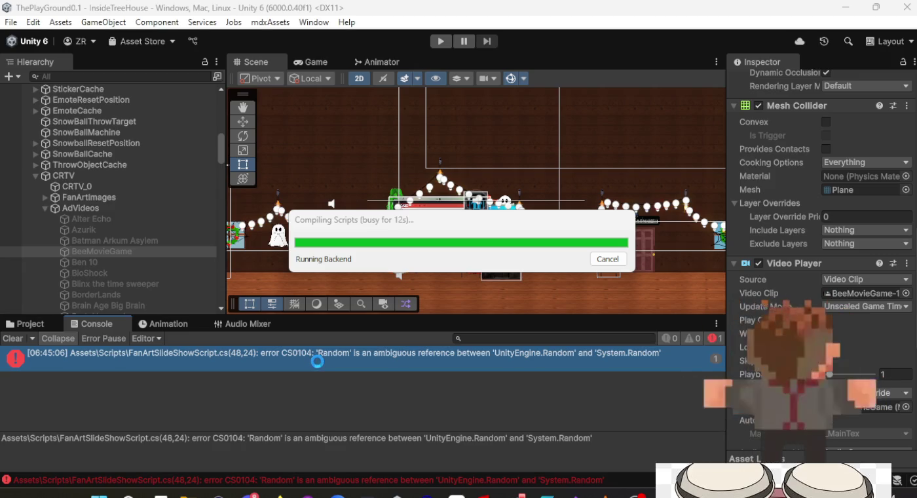
key(alt+Tab)
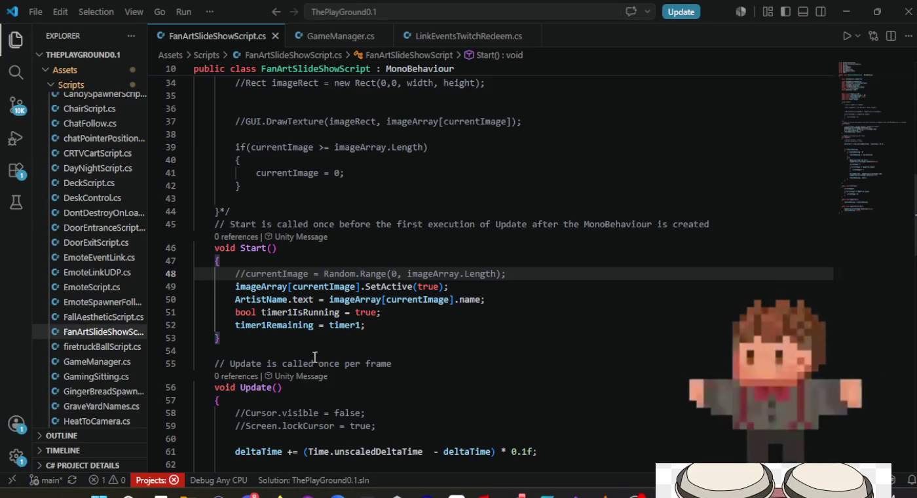
Step: Uncomment the Random.Range line 48 in Start() and recompile in Unity
key(BackSpace)
key(BackSpace)
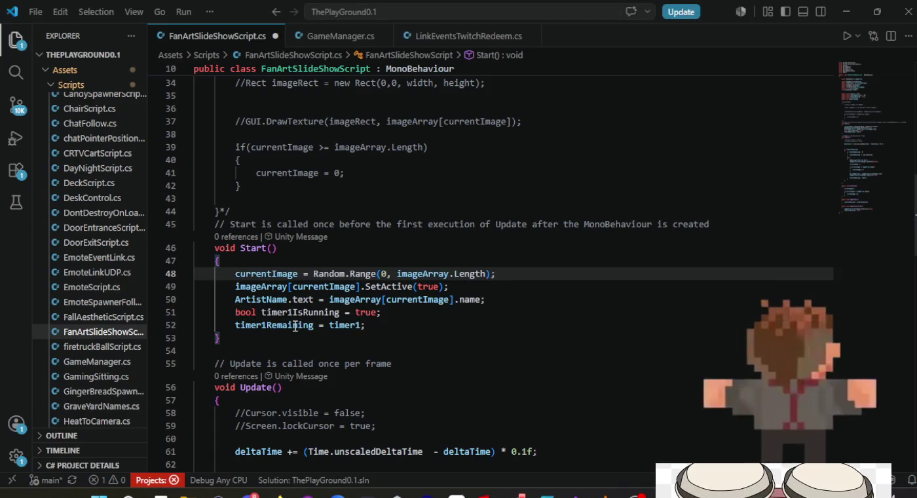
key(alt+Tab)
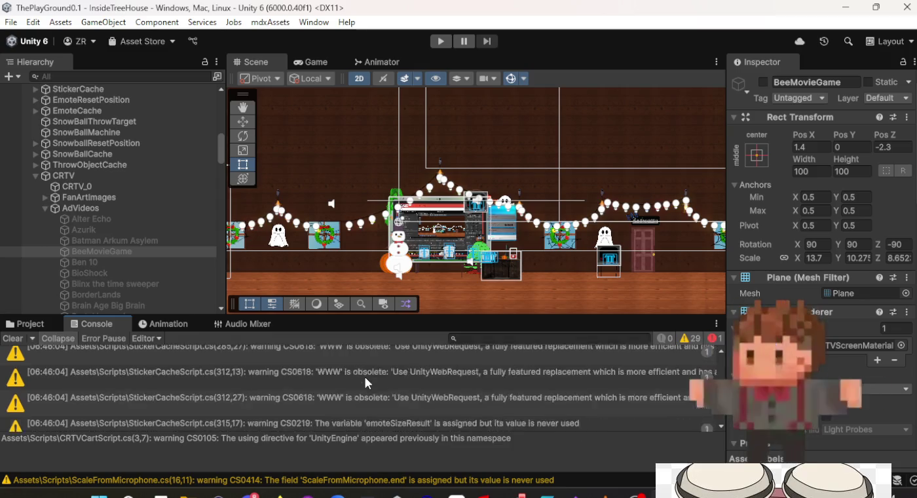
key(alt+Tab)
Step: Comment out 'using System;', check the resulting TimeSpan error in Unity, then restore it
scroll(360, 158, up, 10)
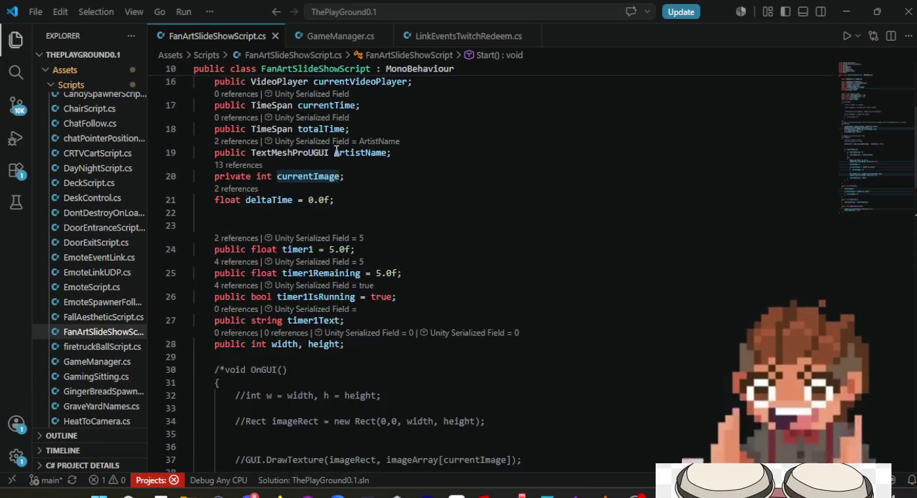
click(195, 96)
text(//using System;)
key(alt+Tab)
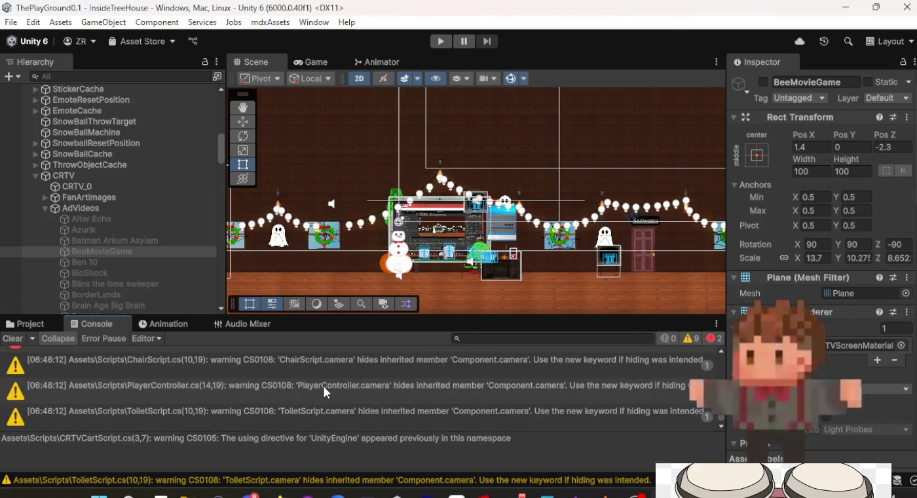
double_click(331, 393)
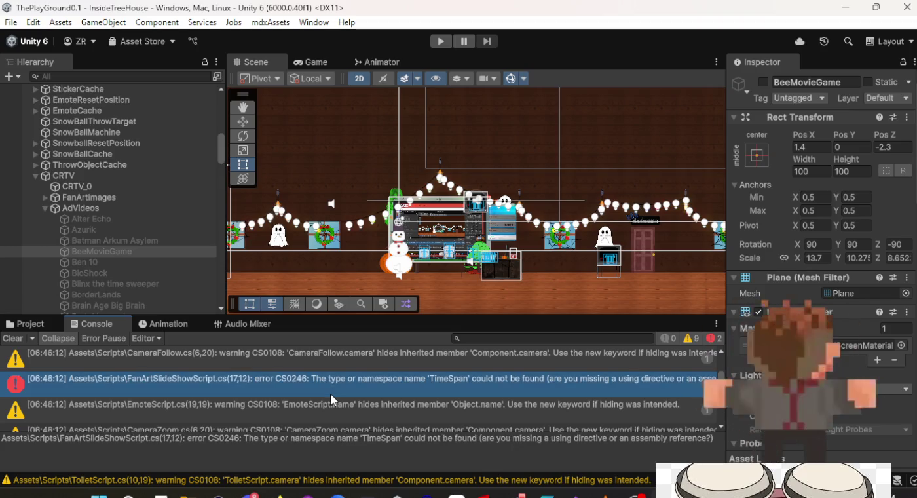
key(ctrl+slash)
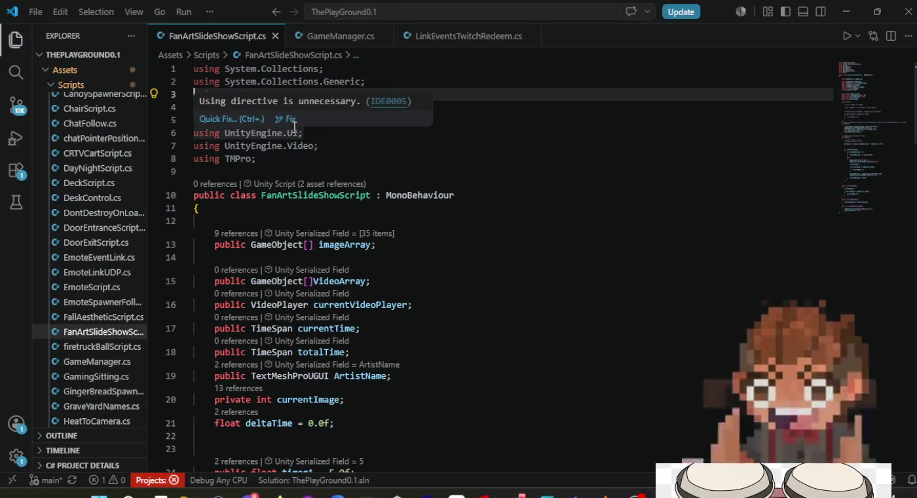
Step: Prefix Random on line 48 with 'Mathf.' and recompile, which Unity rejects with CS0117
click(383, 168)
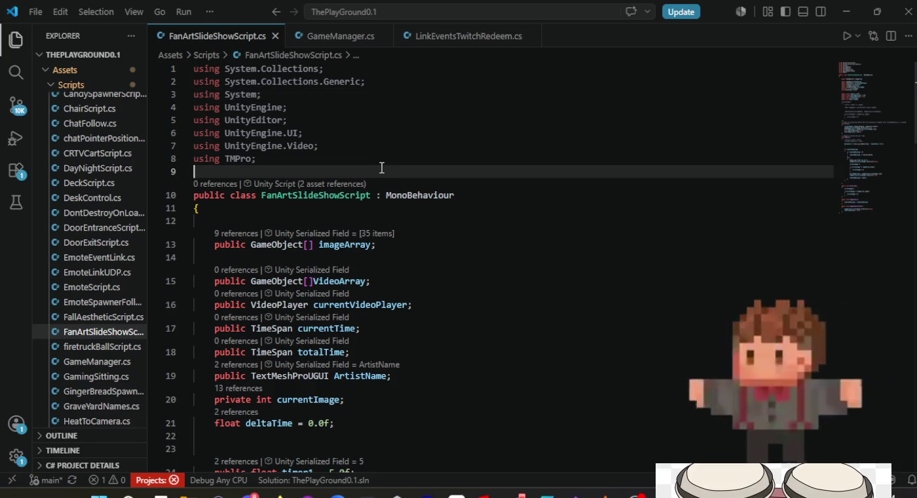
scroll(382, 168, down, 15)
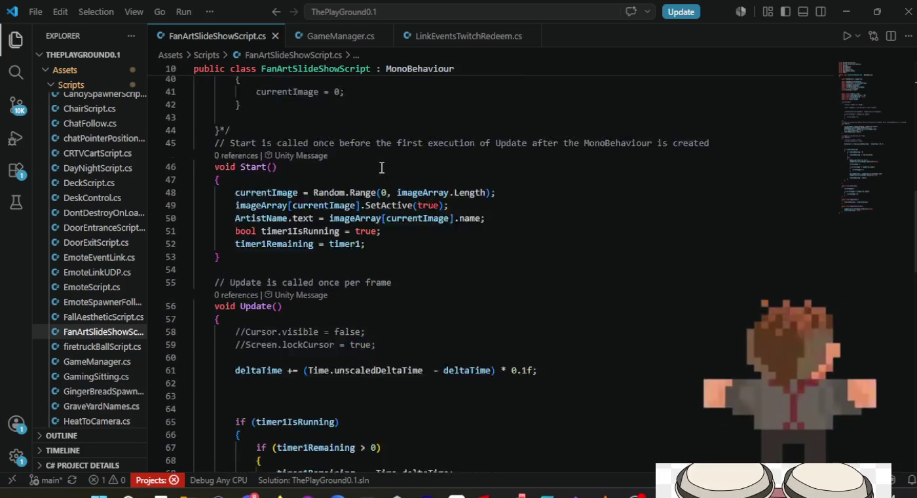
scroll(382, 168, down, 4)
scroll(382, 168, up, 7)
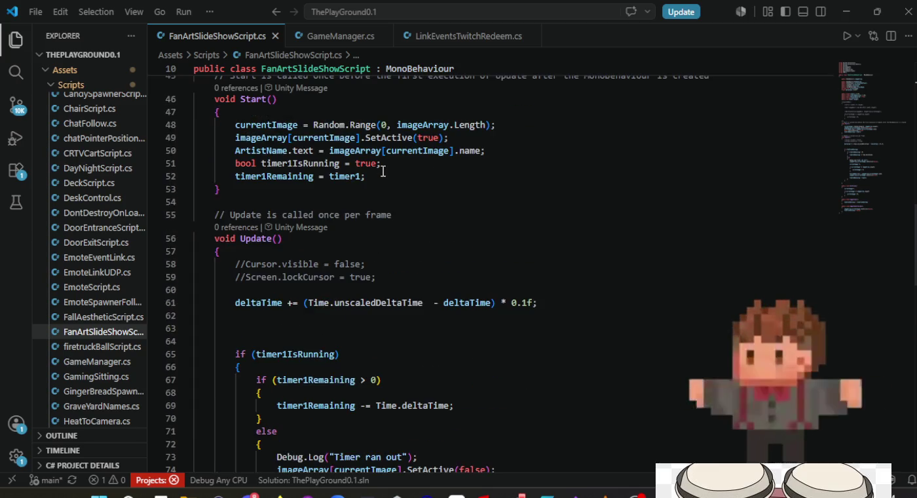
click(313, 125)
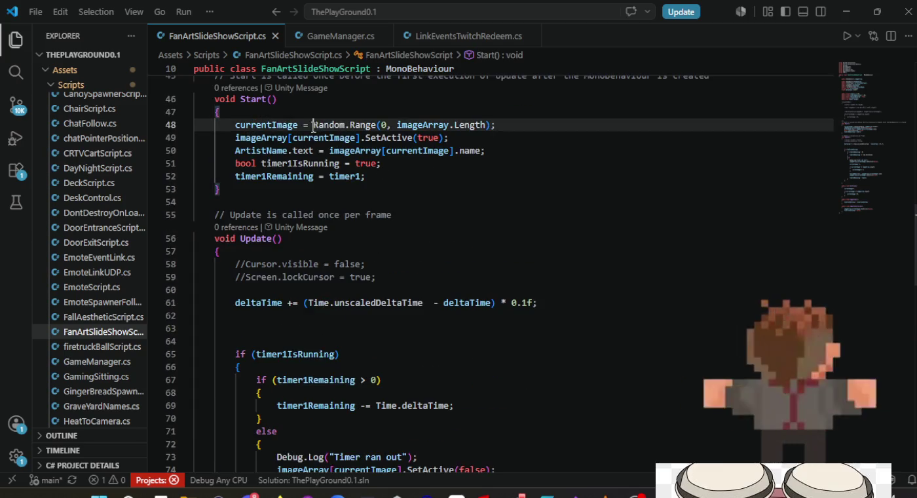
text(Math.)
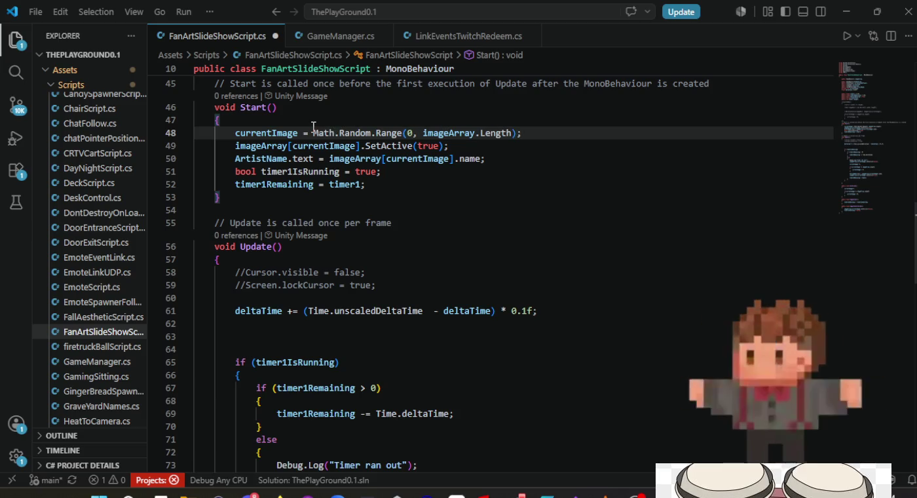
key(BackSpace)
text(f.)
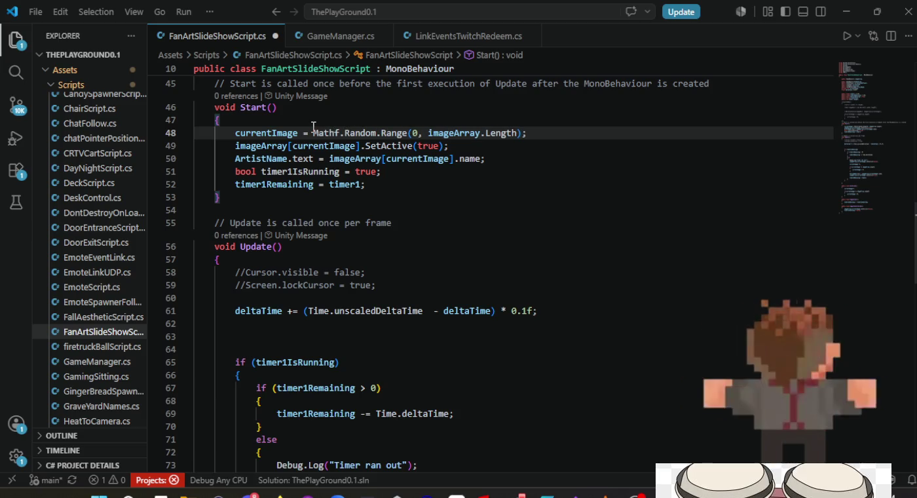
key(alt+Tab)
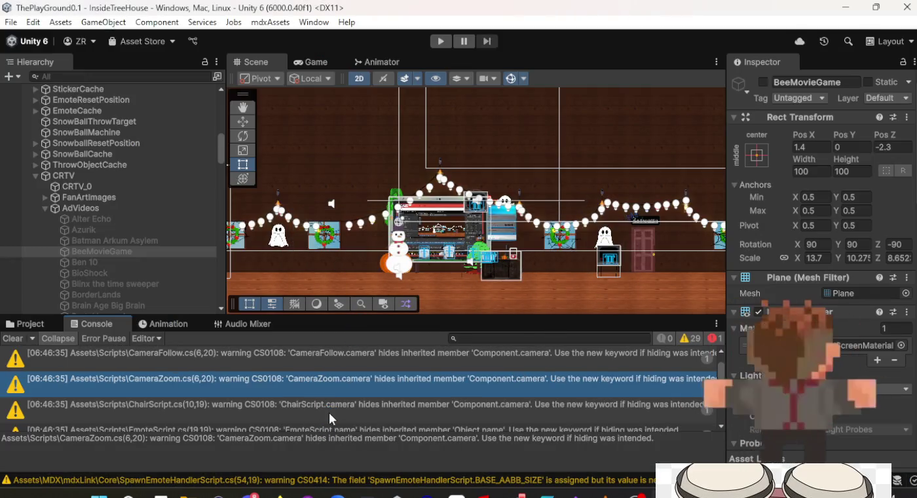
scroll(329, 413, down, 5)
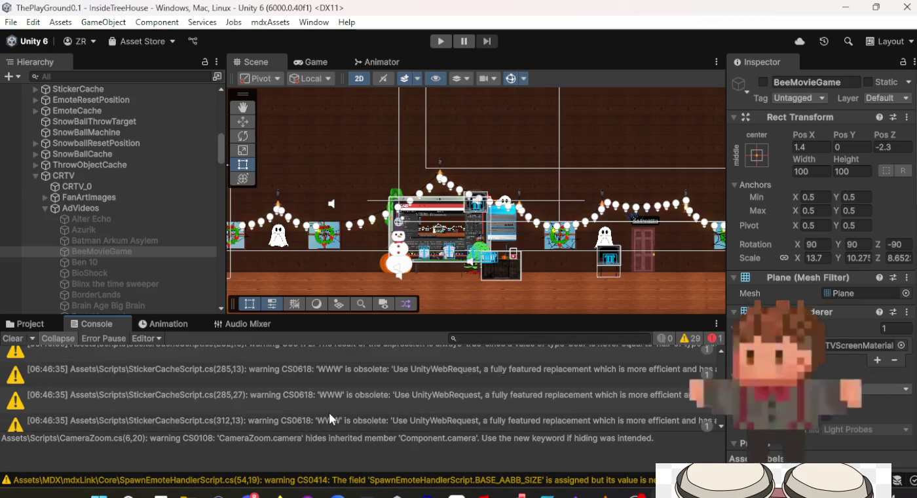
scroll(331, 410, up, 2)
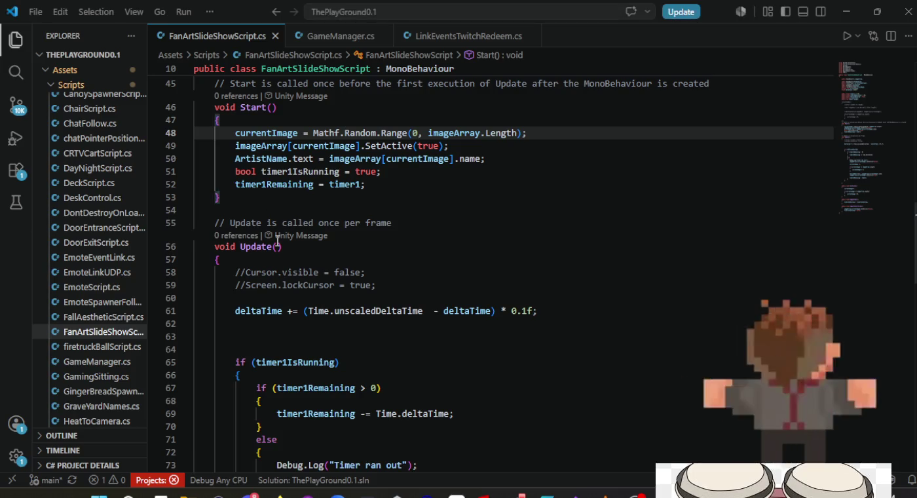
Step: Delete 'Mathf.' from line 48, save, and inspect Unity's CS0104 ambiguous Random error details
click(343, 134)
key(BackSpace)
key(BackSpace)
key(BackSpace)
key(ctrl+s)
key(alt+Tab)
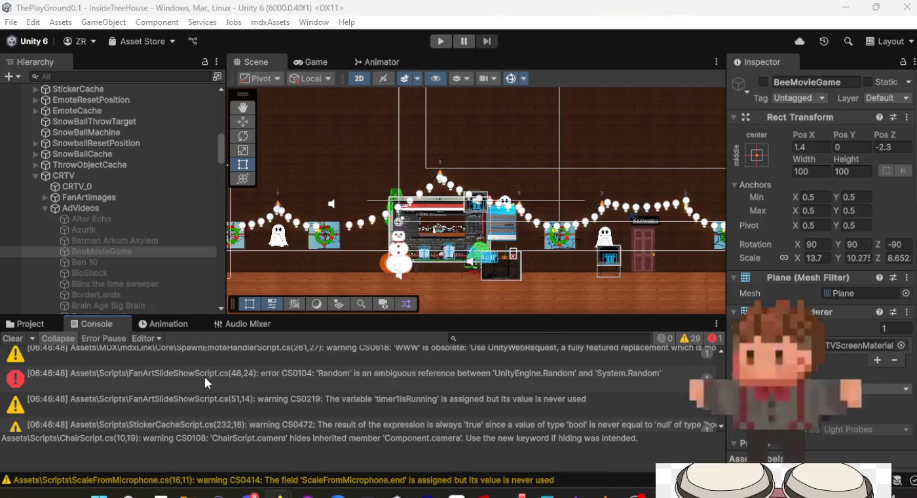
click(350, 378)
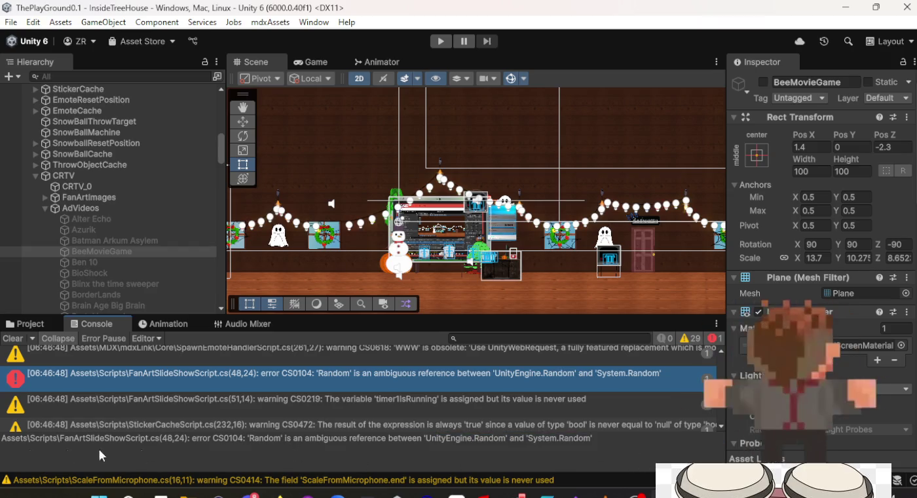
triple_click(22, 439)
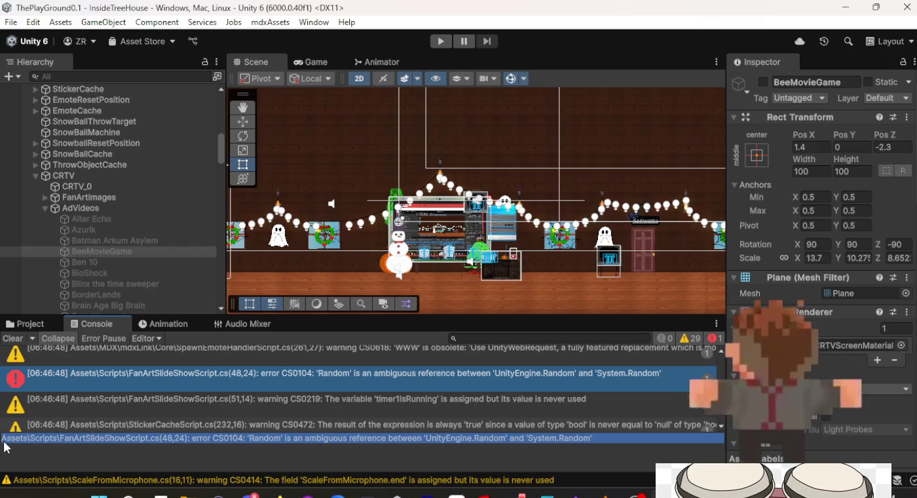
click(226, 445)
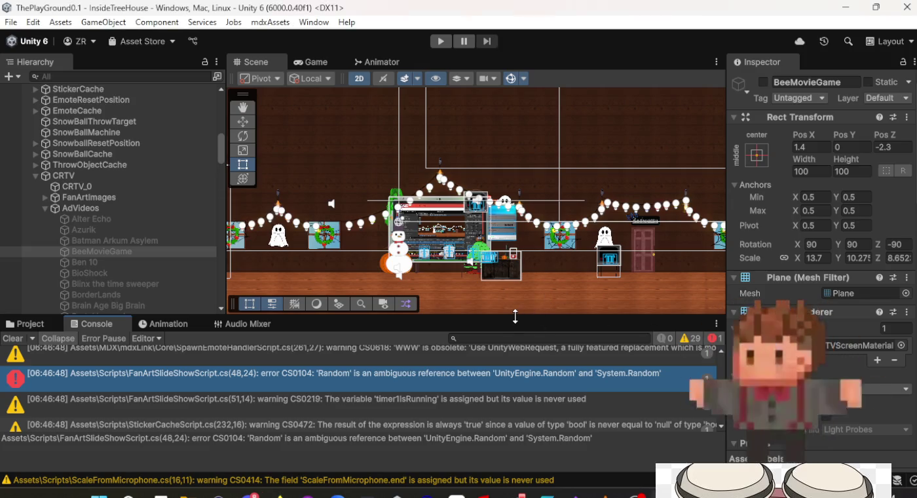
Step: Add 'using Random = UnityEngine.Random;' on a new line after the Video using directive and save
key(alt+Tab)
key(alt+Tab)
scroll(422, 208, up, 10)
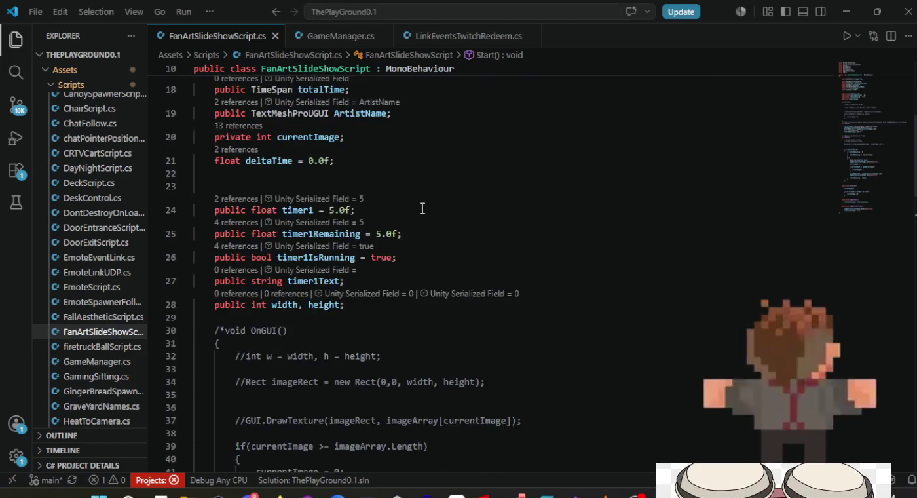
scroll(422, 208, up, 7)
click(400, 153)
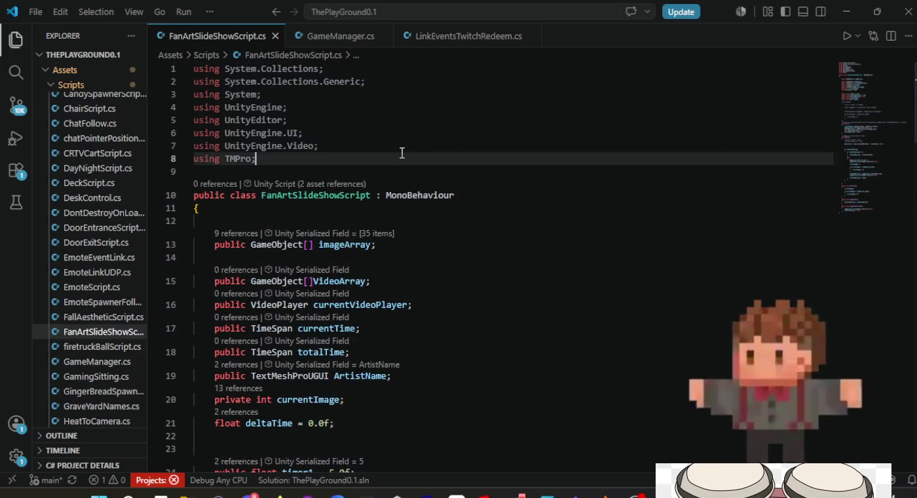
key(Up)
key(Right)
key(Right)
key(Right)
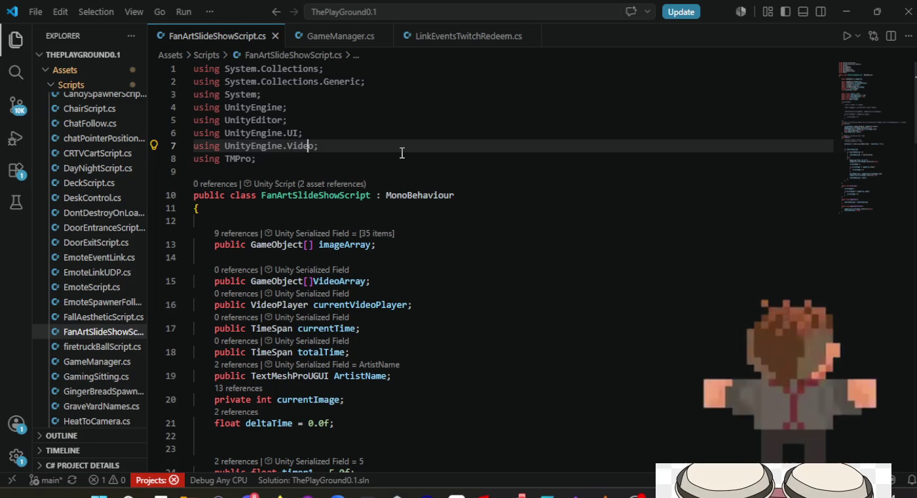
key(End)
key(Return)
text(using Random )
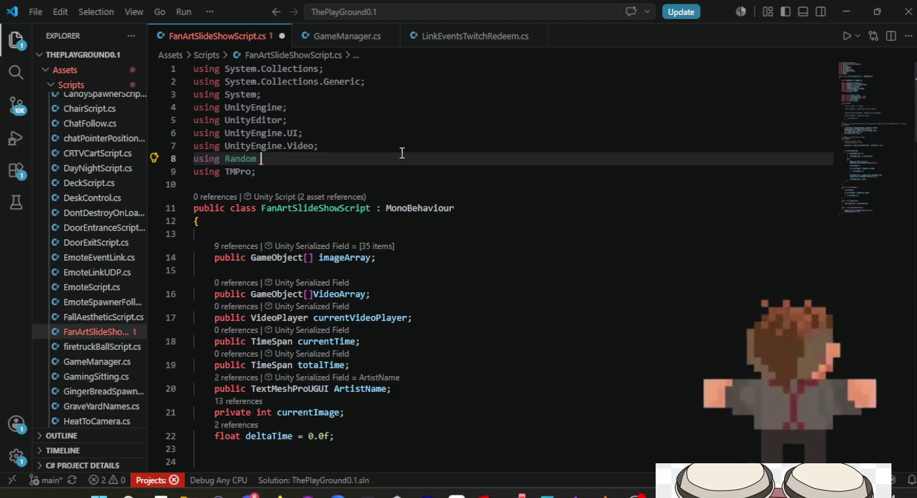
text(= Unity)
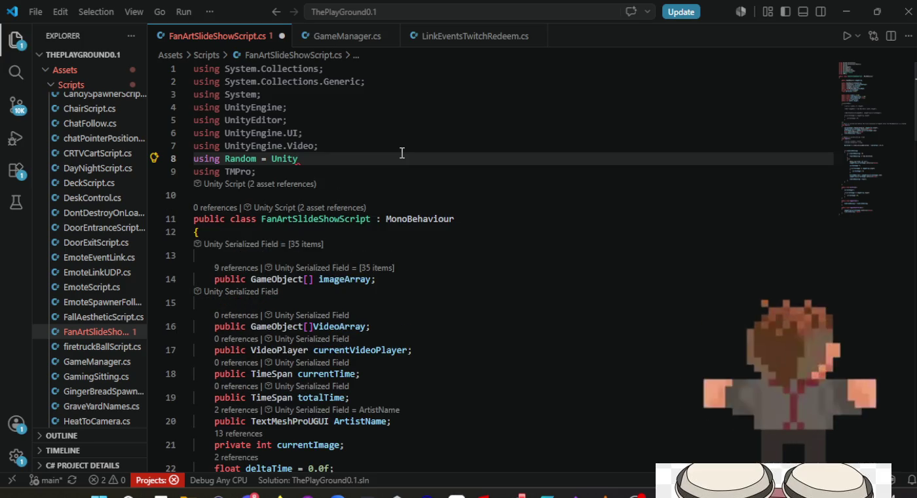
text(Engine.)
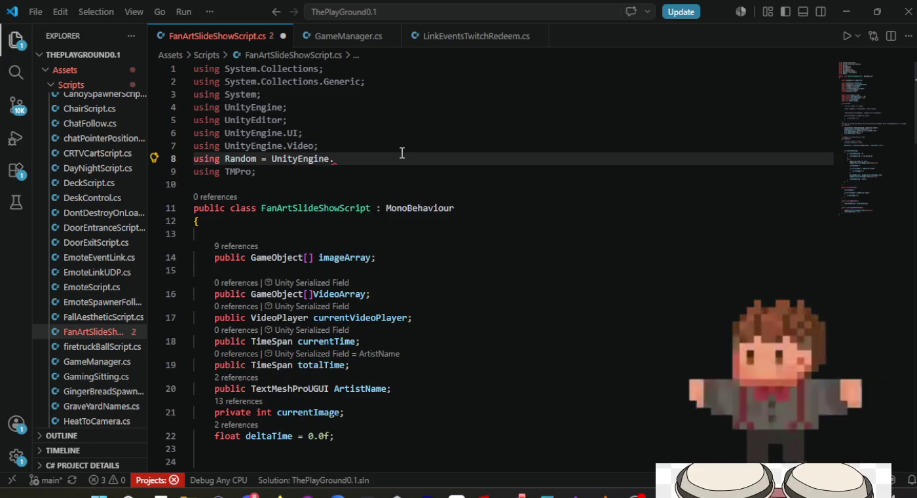
text(Random;)
key(ctrl+s)
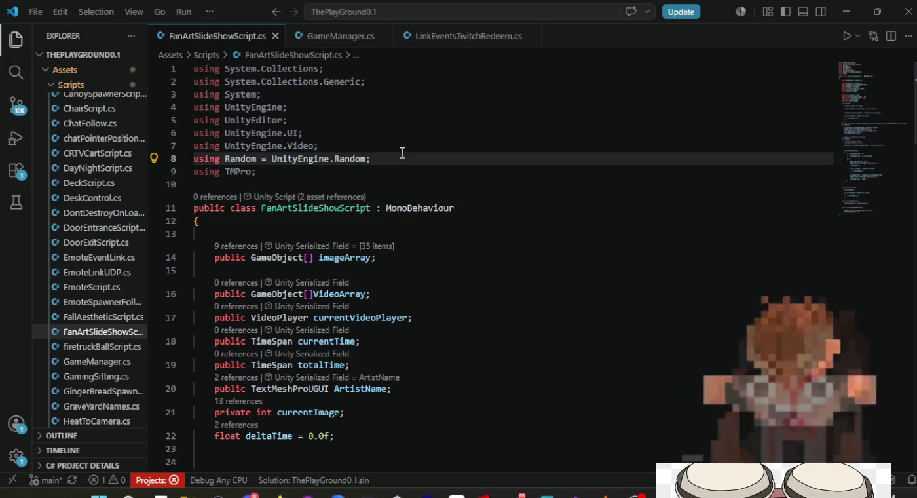
Step: Recompile in Unity, then return to the script from the console entry
key(alt+Tab)
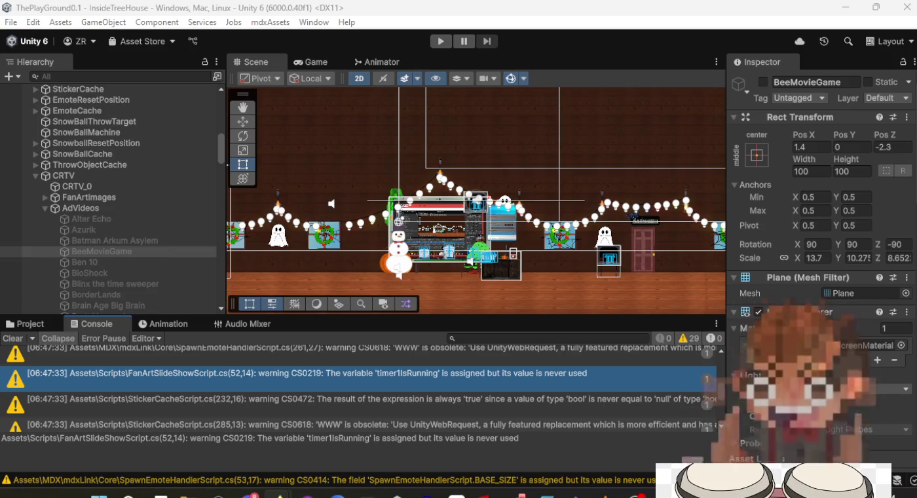
click(411, 385)
double_click(412, 386)
click(430, 340)
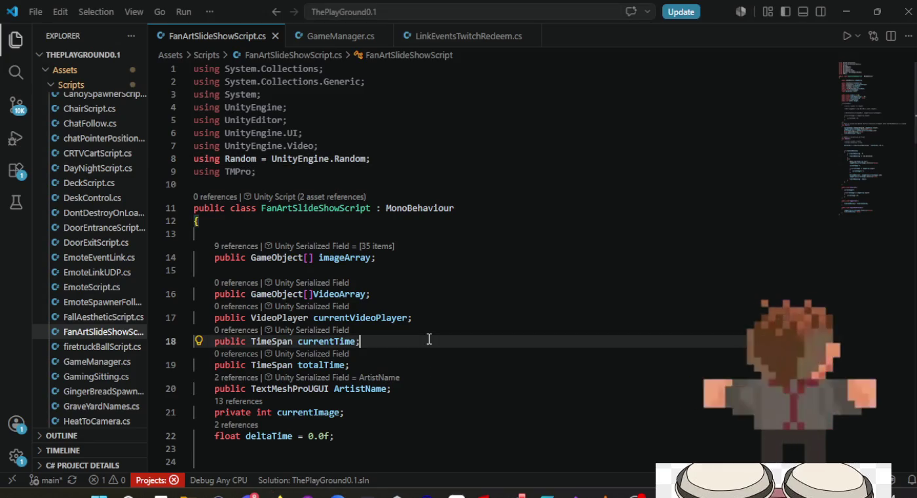
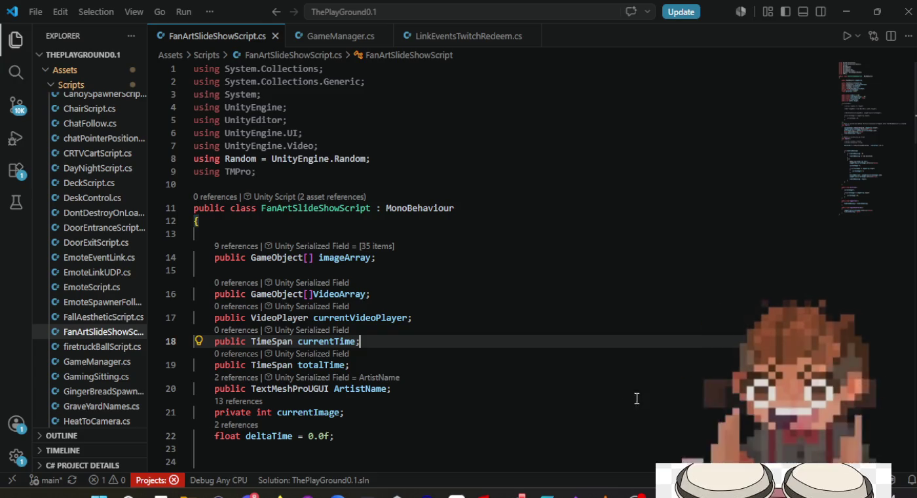
Step: Declare public double currentTimeRaw and totalTimeRaw below totalTime and save the script
scroll(364, 330, down, 1)
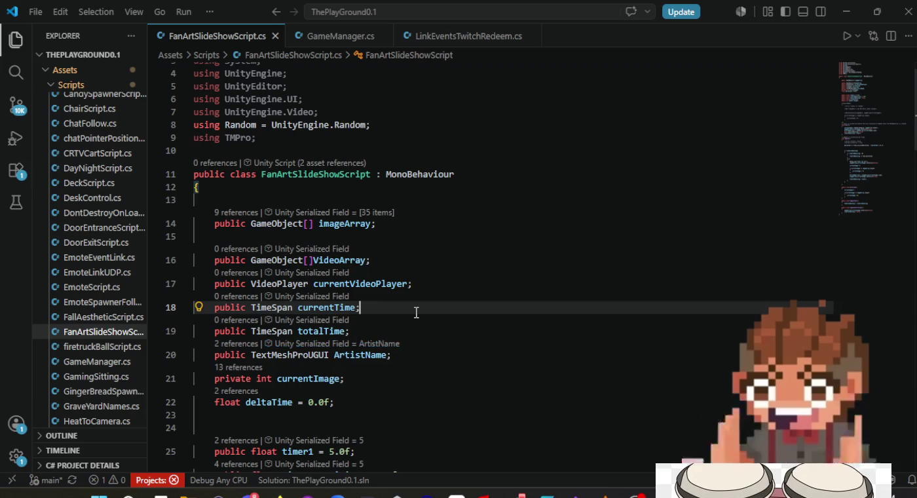
scroll(416, 311, down, 2)
click(403, 264)
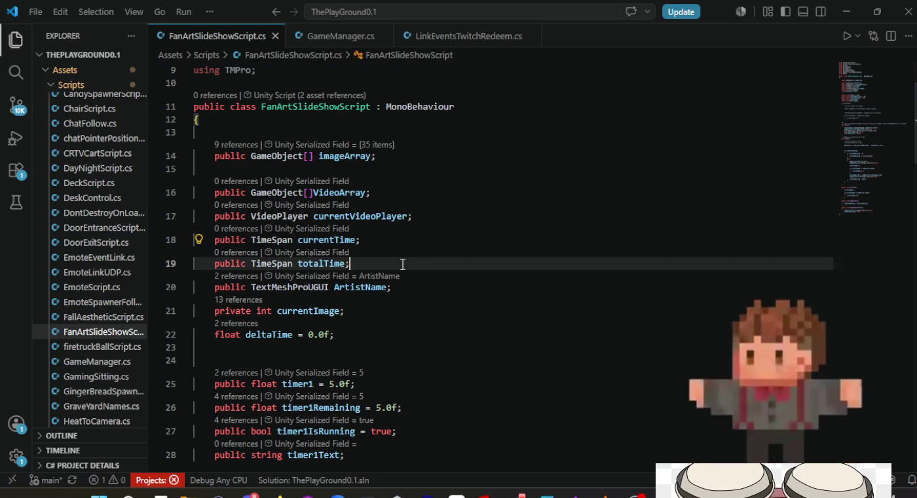
key(Return)
text(publ)
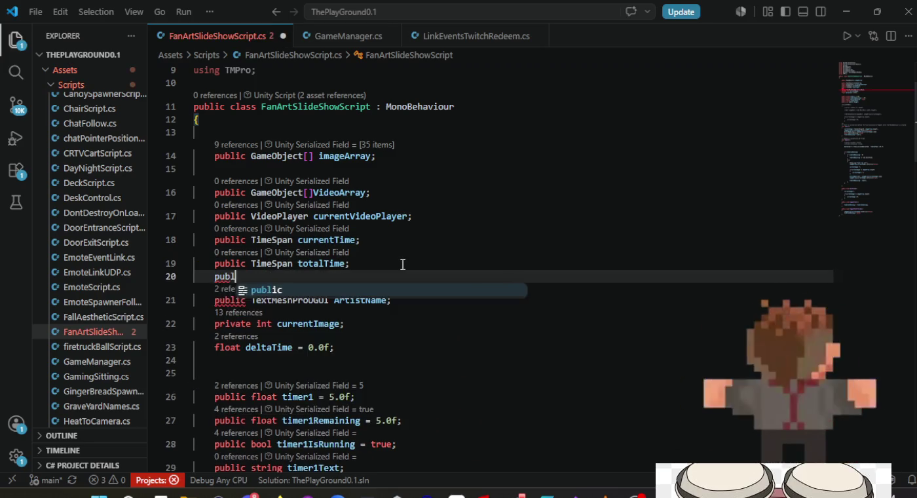
text(ic double cur)
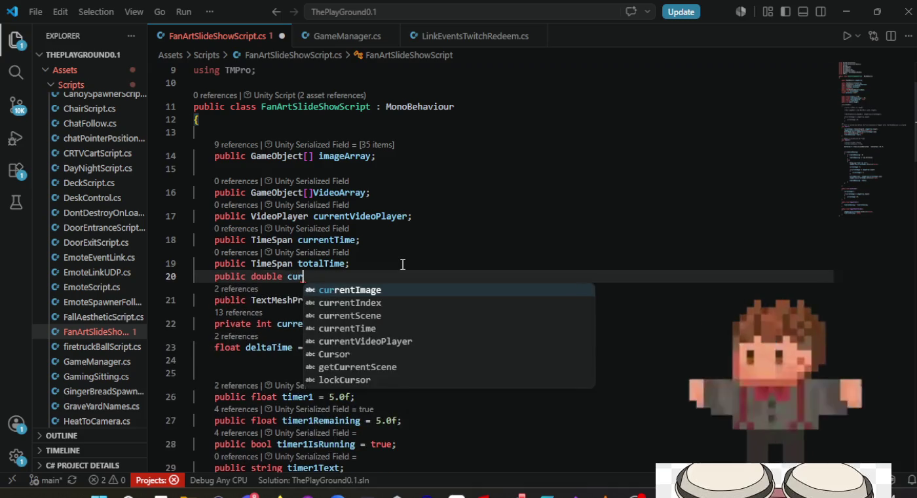
text(rentTimeR)
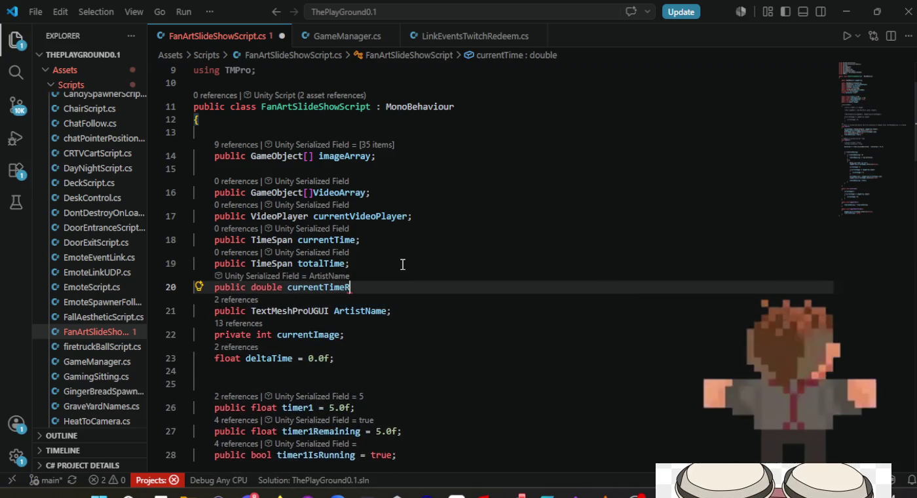
text(aw;)
key(Return)
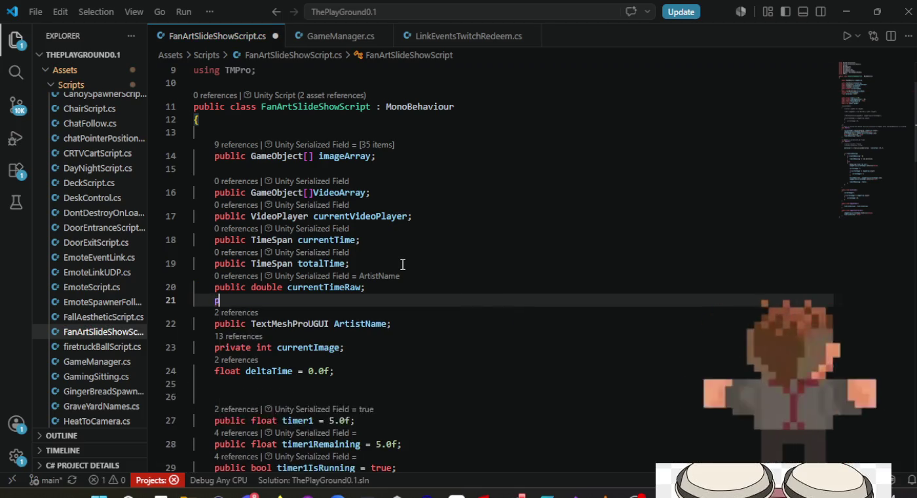
text(public double )
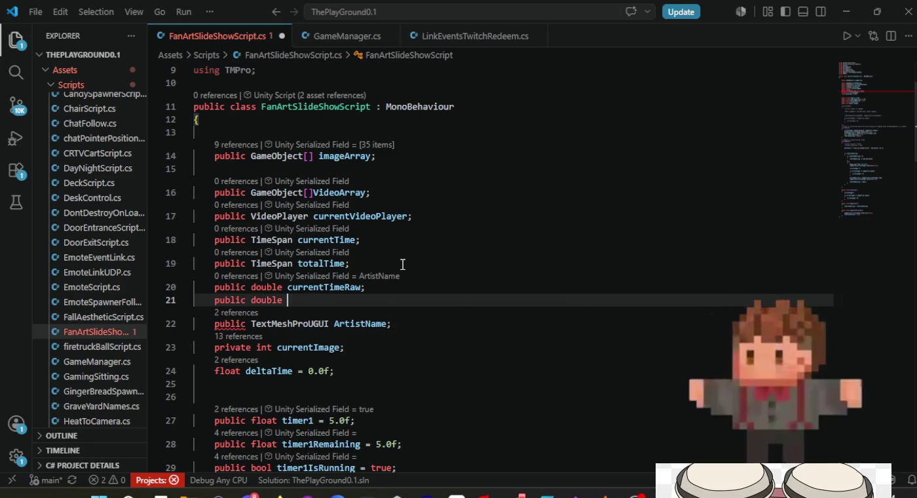
text(totalT)
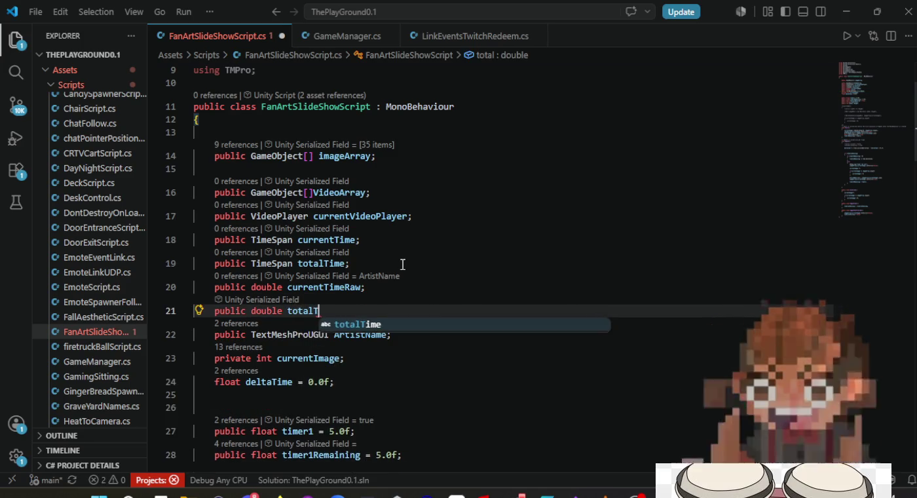
text(imeR)
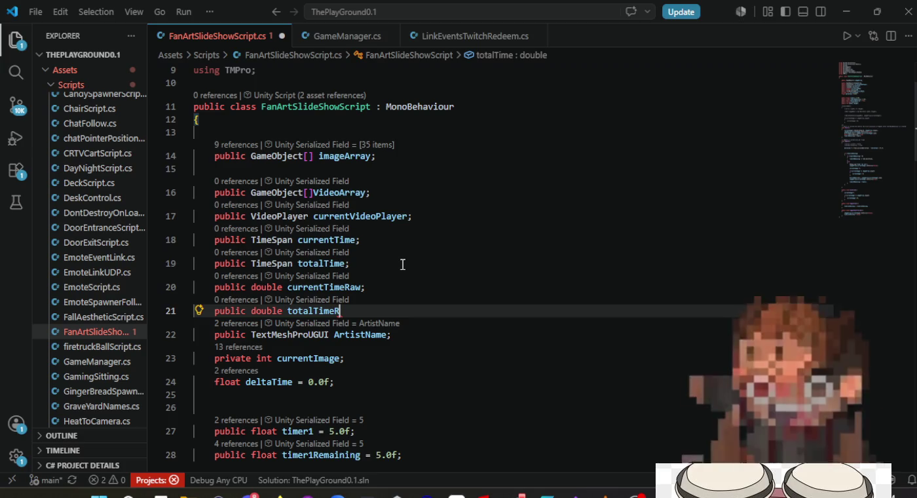
text(aw)
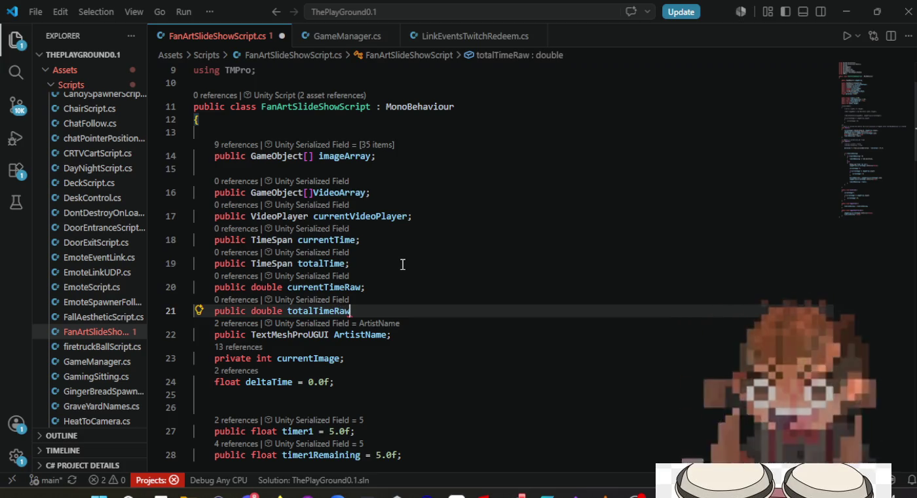
text(;)
key(ctrl+s)
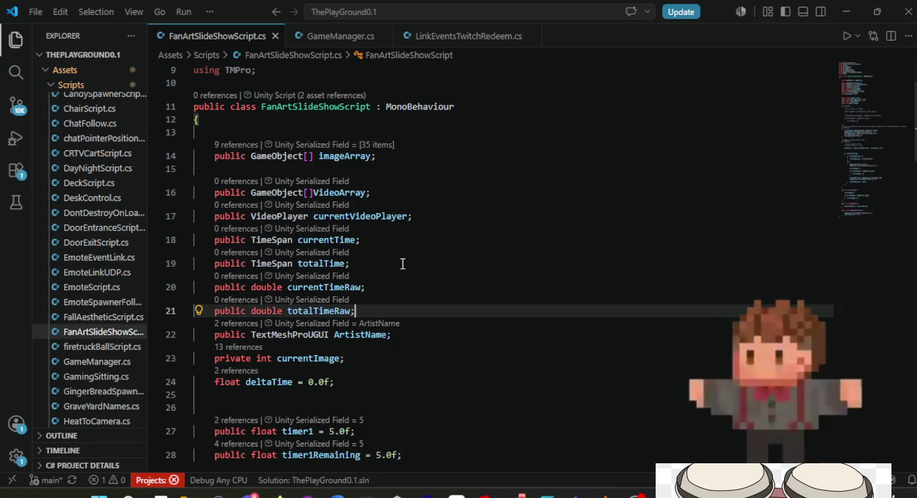
scroll(402, 264, down, 1)
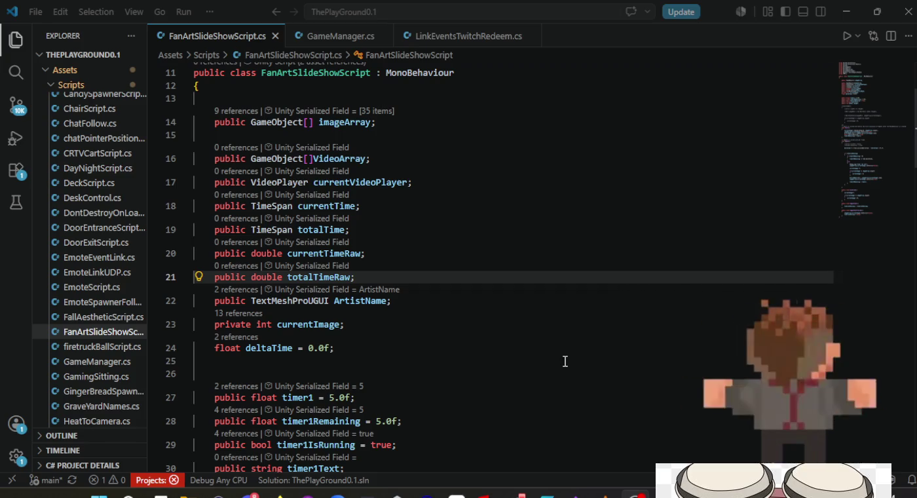
scroll(475, 261, down, 5)
scroll(475, 261, up, 5)
click(426, 187)
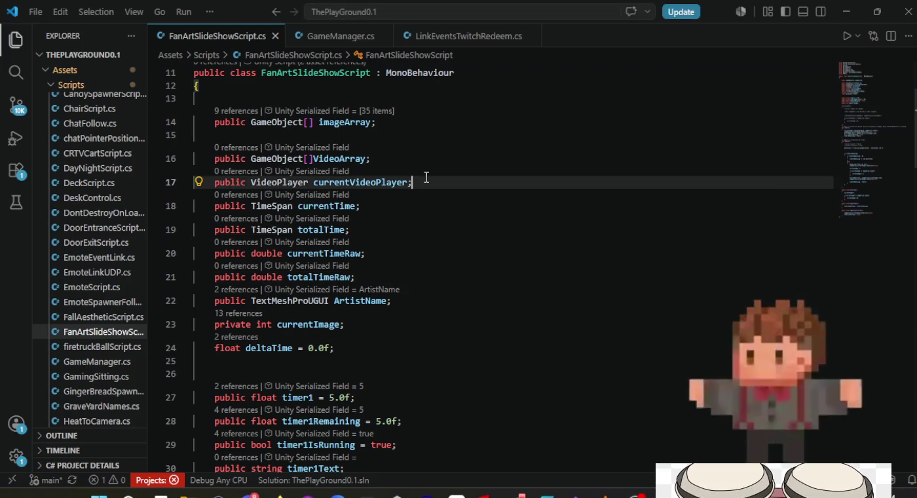
scroll(422, 203, down, 10)
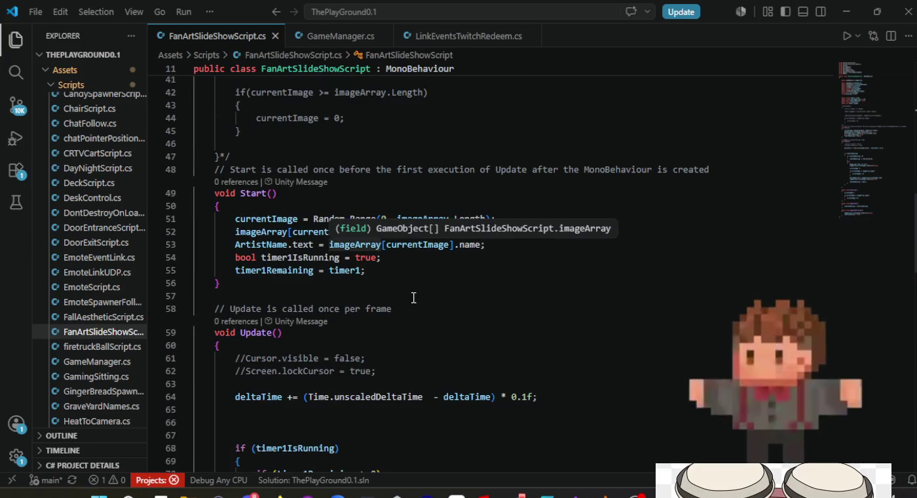
click(417, 272)
click(519, 245)
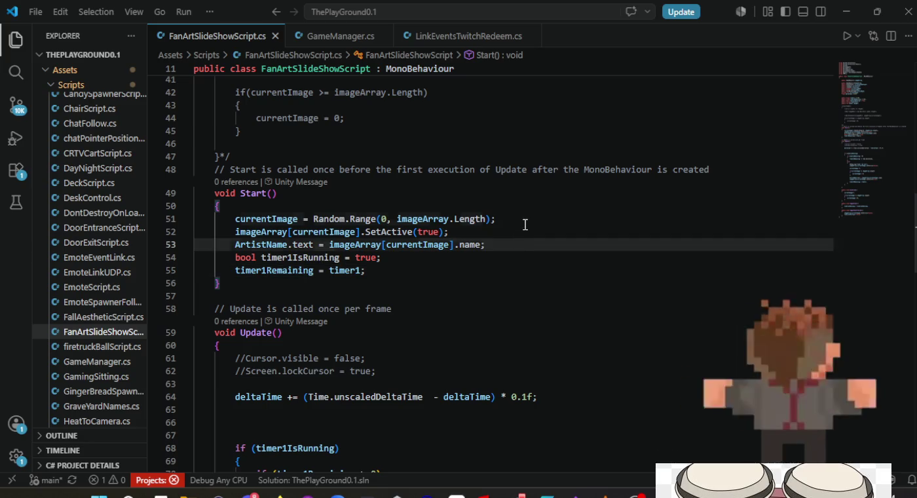
click(524, 225)
click(525, 231)
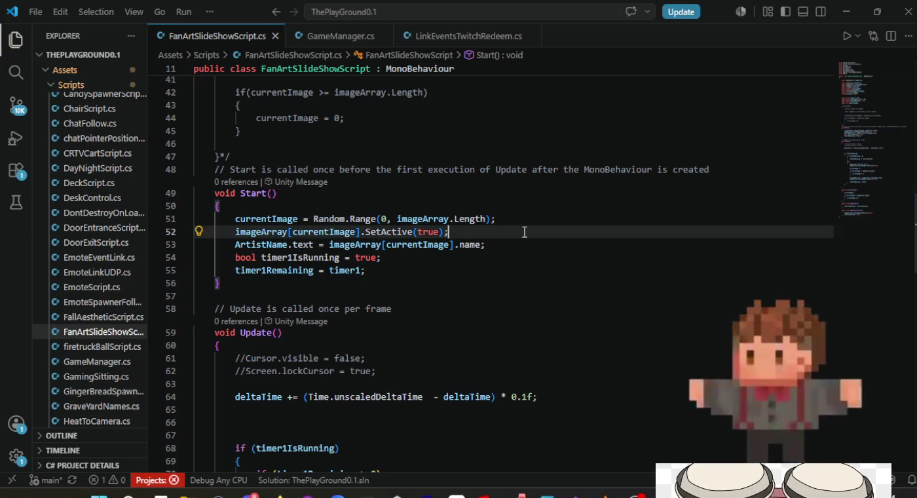
scroll(525, 231, down, 15)
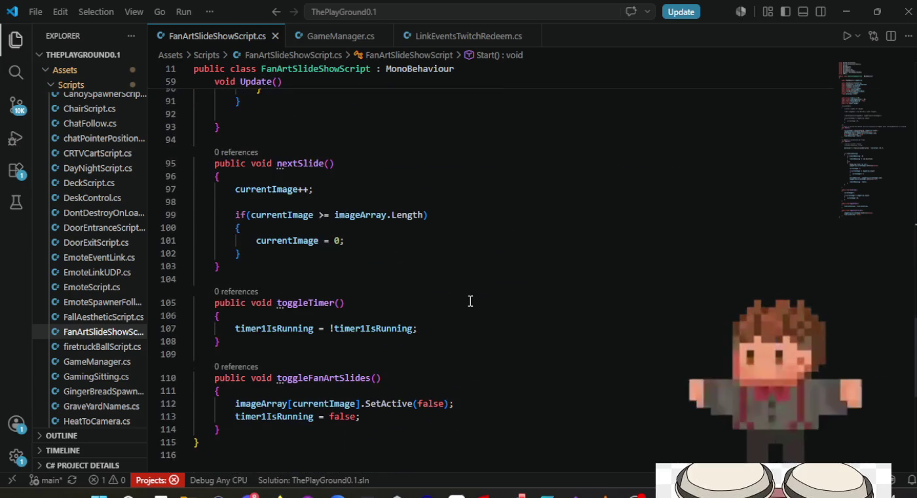
scroll(471, 302, up, 7)
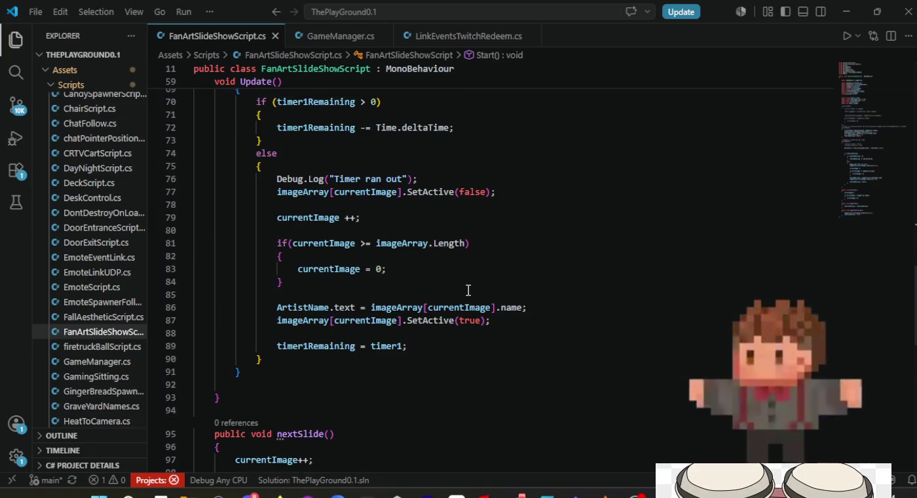
scroll(469, 290, up, 15)
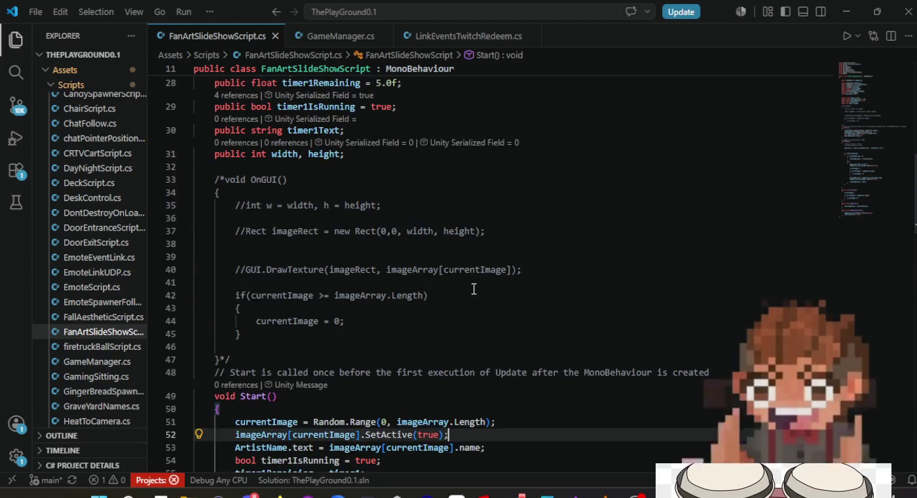
scroll(473, 288, up, 3)
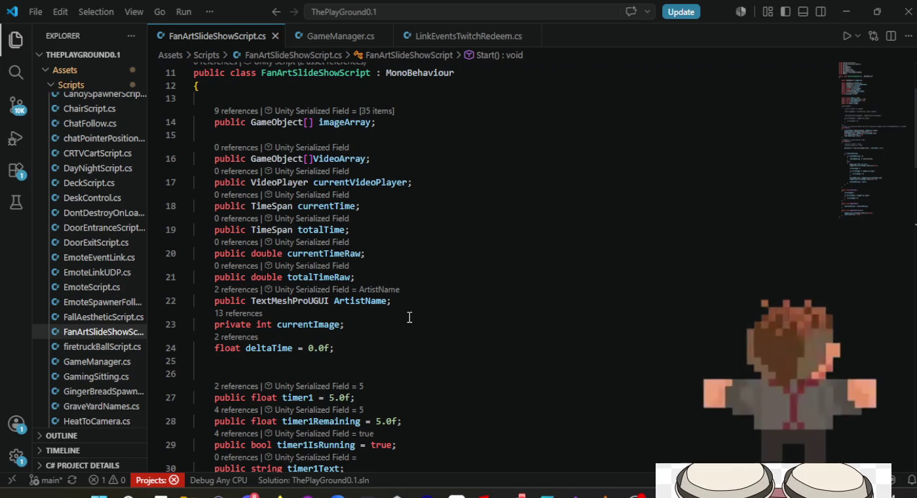
scroll(397, 346, down, 1)
scroll(397, 341, up, 2)
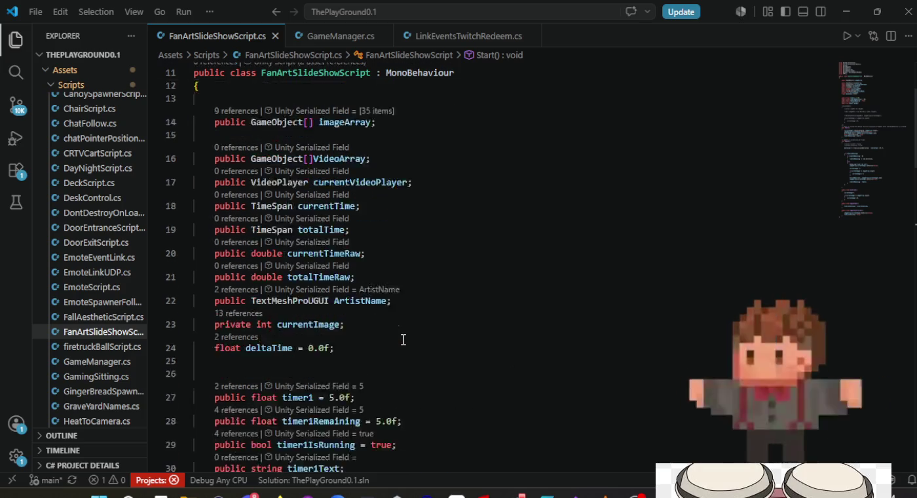
click(425, 189)
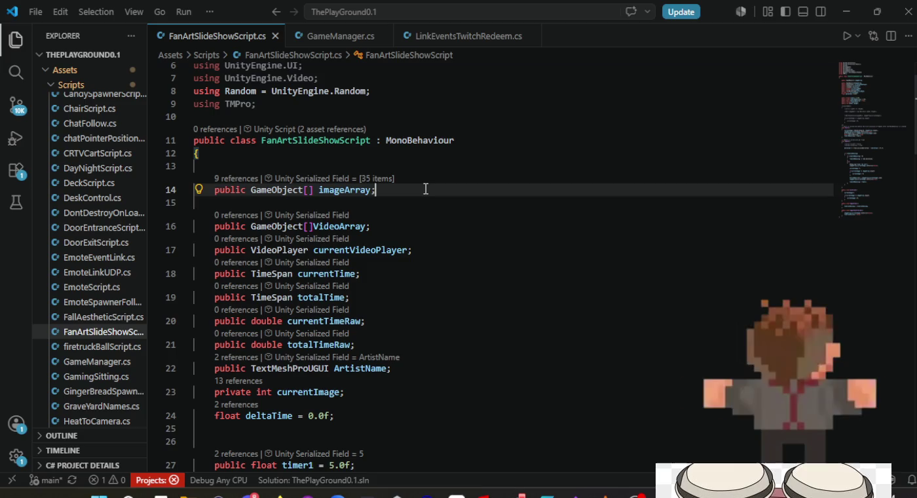
Step: Declare 'public GameObject FanArtEmpty;' below imageArray, save, and return to Unity
key(Return)
text(pu)
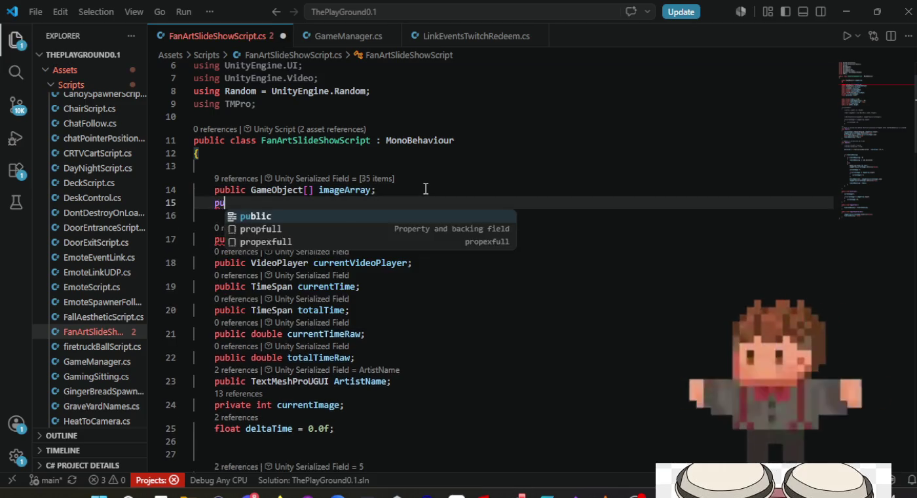
text(blic GameObject)
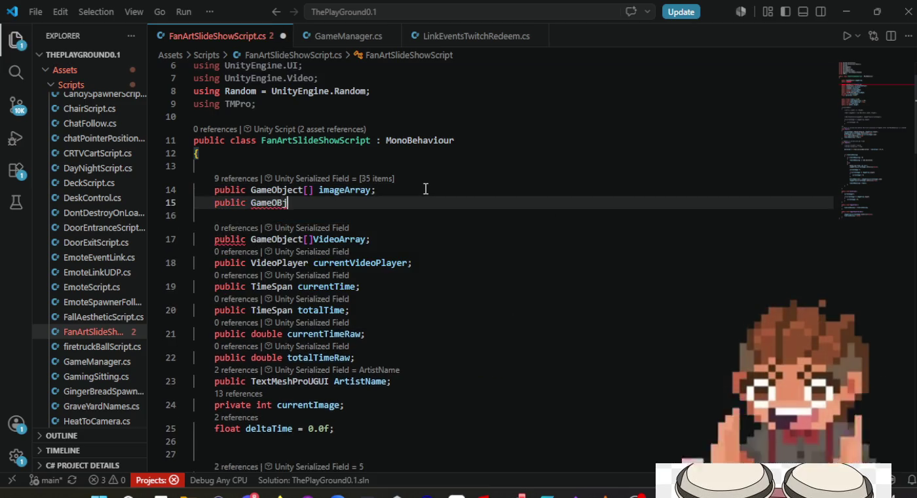
key(BackSpace)
key(BackSpace)
key(BackSpace)
text(ject )
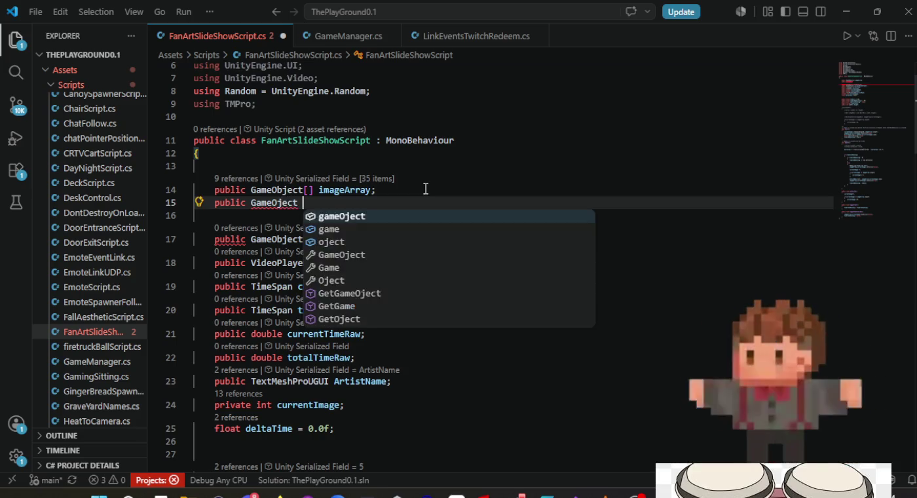
key(BackSpace)
key(BackSpace)
key(BackSpace)
key(BackSpace)
key(BackSpace)
text(bject)
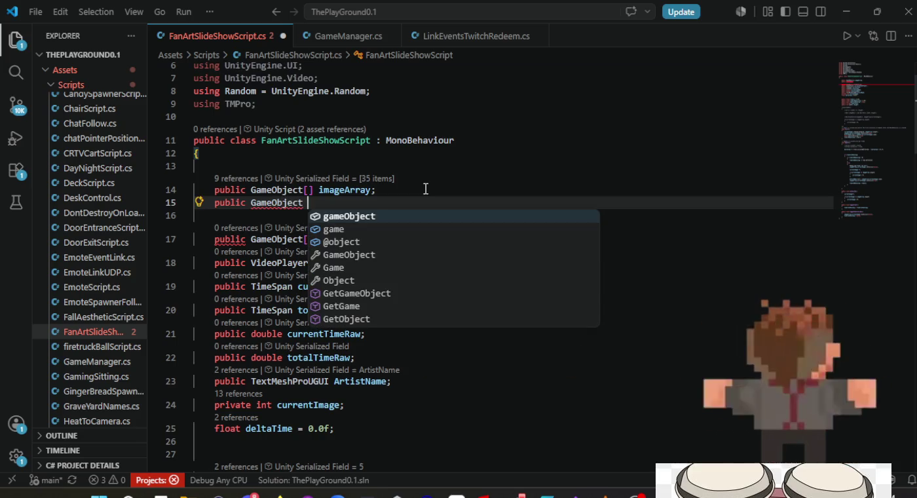
text( FanA)
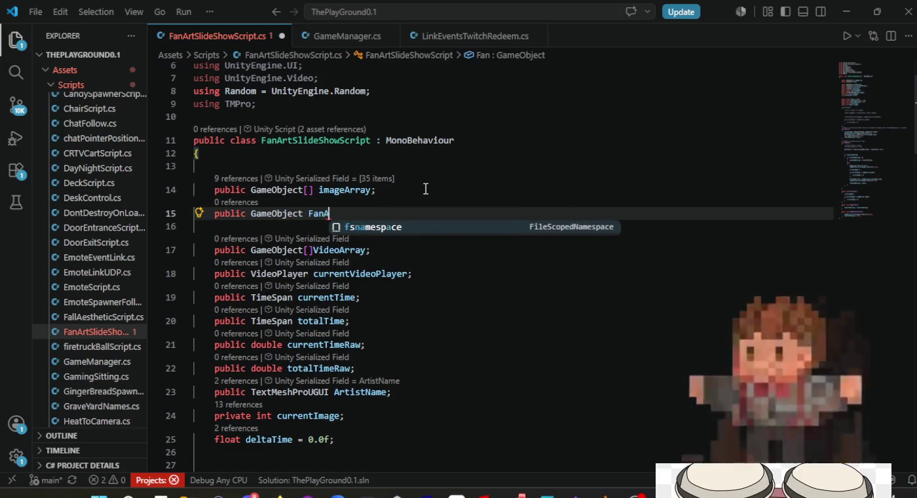
text(rtEm)
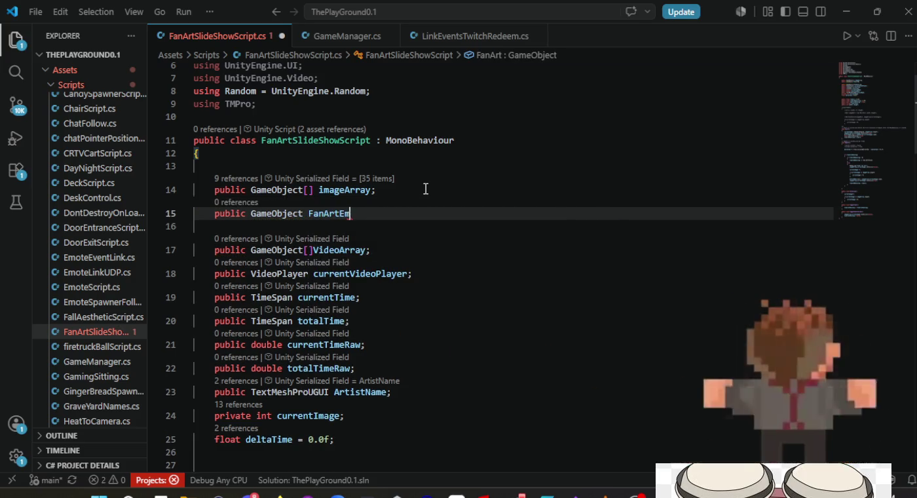
text(pty;)
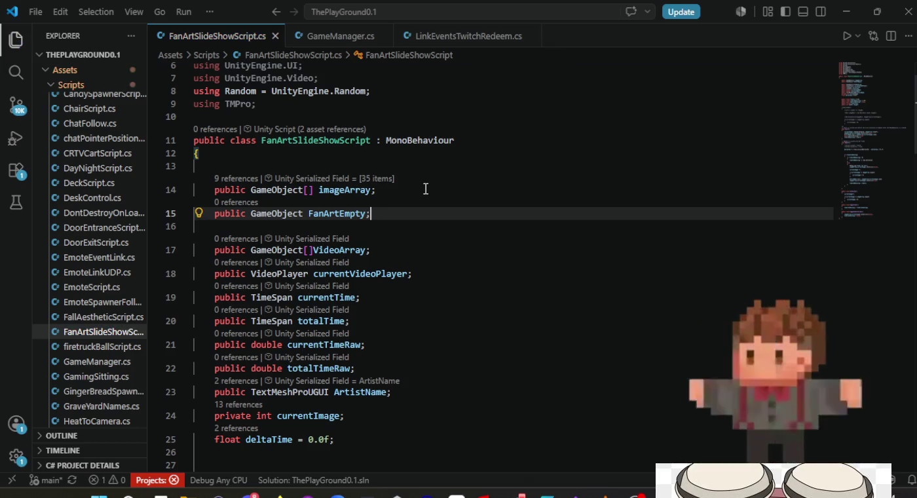
key(ctrl+s)
key(alt+Tab)
key(alt+Tab)
key(alt+Tab)
key(alt+Tab)
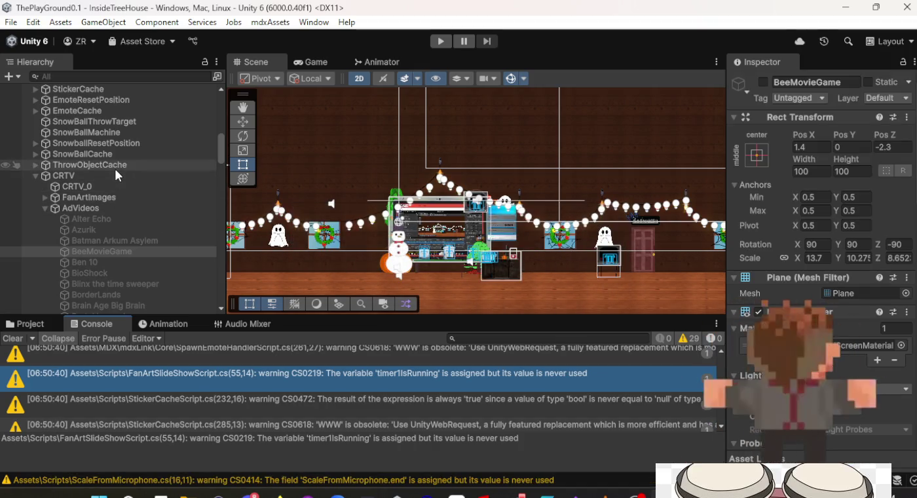
Step: Drag FanArtImages into CRTV's Fan Art Empty field, then switch back to the code editor
click(117, 175)
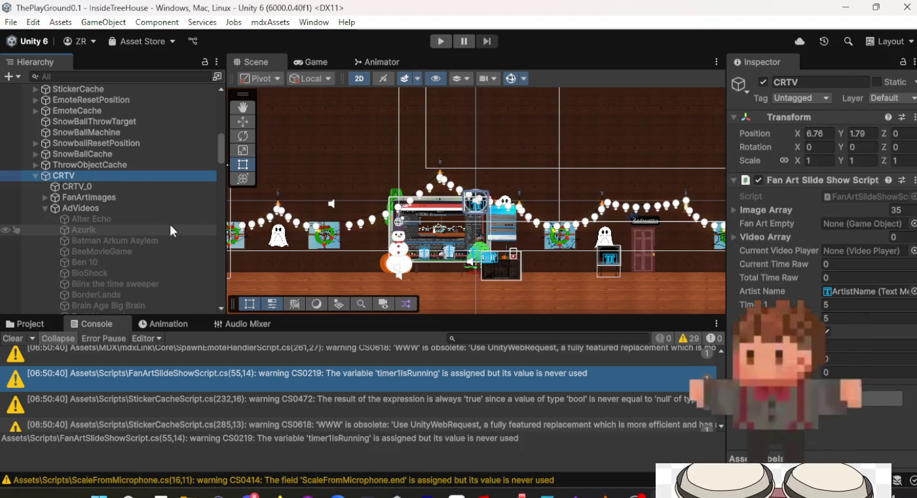
drag(93, 198, 663, 190)
drag(864, 215, 865, 225)
key(alt+Tab)
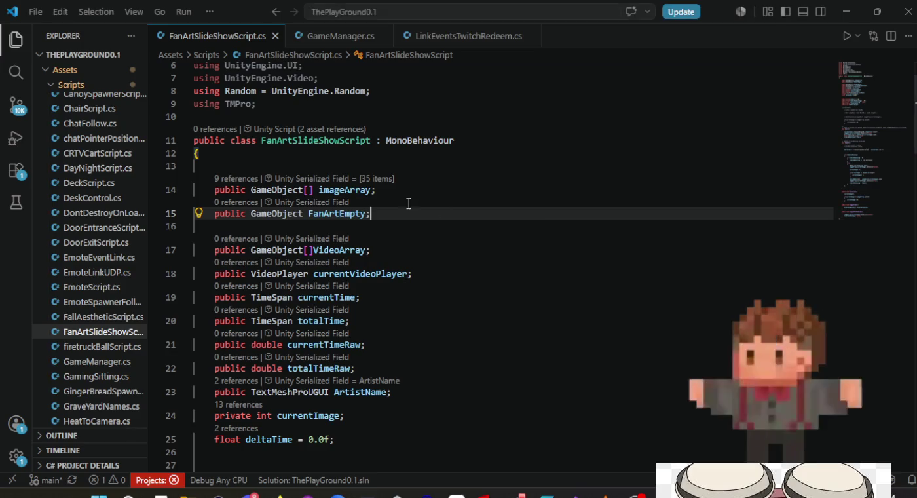
Step: Rename the FanArtEmpty field to FanArtImages and go back to Unity to recompile
double_click(334, 214)
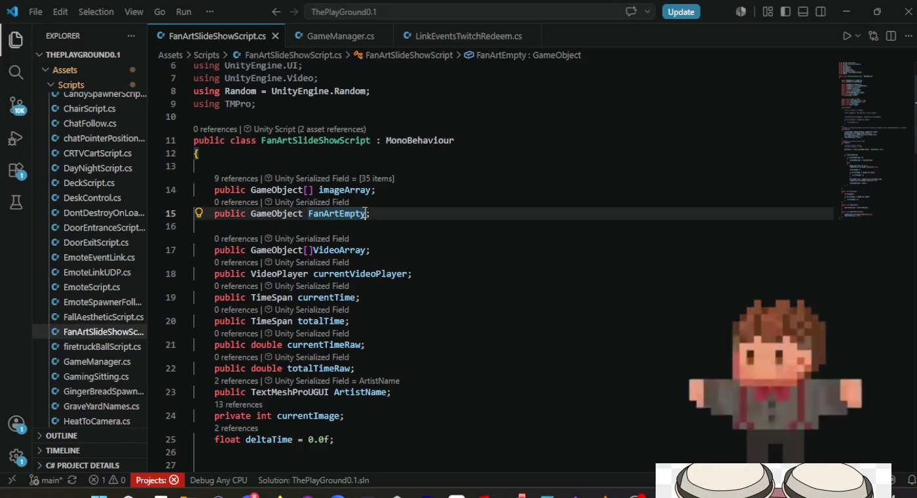
text(FanArtImage)
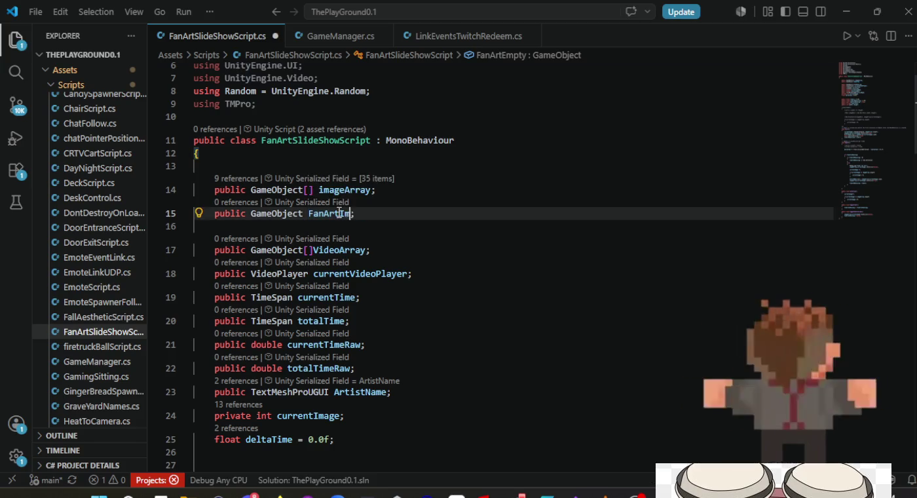
text(s)
key(Return)
key(BackSpace)
key(alt+Tab)
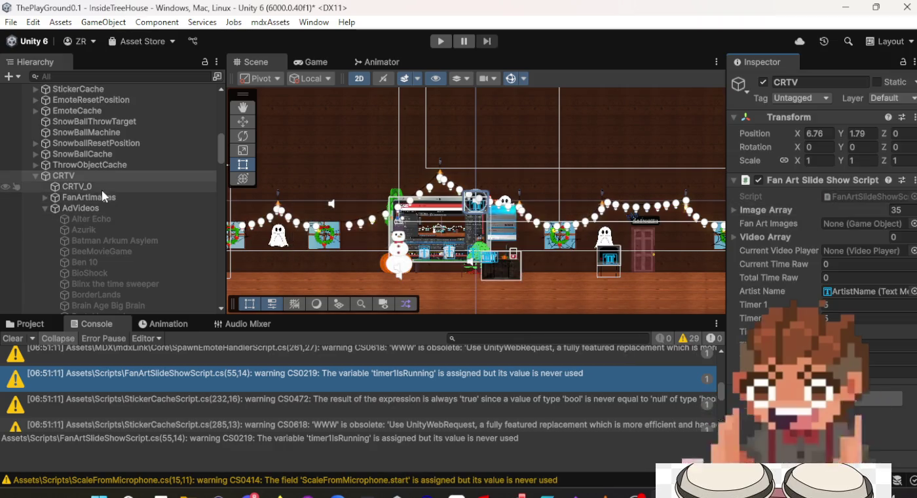
Step: Assign FanArtImages to the Fan Art Images field and drag Alter Echo into the Video Array
drag(103, 200, 351, 198)
drag(856, 219, 861, 226)
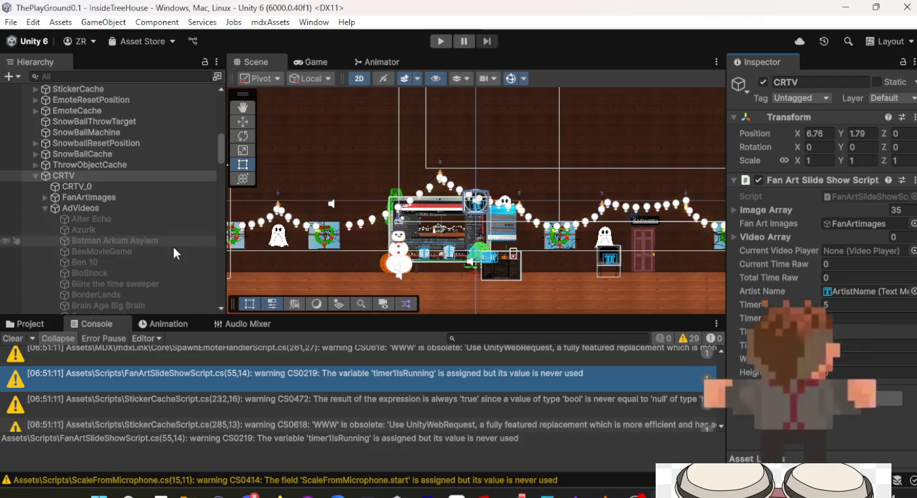
click(110, 222)
drag(110, 226, 896, 238)
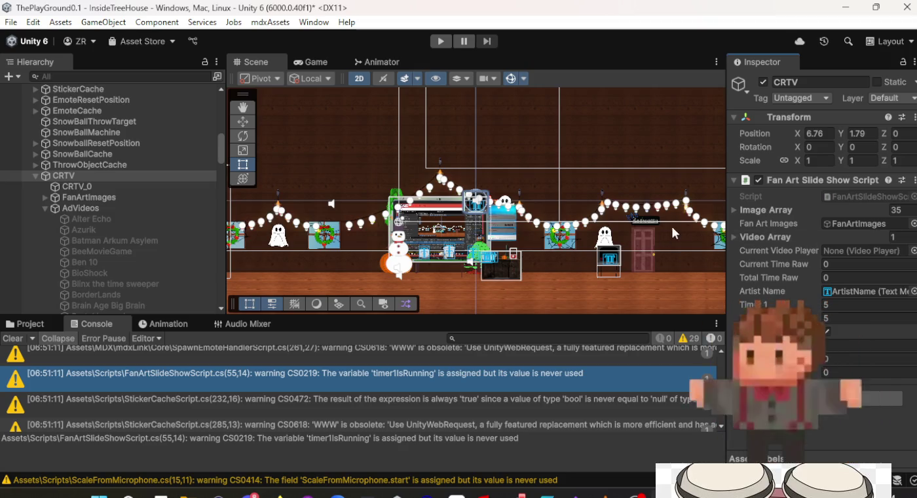
Step: Expand the Video Array and select the run of AdVideos objects starting at Alter Echo, moving them in the Hierarchy
click(734, 235)
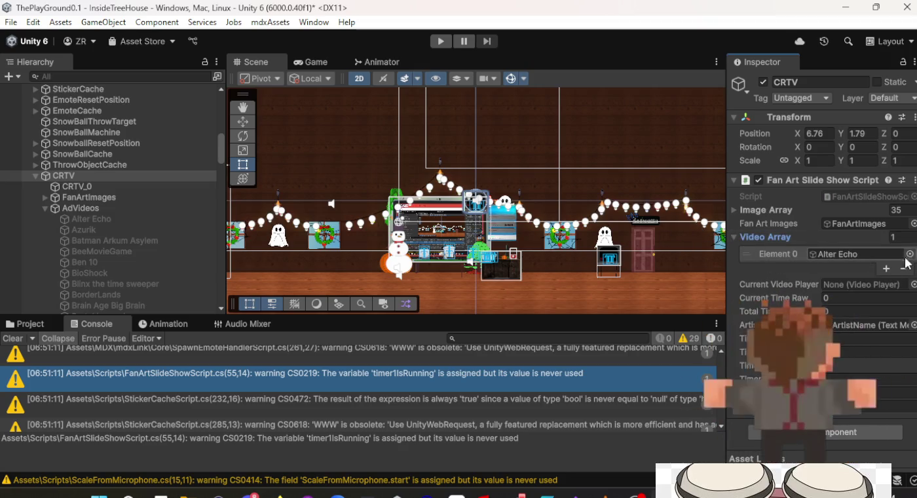
shift+click(131, 220)
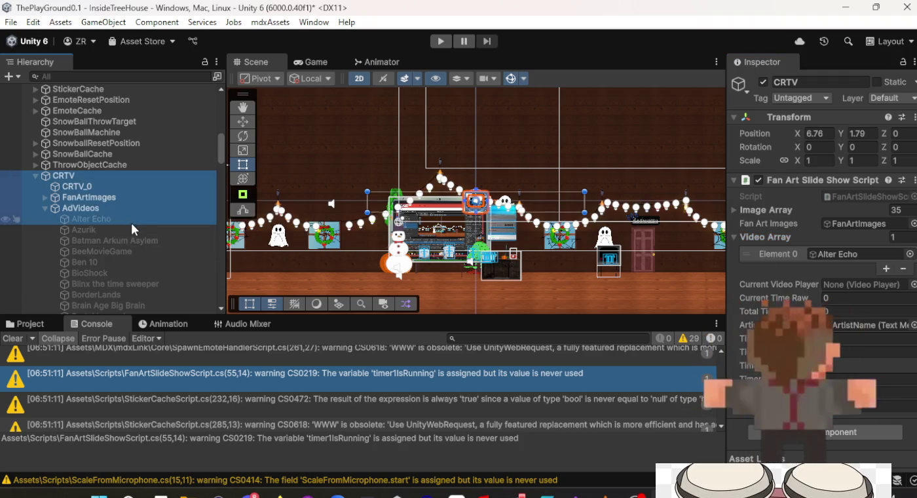
click(131, 220)
scroll(127, 236, down, 10)
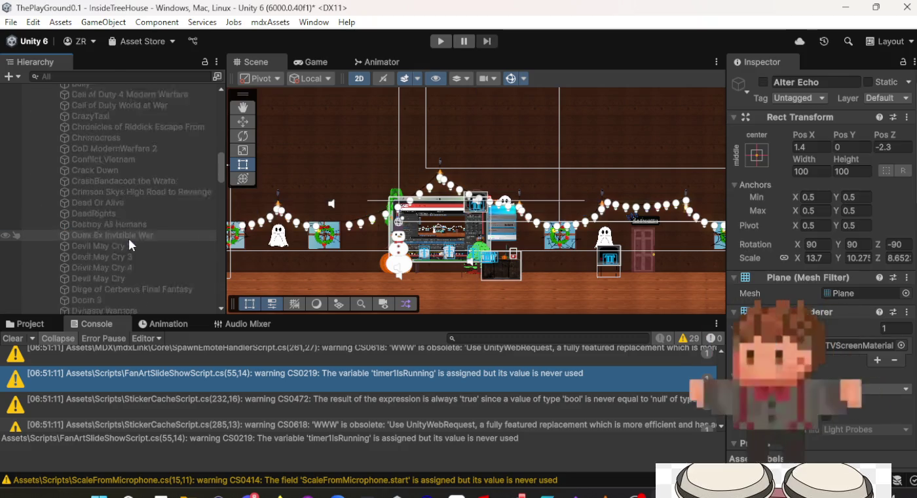
scroll(127, 249, down, 15)
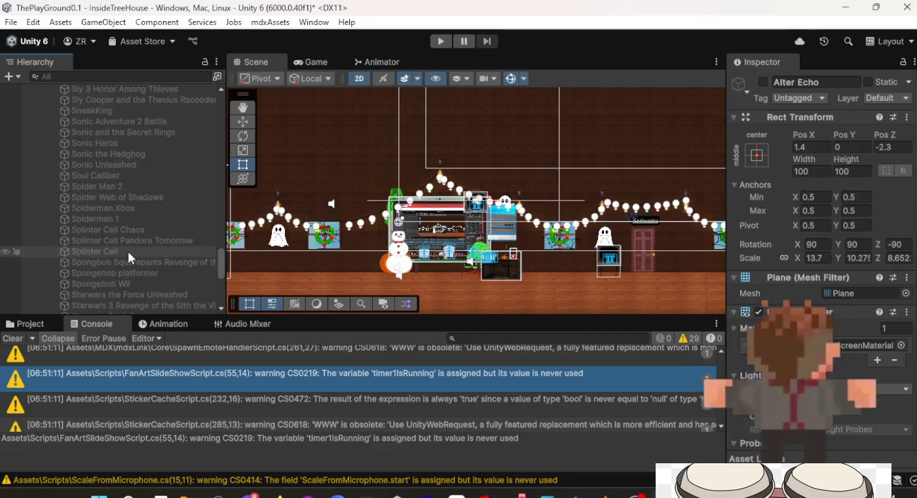
shift+click(116, 286)
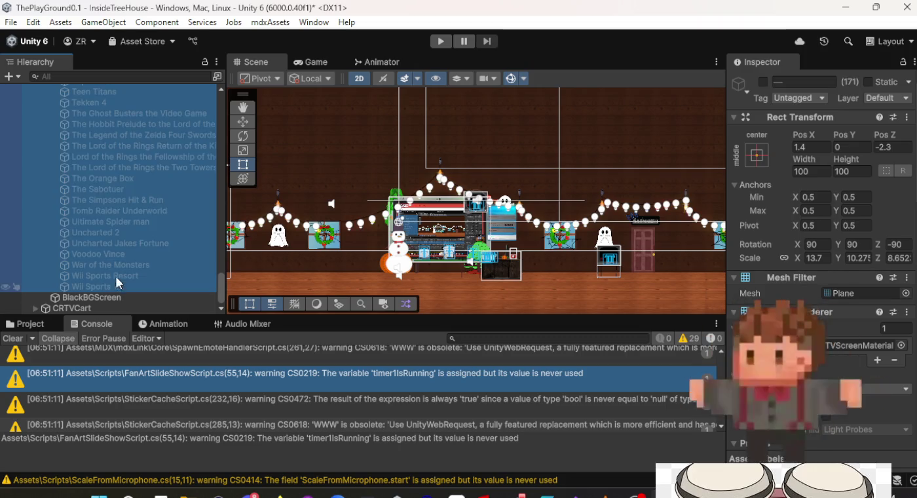
scroll(138, 231, up, 10)
scroll(139, 232, up, 15)
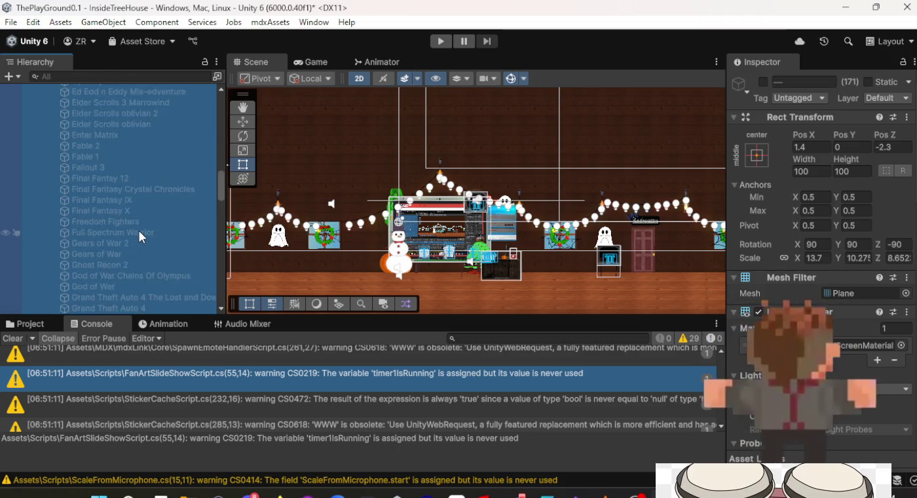
scroll(118, 267, down, 20)
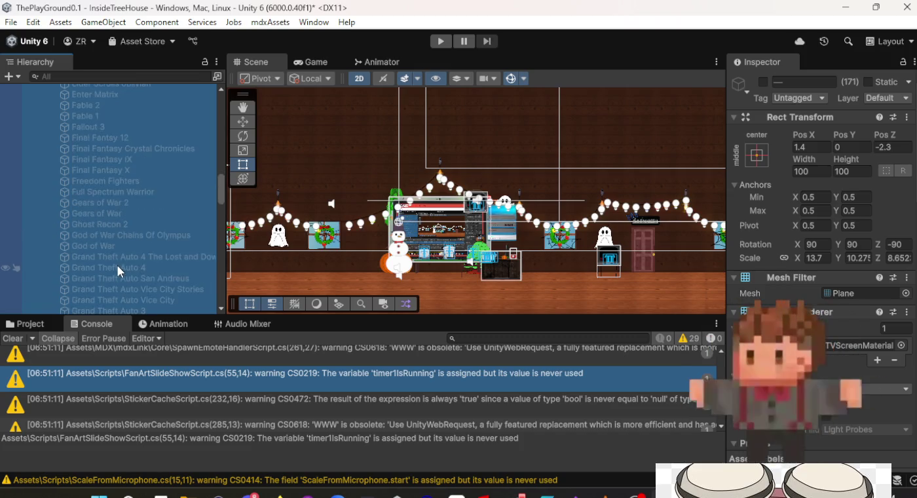
scroll(119, 268, up, 15)
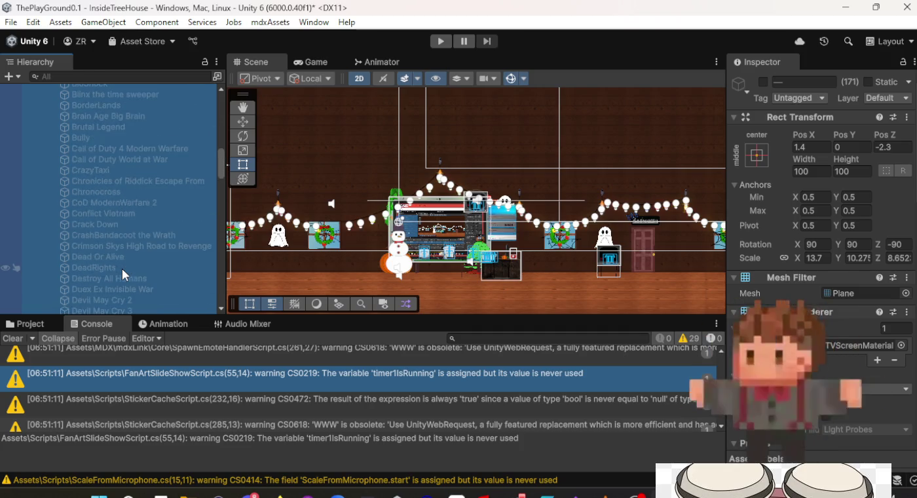
scroll(122, 269, up, 15)
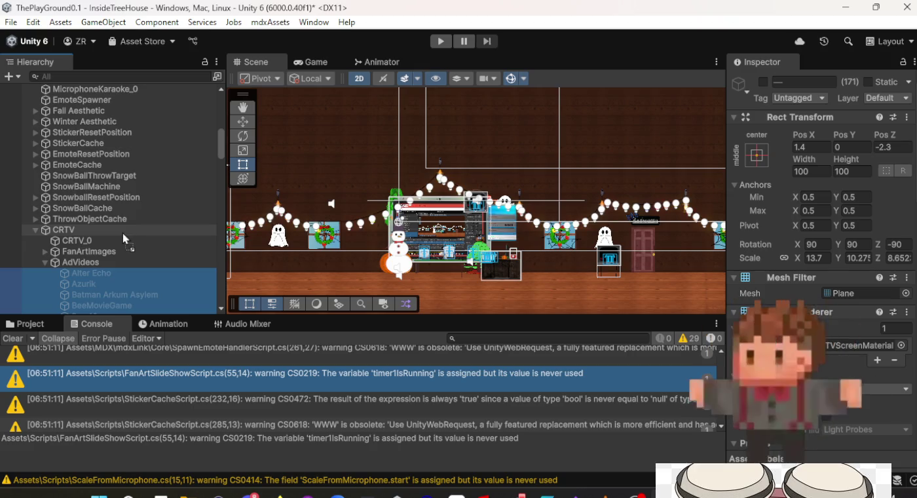
mouse_move(123, 232)
mouse_down()
mouse_move(129, 287)
mouse_move(128, 268)
mouse_up()
scroll(137, 264, down, 8)
scroll(138, 270, up, 10)
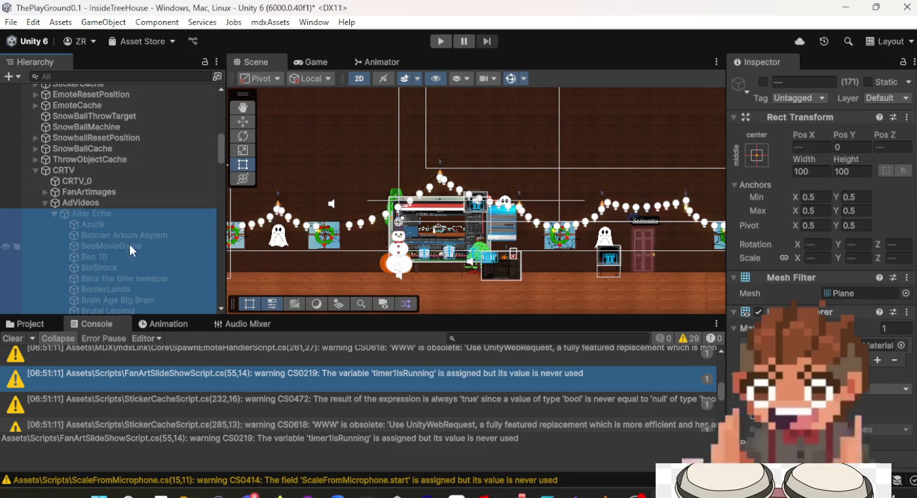
Step: Add two Video Array elements on CRTV and set Elements 1 and 2 to None
click(89, 170)
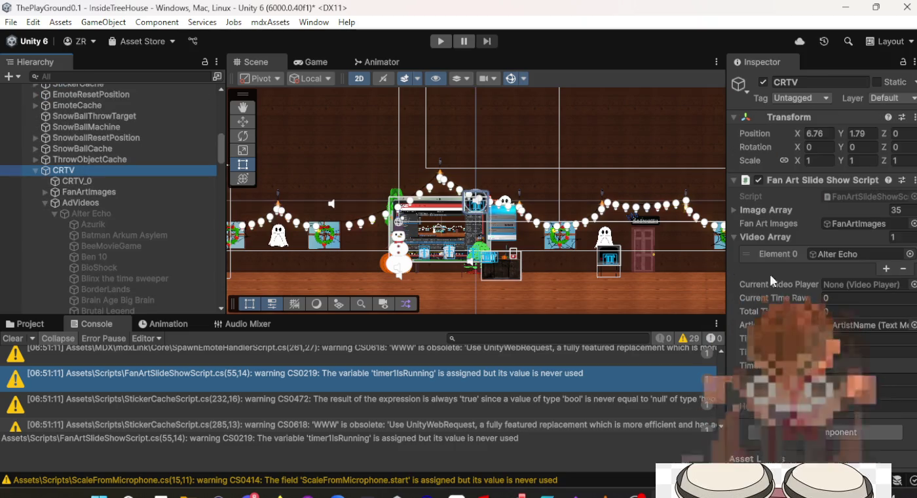
click(886, 270)
click(880, 282)
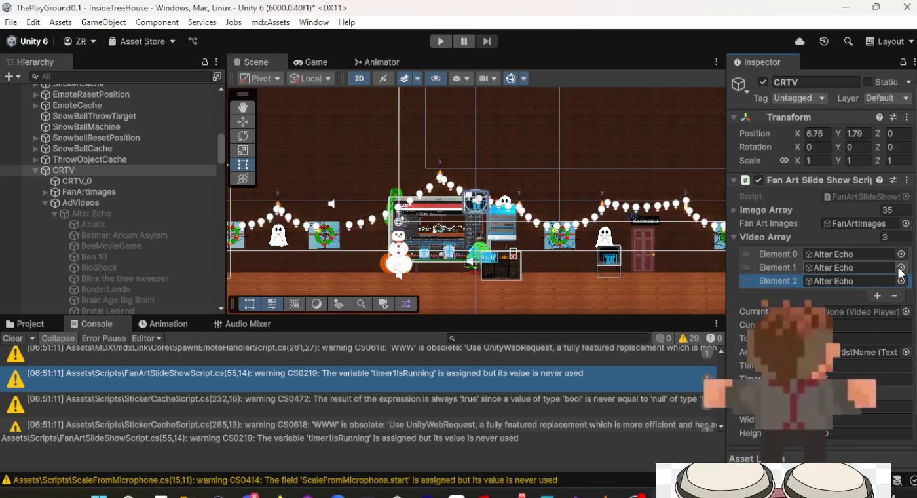
click(902, 267)
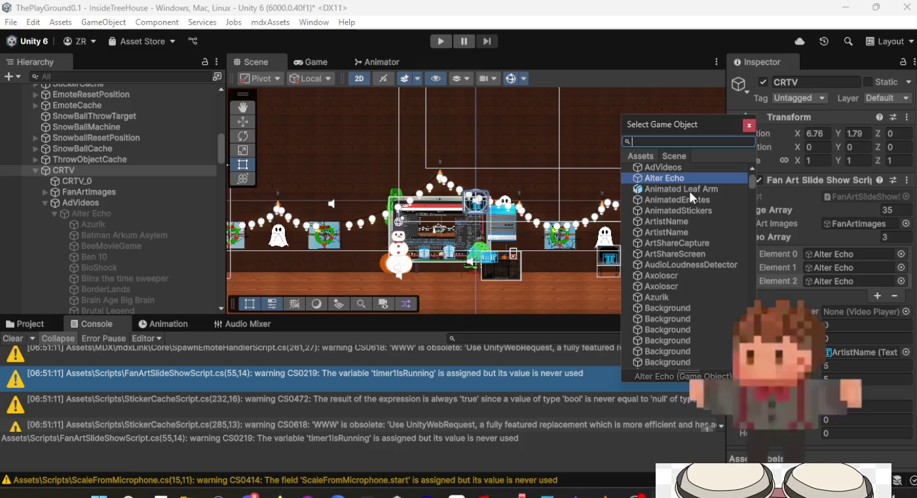
scroll(684, 198, up, 3)
click(671, 169)
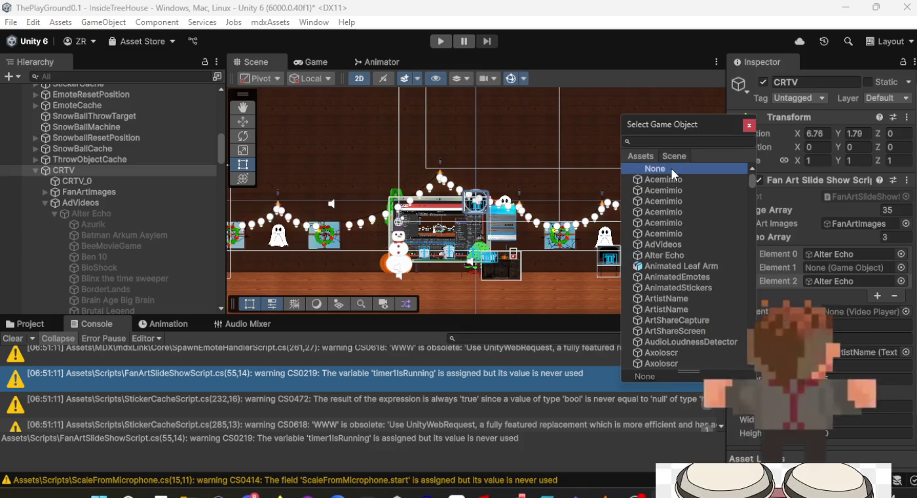
scroll(672, 168, down, 3)
click(656, 174)
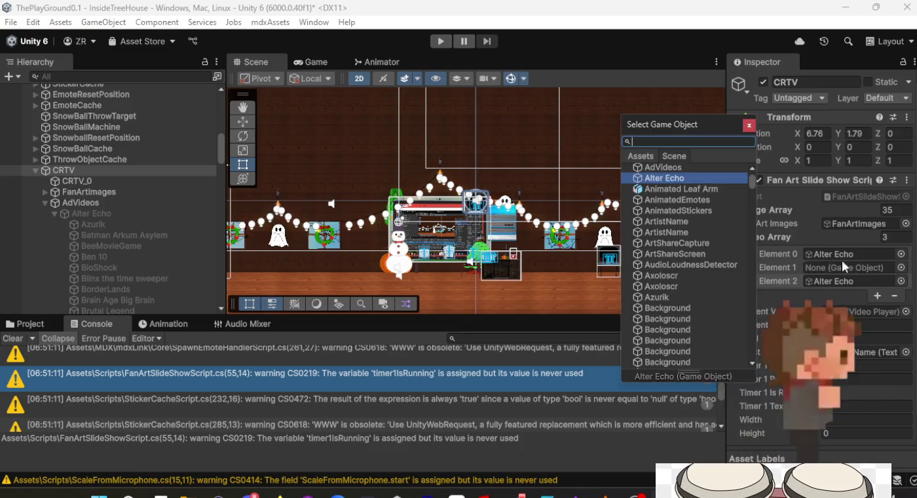
scroll(656, 171, up, 3)
click(654, 168)
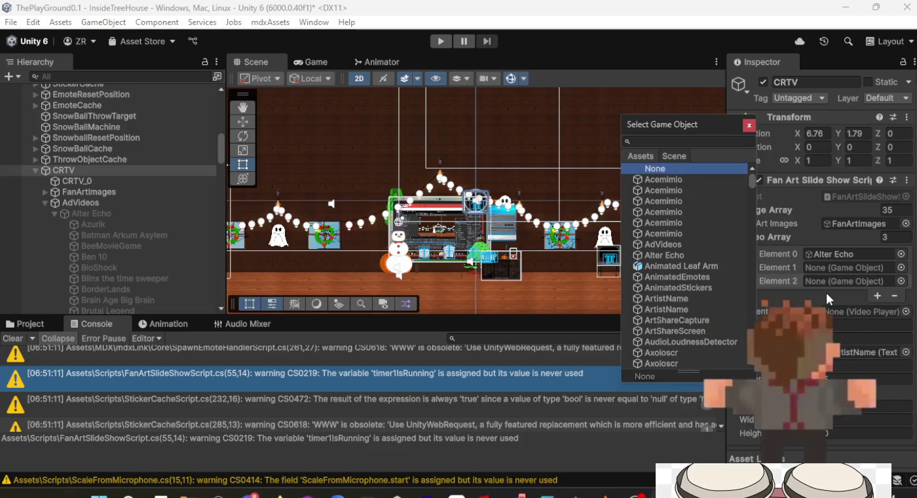
click(827, 298)
Step: Resize CRTV's Video Array to 171 elements
click(891, 239)
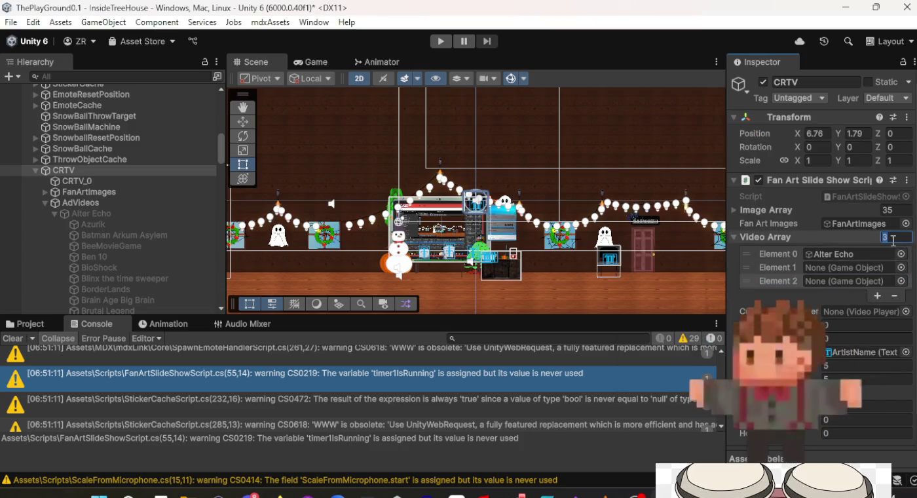
text(17)
key(Return)
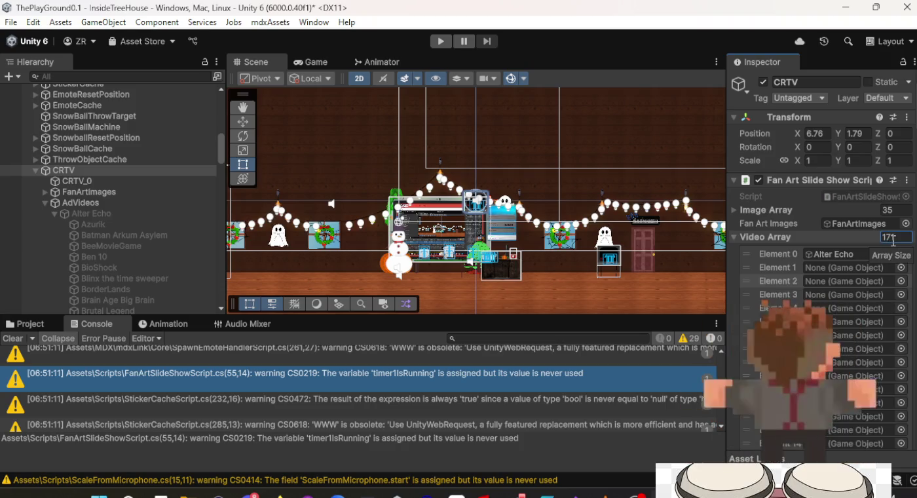
text(1)
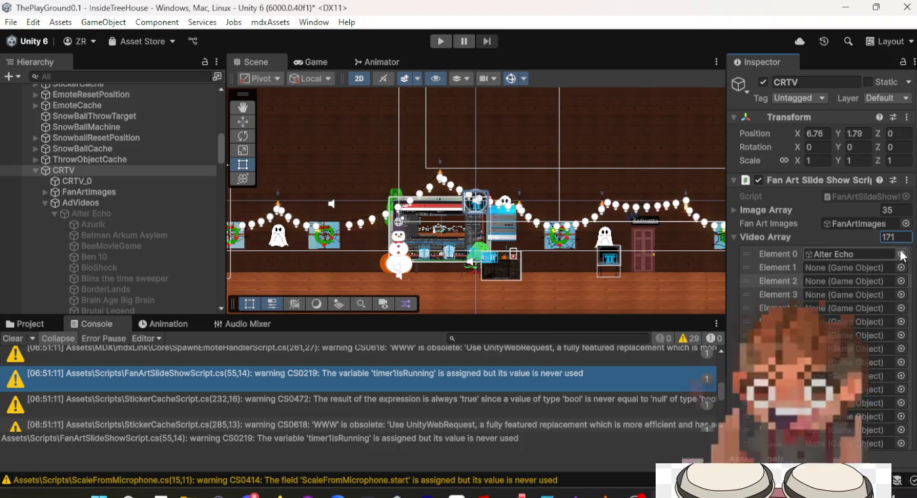
click(119, 214)
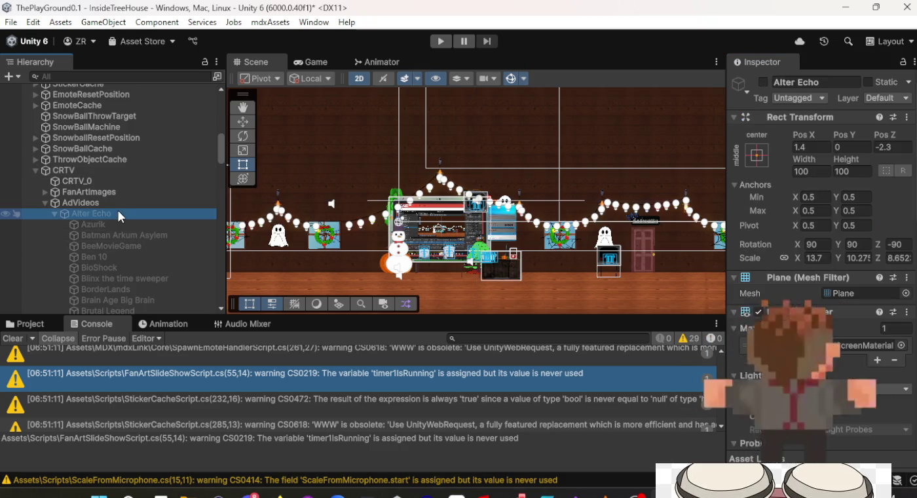
Step: Undo the array changes and the reparenting so the videos leave Alter Echo for AdVideos
key(ctrl+z)
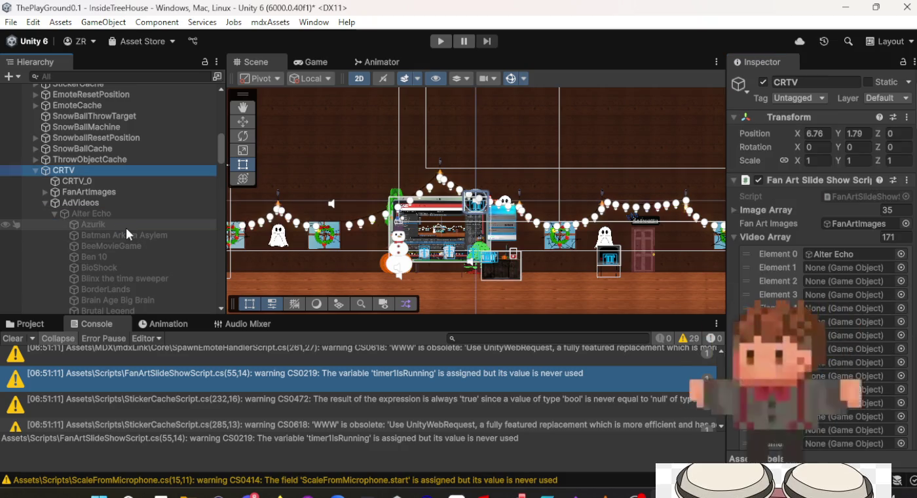
key(ctrl+z)
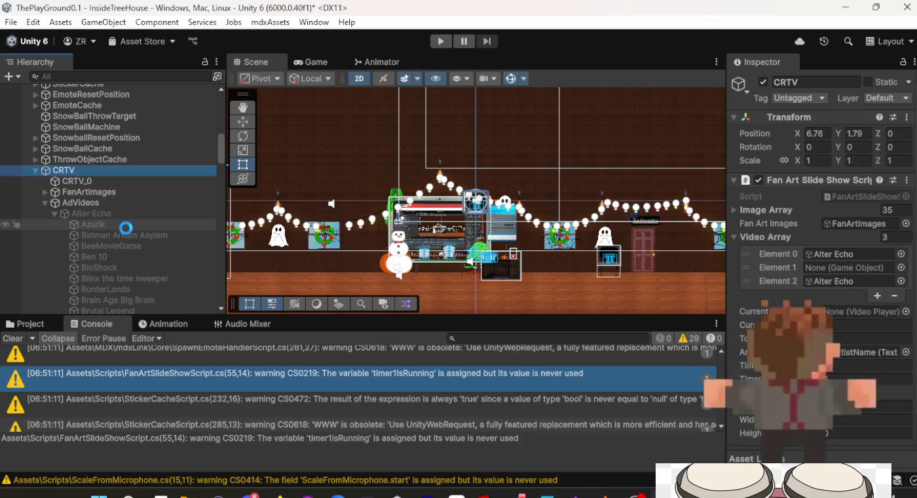
key(ctrl+z)
key(ctrl+z)
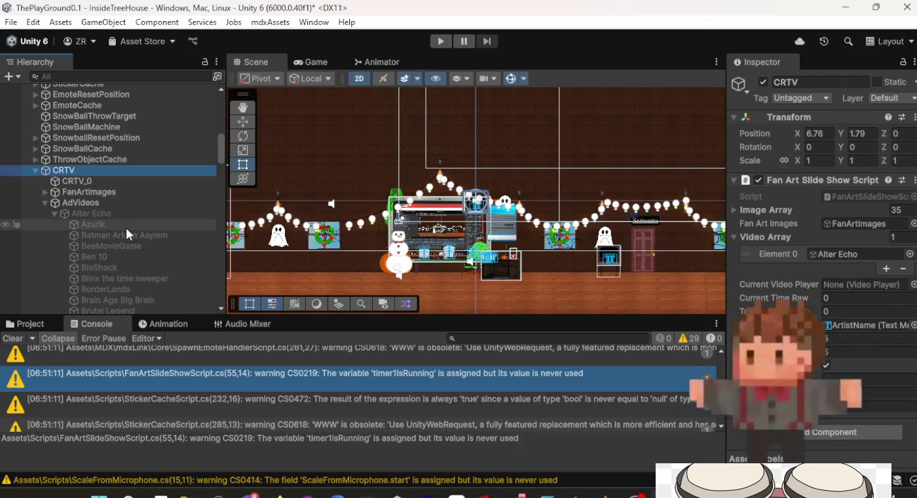
key(ctrl+z)
scroll(144, 248, down, 5)
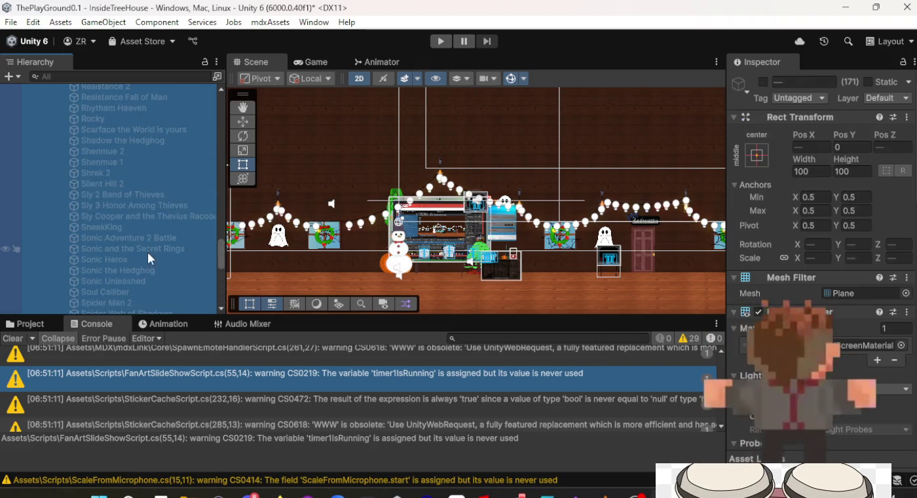
scroll(144, 256, up, 15)
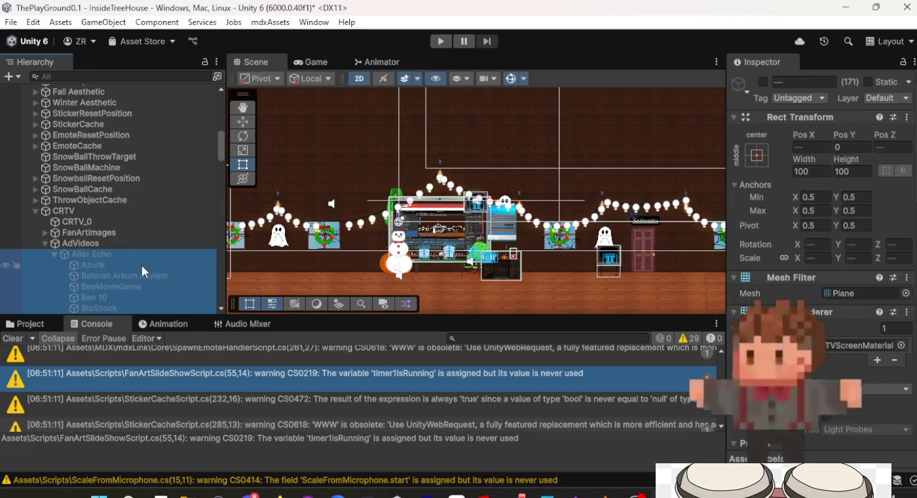
key(ctrl+z)
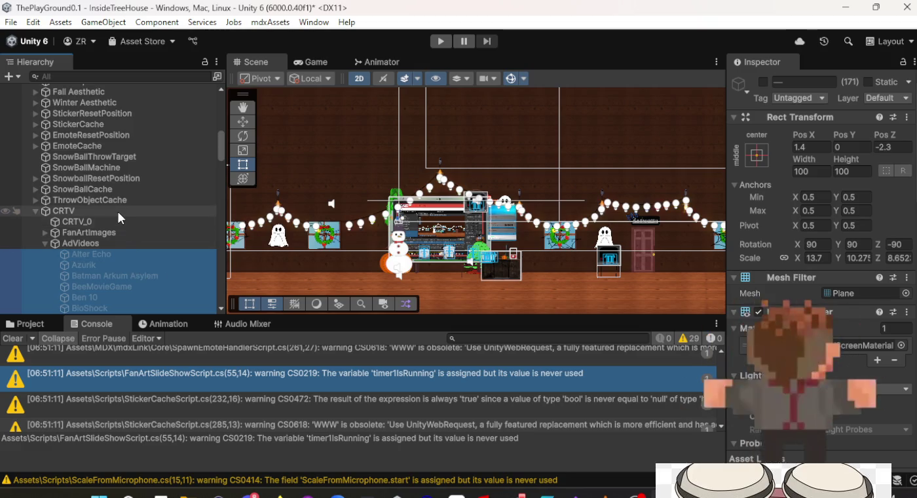
Step: On CRTV, add Element 1 set to None and commit a Video Array size of 171
click(119, 211)
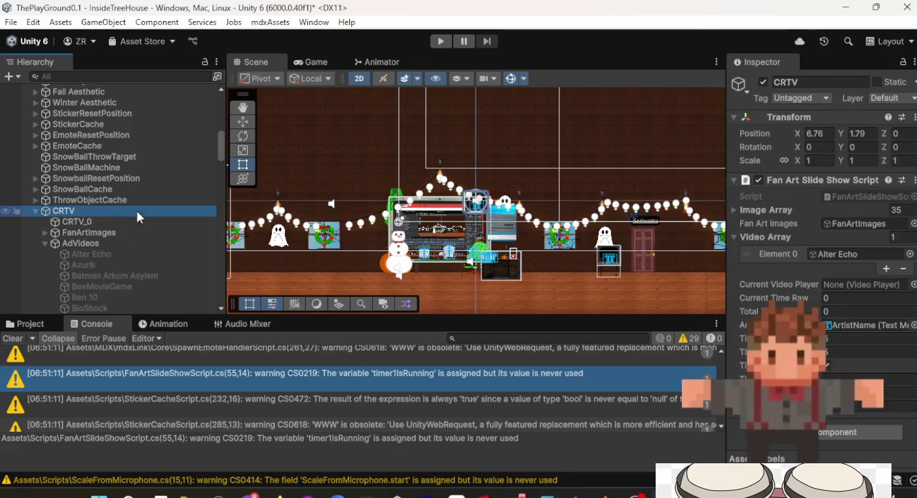
click(888, 269)
click(901, 268)
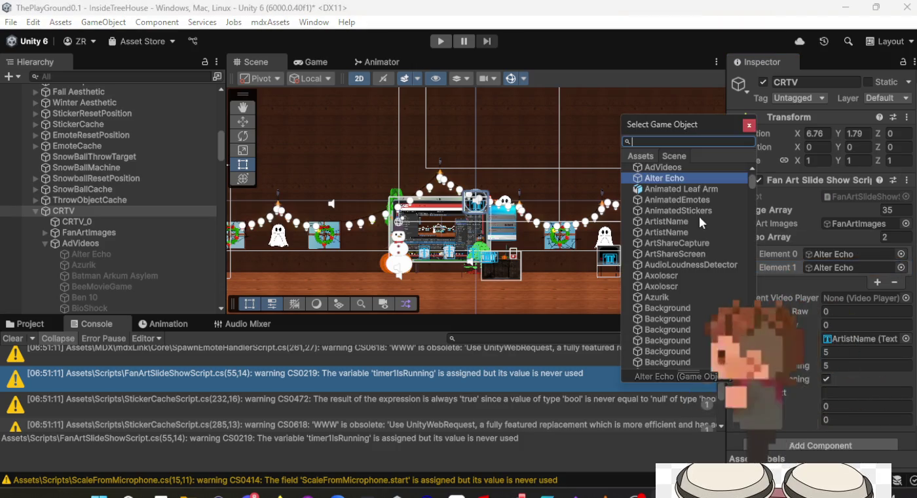
scroll(687, 169, up, 3)
double_click(686, 167)
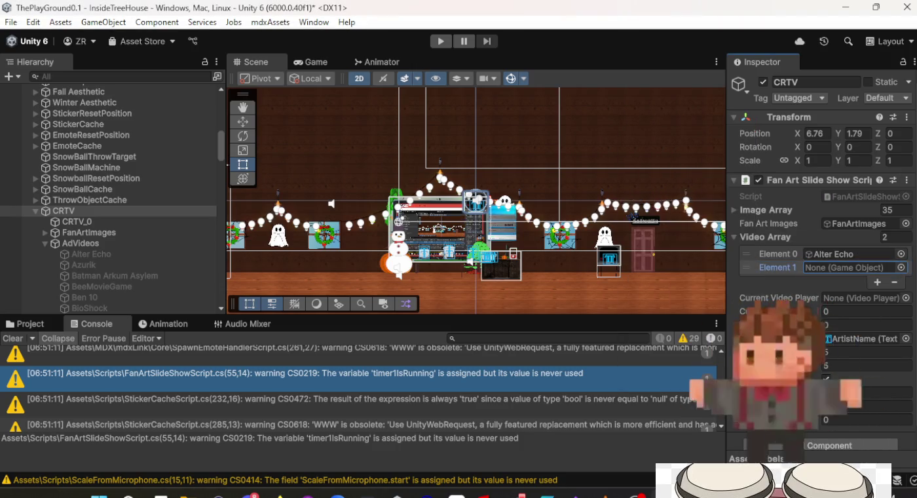
click(893, 236)
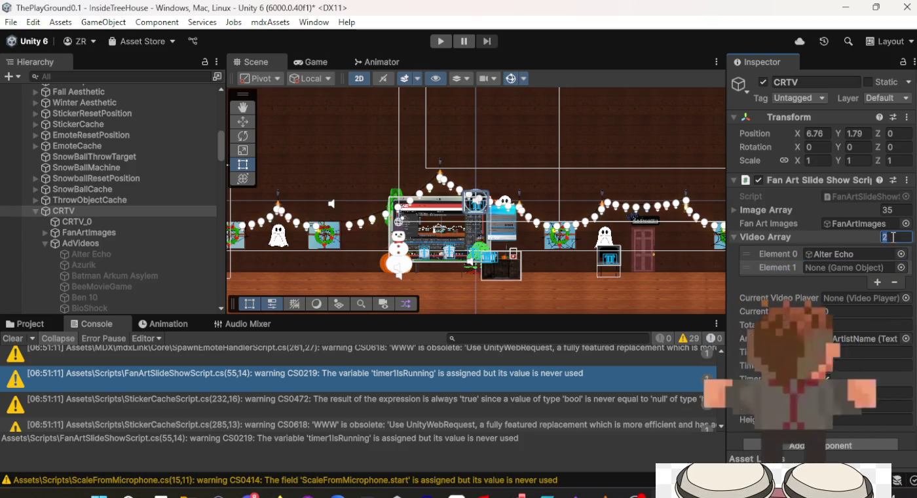
text(17)
key(Return)
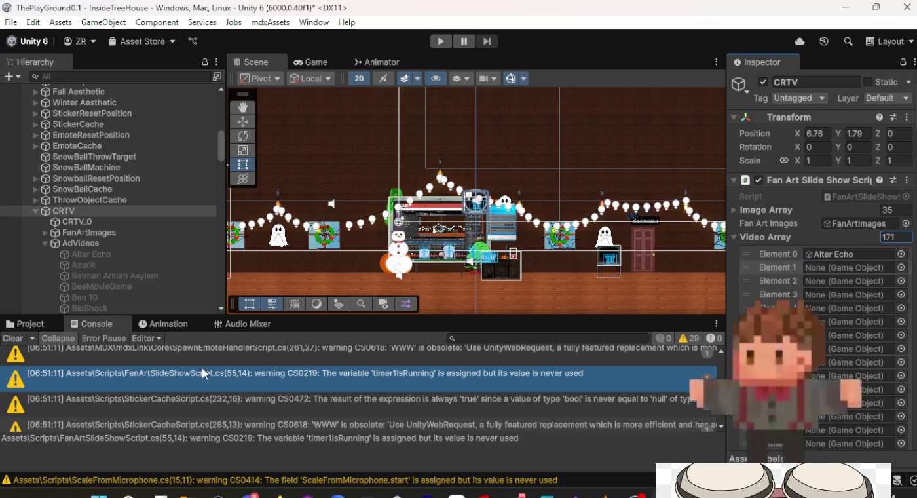
drag(145, 266, 730, 253)
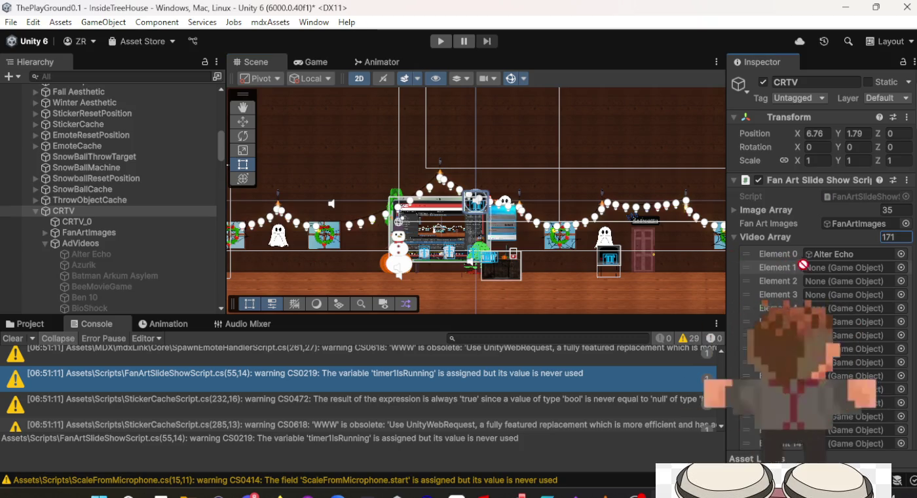
Step: Fill Video Array Elements 1–7 with Azurik, Batman Arkum Asylem, BeeMovieGame, Ben 10, BioShock, Blinx, BorderLands
drag(798, 263, 798, 266)
drag(141, 274, 867, 274)
scroll(857, 273, down, 3)
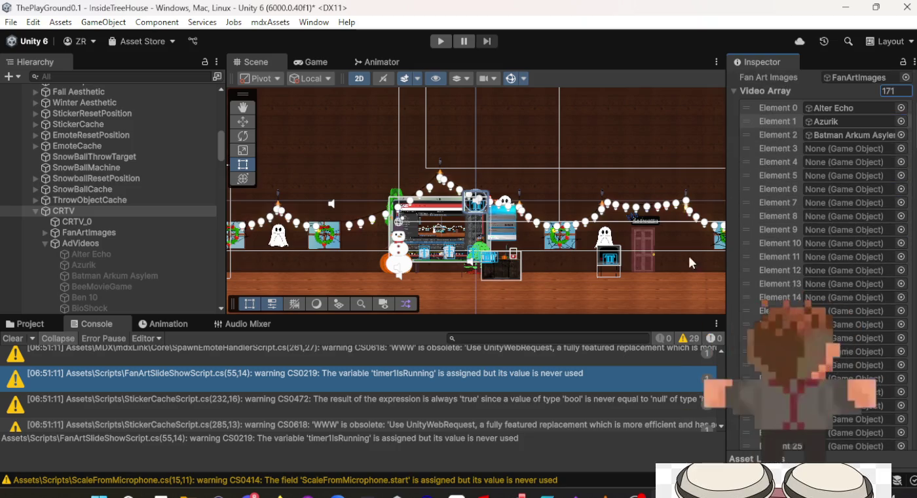
scroll(167, 230, down, 3)
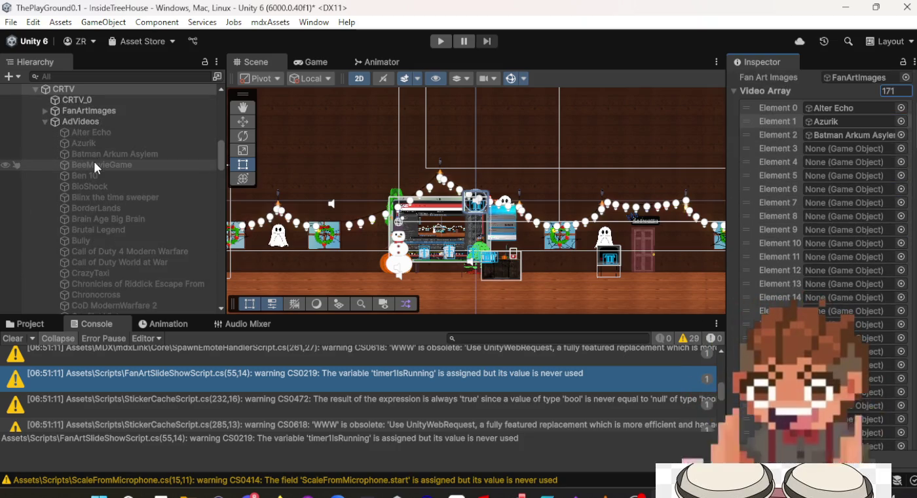
drag(94, 164, 849, 150)
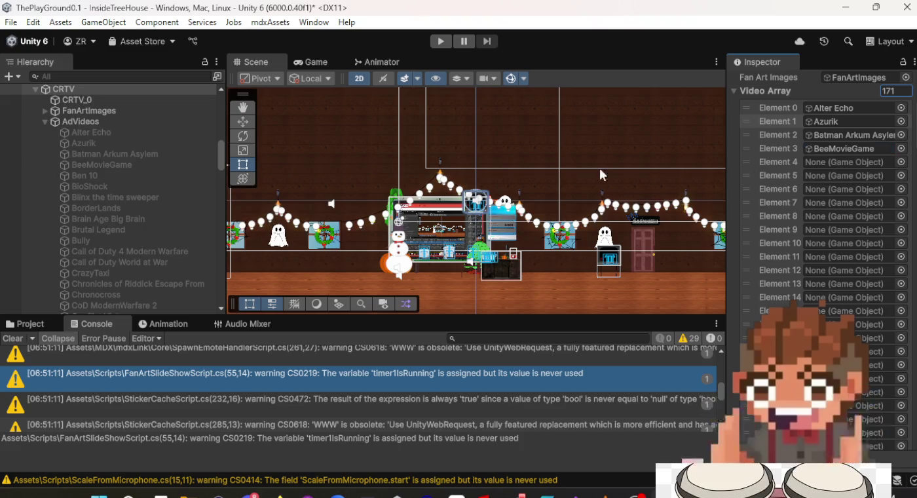
drag(103, 175, 428, 176)
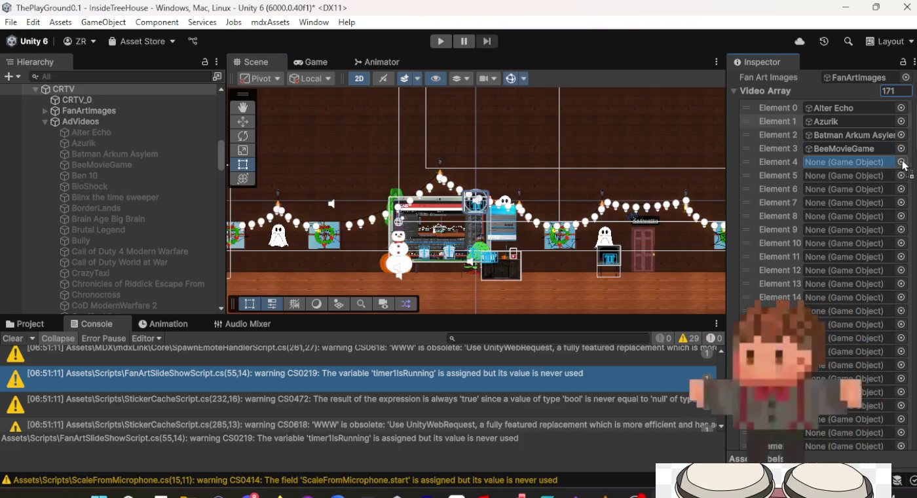
drag(905, 164, 895, 164)
drag(112, 185, 417, 184)
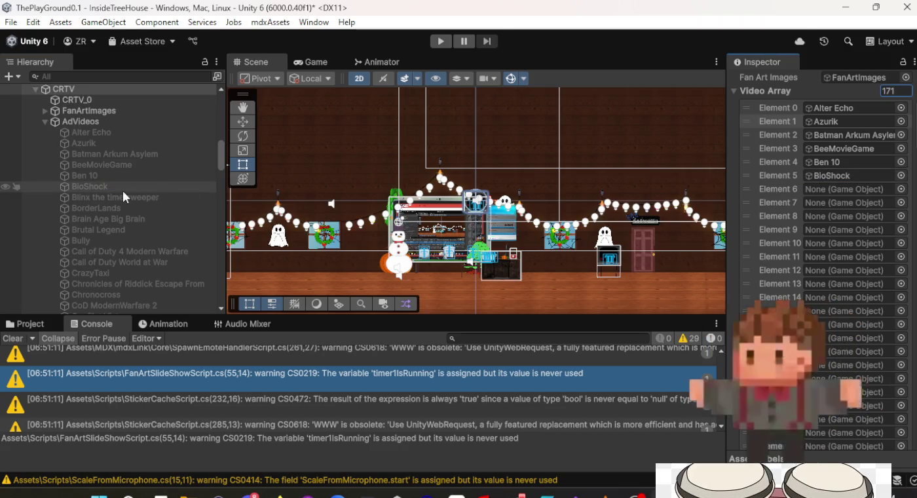
drag(131, 196, 735, 186)
drag(829, 193, 830, 190)
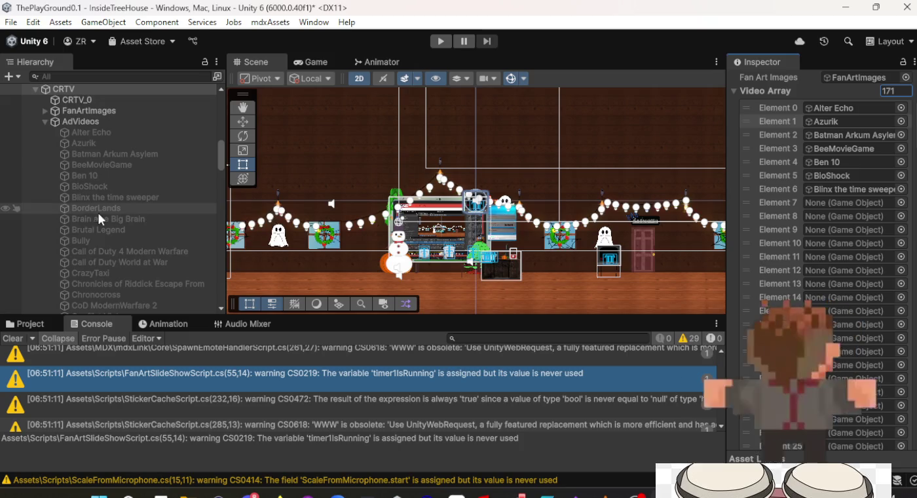
drag(96, 210, 710, 204)
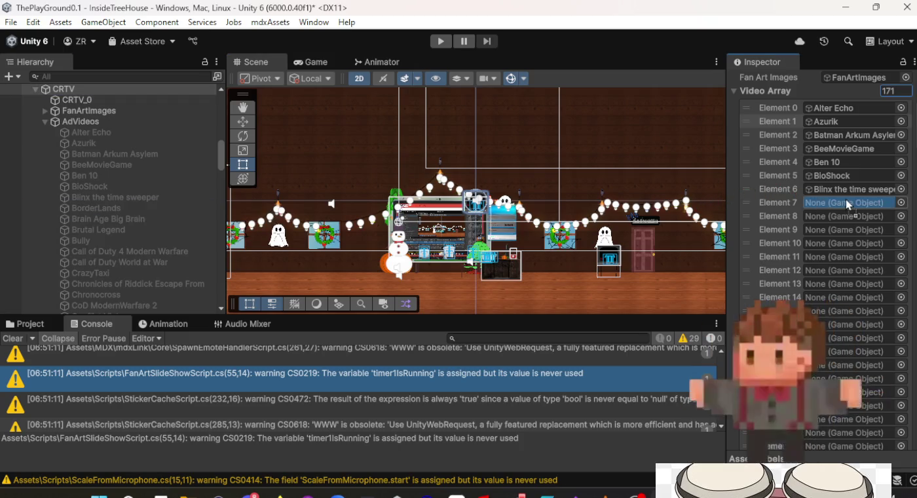
drag(848, 204, 846, 204)
Step: Fill Elements 8–15 with Brain Age through Chronocross, including Bully, both Call of Duty games, CrazyTaxi
mouse_move(79, 217)
mouse_down()
mouse_move(808, 224)
mouse_move(845, 216)
mouse_up()
drag(81, 230, 831, 234)
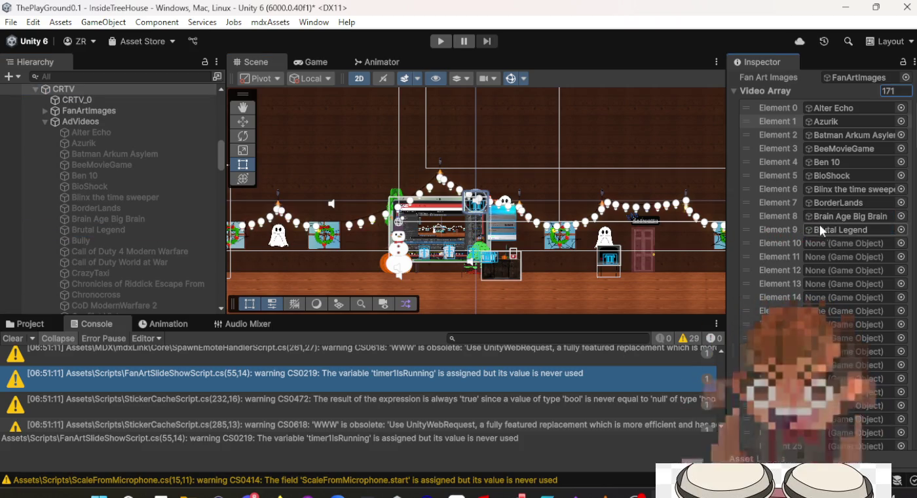
mouse_move(101, 242)
mouse_down()
mouse_move(766, 237)
mouse_move(821, 244)
mouse_up()
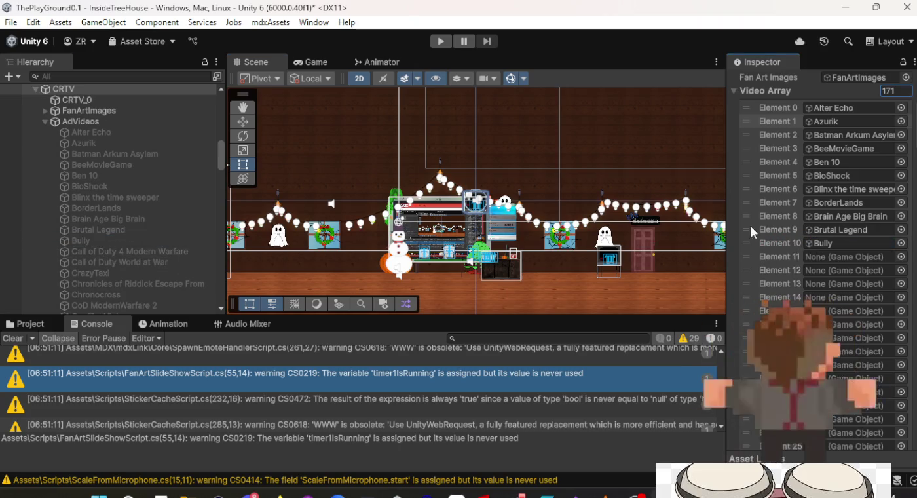
mouse_move(88, 251)
mouse_down()
mouse_move(827, 240)
mouse_move(851, 256)
mouse_up()
mouse_move(151, 261)
mouse_down()
mouse_move(670, 251)
mouse_move(884, 265)
mouse_up()
mouse_move(143, 278)
mouse_down()
mouse_move(820, 276)
mouse_move(827, 284)
mouse_up()
mouse_move(157, 283)
mouse_down()
mouse_move(847, 299)
mouse_move(814, 302)
mouse_up()
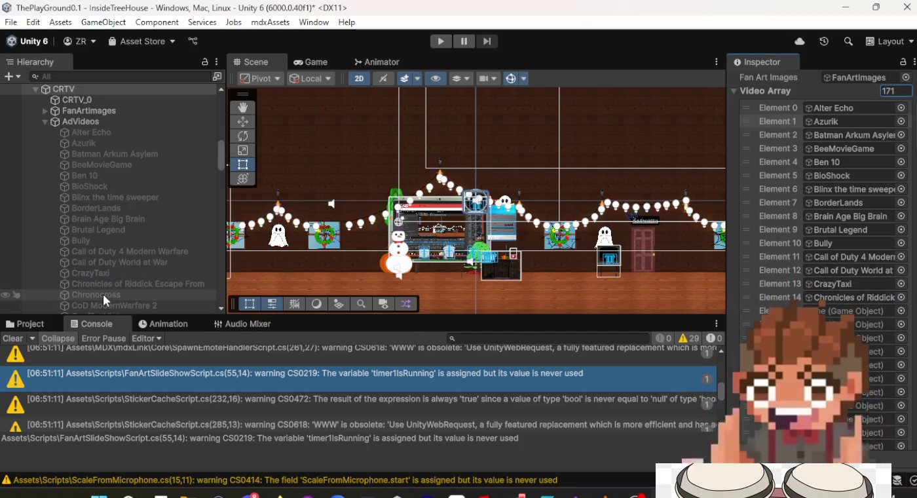
mouse_move(103, 295)
mouse_down()
mouse_move(822, 309)
mouse_move(123, 304)
mouse_move(833, 326)
mouse_up()
scroll(814, 281, down, 10)
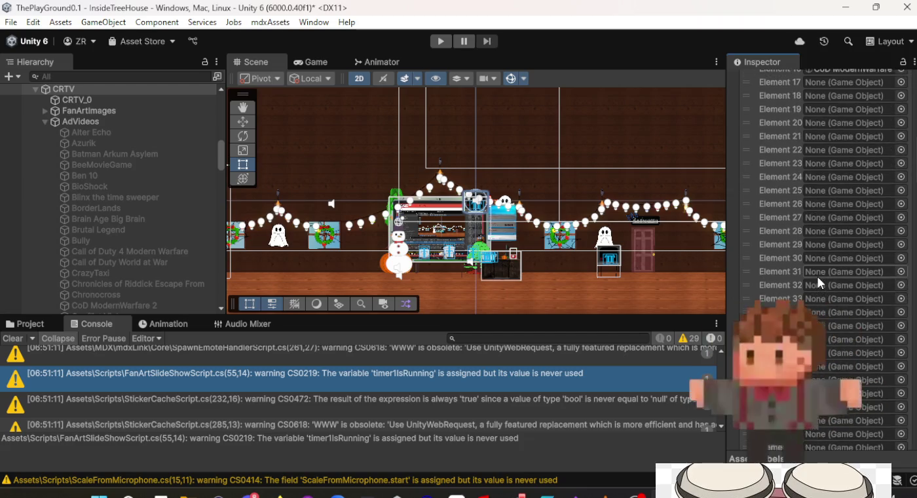
Step: Fill Elements 17–23 with Conflict Vietnam, Crack Down, CrashBandacoot, Crimson Skys, Dead Or Alive, DeadRights, Destroy All Humans
scroll(86, 205, down, 5)
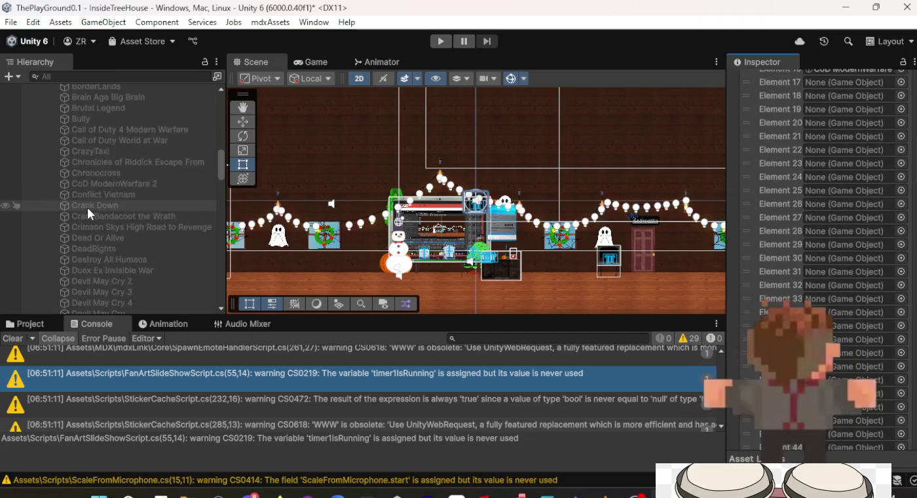
scroll(89, 205, down, 1)
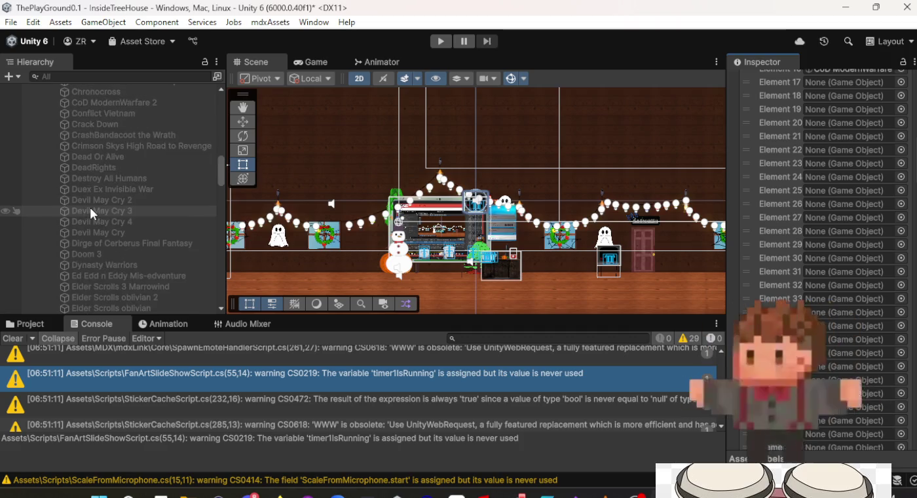
mouse_move(137, 105)
mouse_down()
mouse_move(138, 116)
mouse_move(820, 85)
mouse_up()
scroll(819, 118, up, 2)
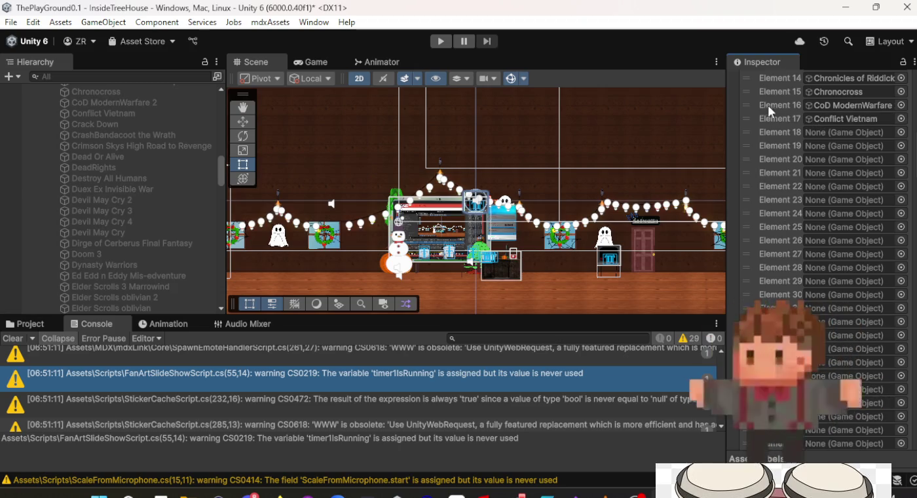
drag(133, 119, 877, 131)
mouse_move(121, 135)
mouse_down()
mouse_move(852, 145)
mouse_move(830, 151)
mouse_up()
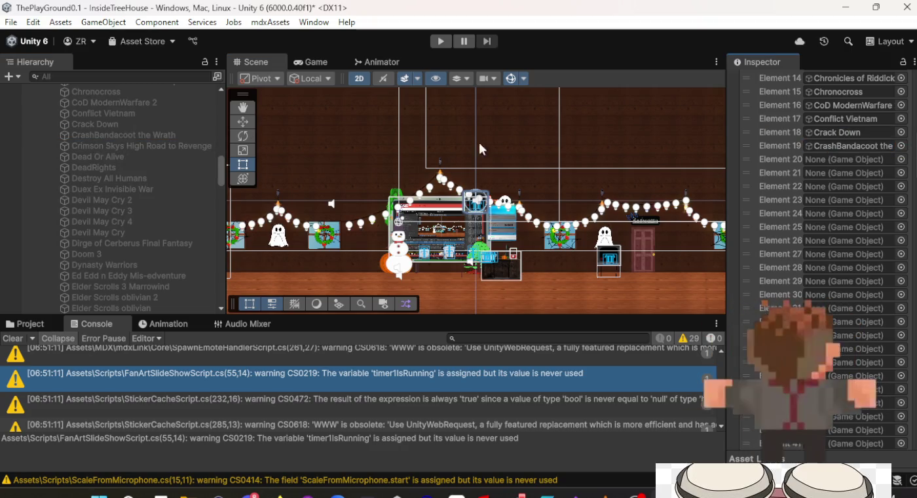
drag(118, 147, 655, 147)
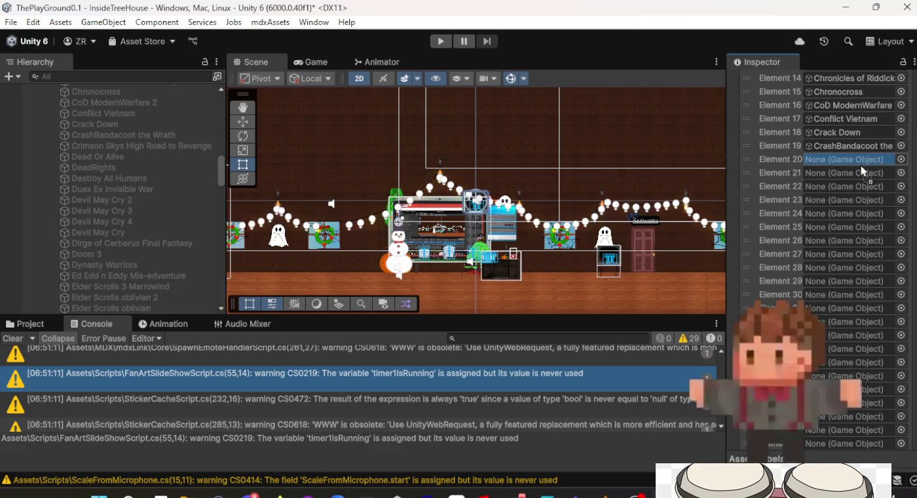
drag(862, 165, 861, 165)
click(113, 159)
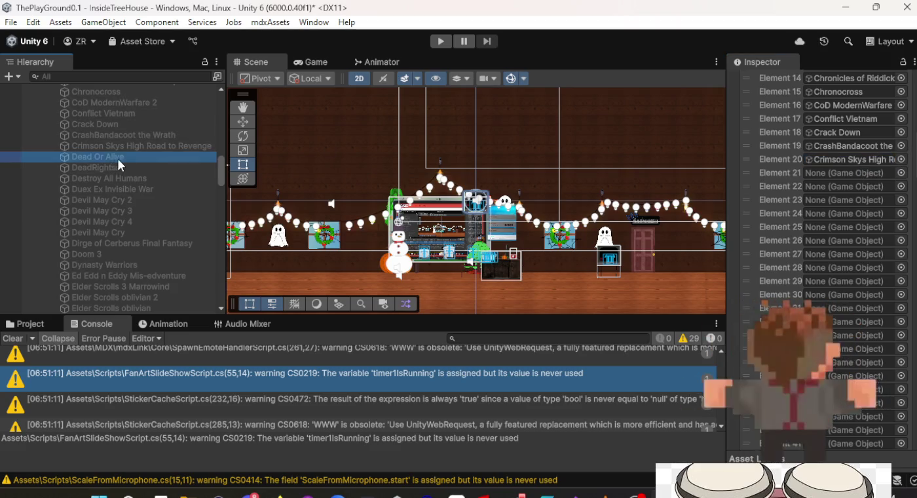
drag(115, 161, 778, 194)
drag(869, 175, 870, 175)
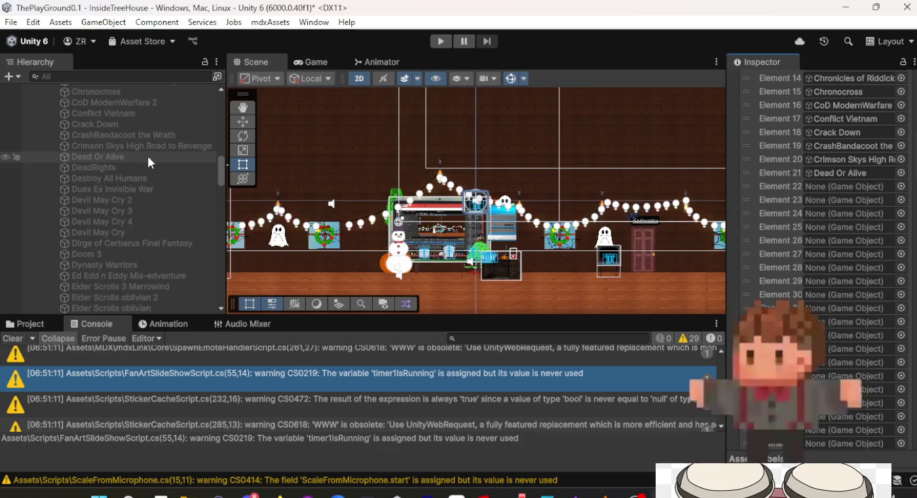
click(101, 166)
mouse_move(102, 167)
mouse_down()
mouse_move(848, 174)
mouse_move(853, 185)
mouse_up()
drag(105, 178, 547, 186)
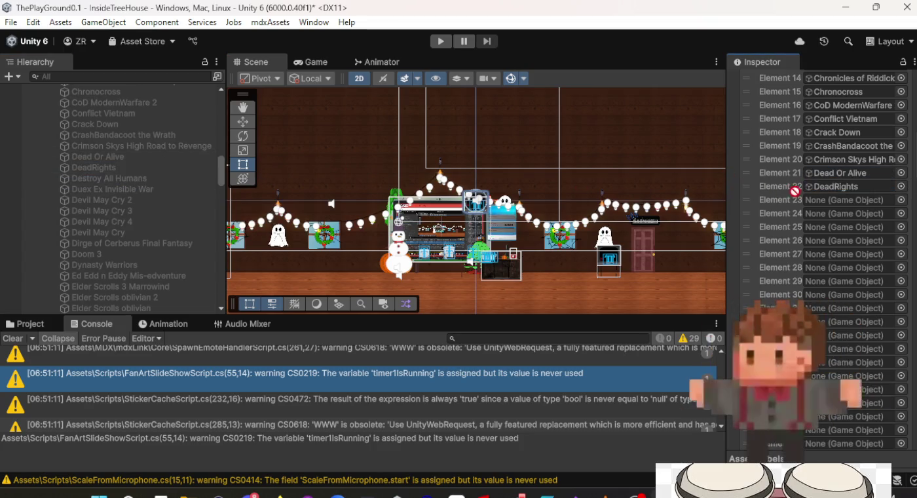
drag(818, 202, 817, 203)
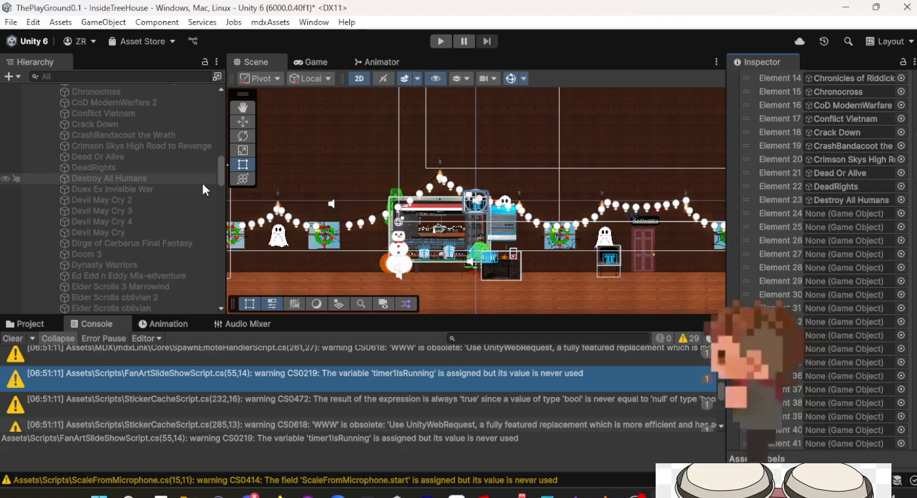
Step: Fill Elements 24–32 with Duex Ex, the Devil May Cry videos, Dirge of Cerberus, Doom 3, Ed Edd n Eddy
click(147, 189)
drag(146, 191, 764, 195)
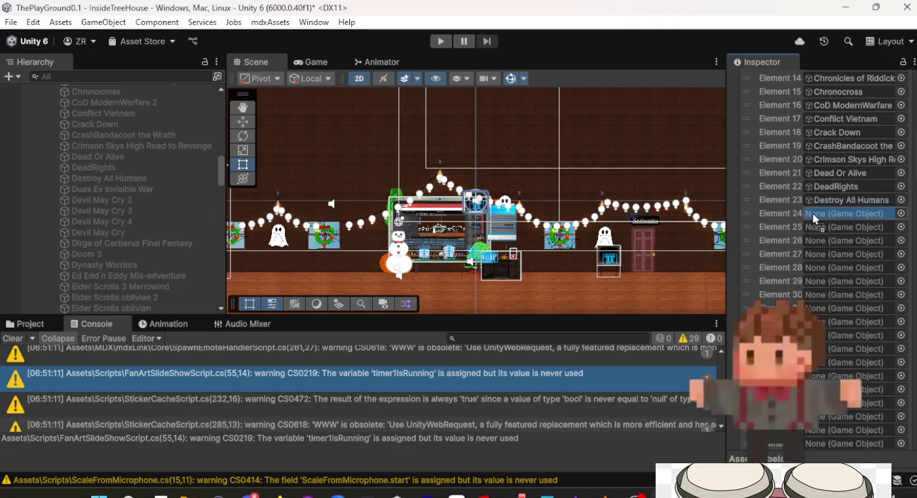
drag(147, 200, 552, 205)
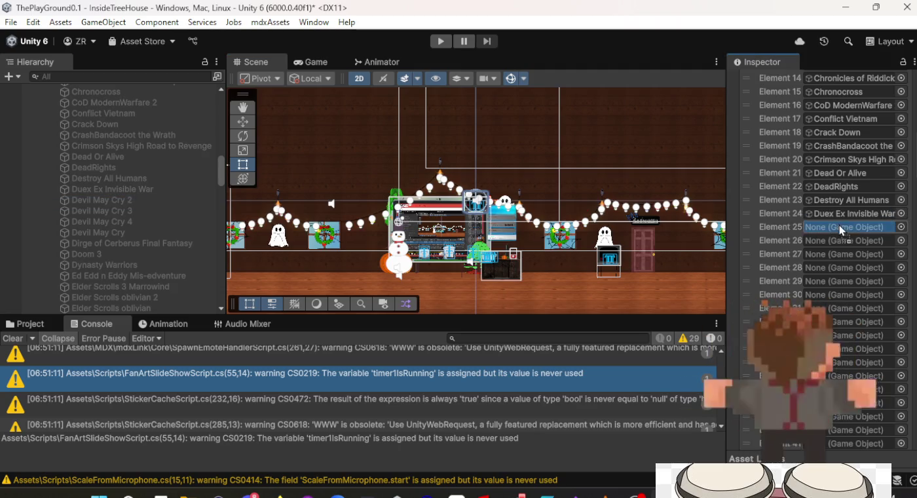
drag(840, 227, 840, 226)
click(109, 211)
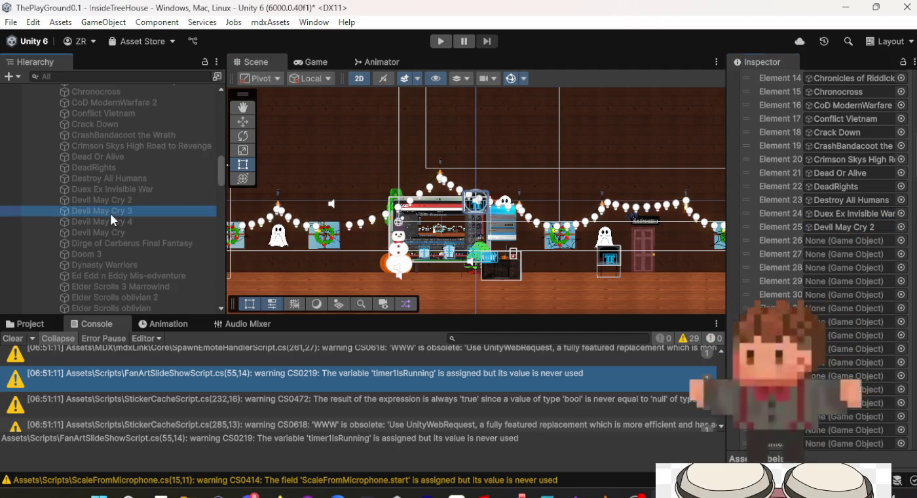
drag(110, 211, 746, 240)
drag(849, 237, 849, 237)
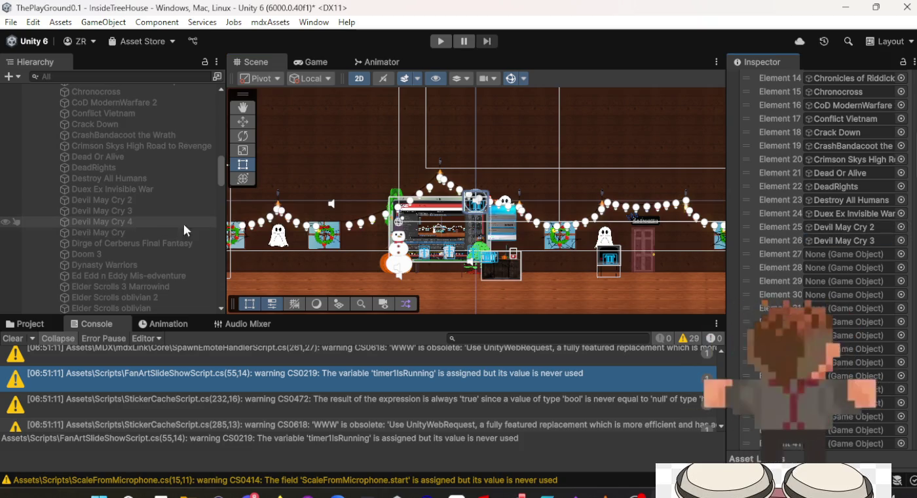
drag(142, 221, 735, 256)
drag(842, 255, 842, 256)
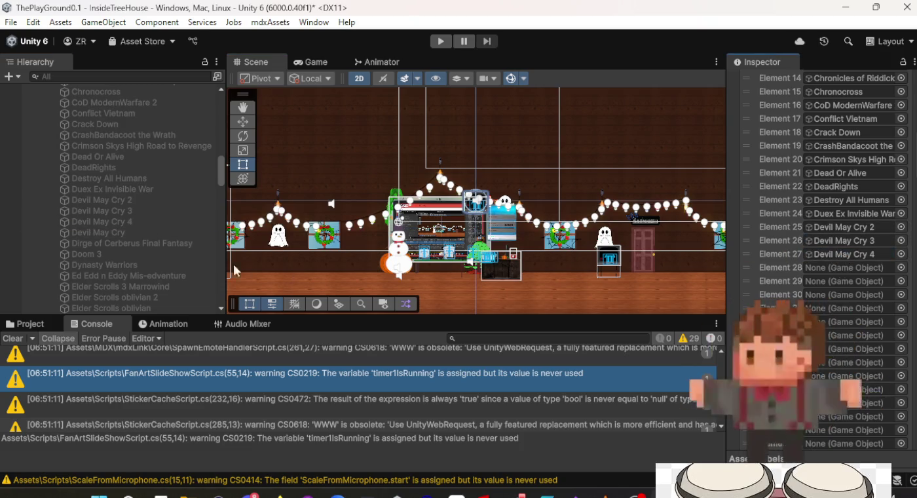
mouse_move(142, 237)
mouse_down()
mouse_move(516, 231)
mouse_move(844, 268)
mouse_up()
drag(139, 244, 828, 280)
mouse_move(129, 251)
mouse_down()
mouse_move(831, 271)
mouse_move(842, 297)
mouse_up()
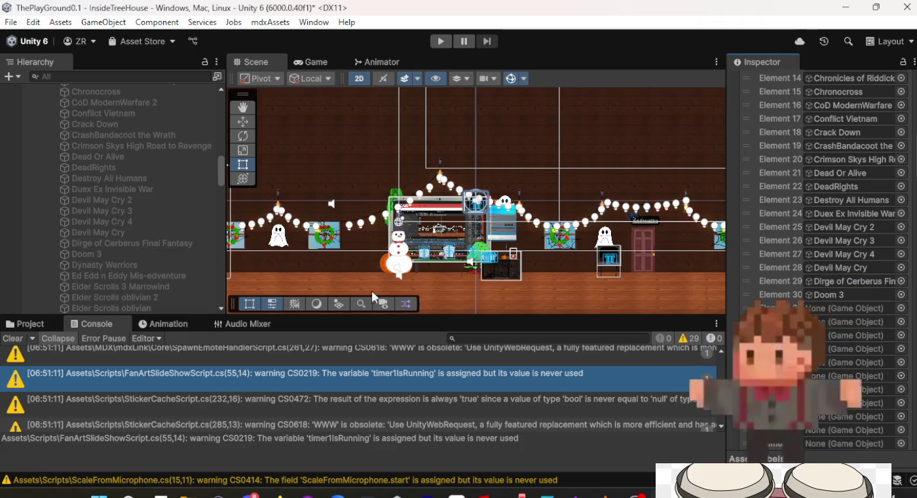
mouse_move(147, 263)
mouse_down()
mouse_move(171, 271)
mouse_move(791, 294)
mouse_move(829, 308)
mouse_up()
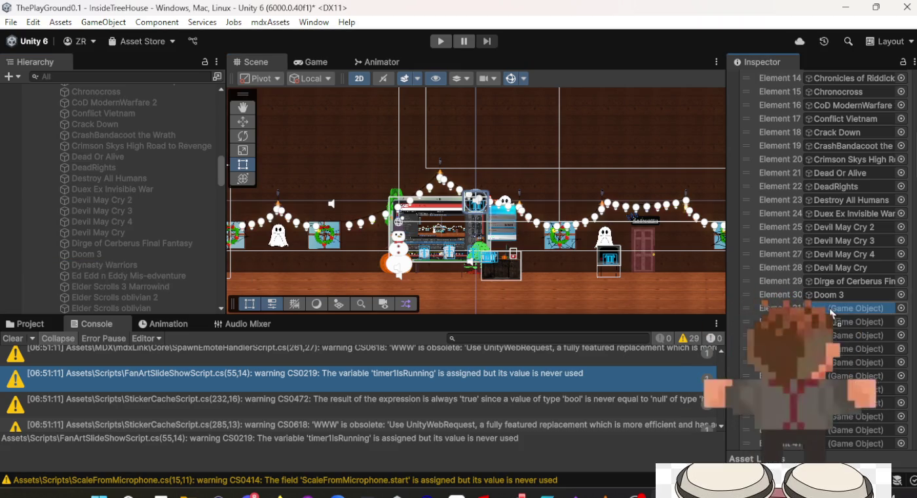
mouse_move(120, 279)
mouse_down()
mouse_move(261, 279)
mouse_move(845, 322)
mouse_up()
scroll(168, 240, down, 5)
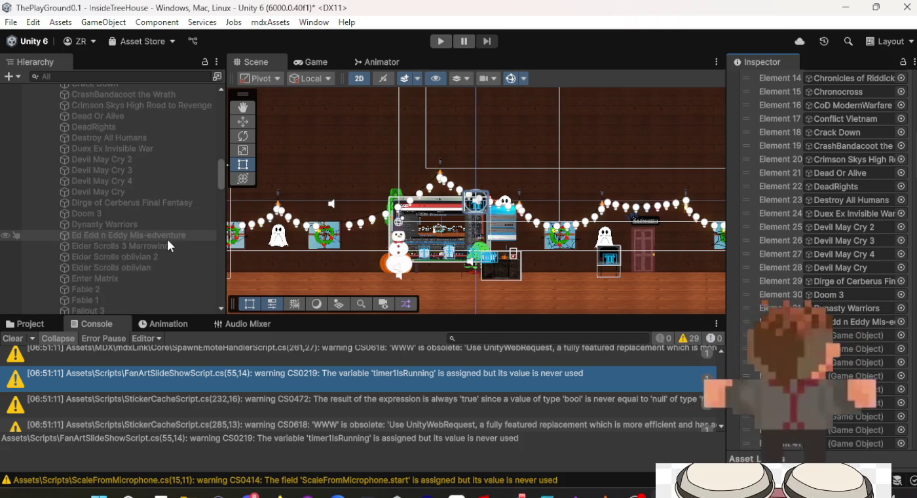
Step: Assign Elder Scrolls 3 Marrowind, Elder Scrolls oblivian 2 and Elder Scrolls oblivian to Elements 33–35
scroll(167, 240, down, 3)
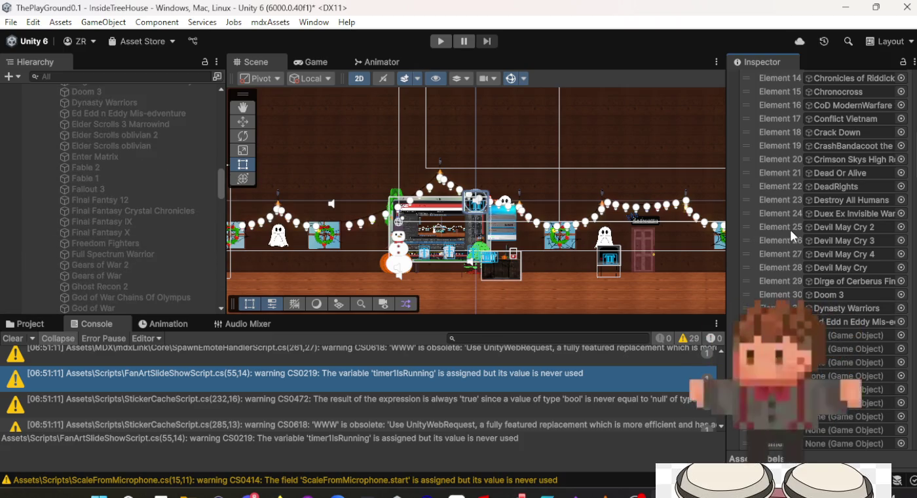
scroll(796, 234, down, 5)
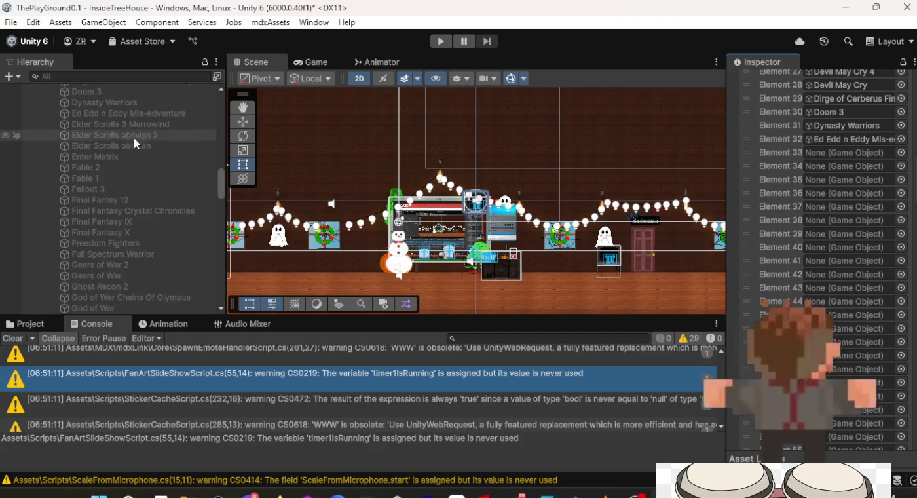
click(121, 124)
drag(120, 120, 844, 152)
mouse_move(126, 137)
mouse_down()
mouse_move(864, 177)
mouse_move(864, 166)
mouse_up()
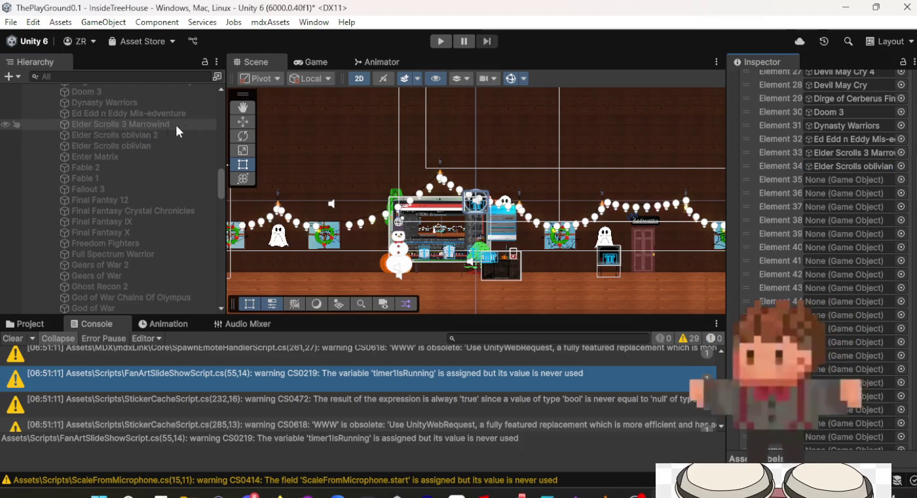
drag(137, 145, 840, 176)
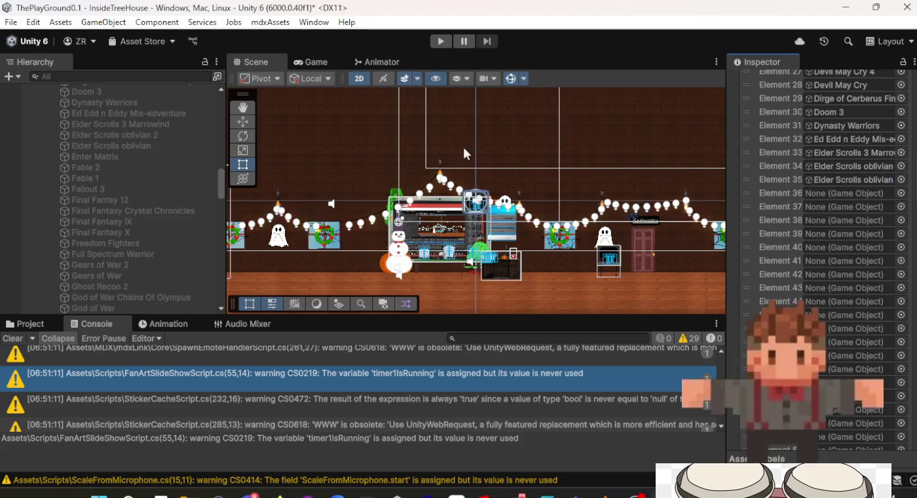
click(865, 175)
Step: Assign Enter Matrix, Fable 2, Fable 1 and Fallout 3 to Elements 36–39
click(104, 158)
mouse_move(202, 173)
mouse_down()
mouse_move(851, 220)
mouse_move(860, 188)
mouse_up()
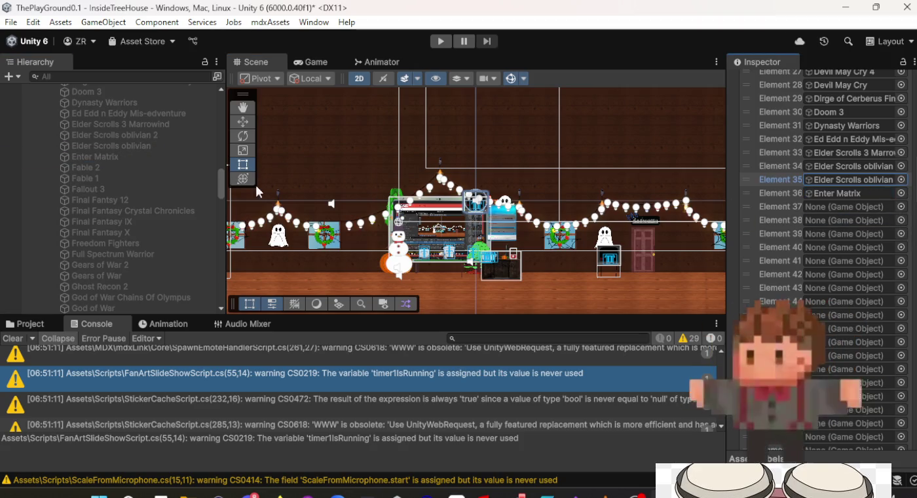
drag(95, 167, 629, 197)
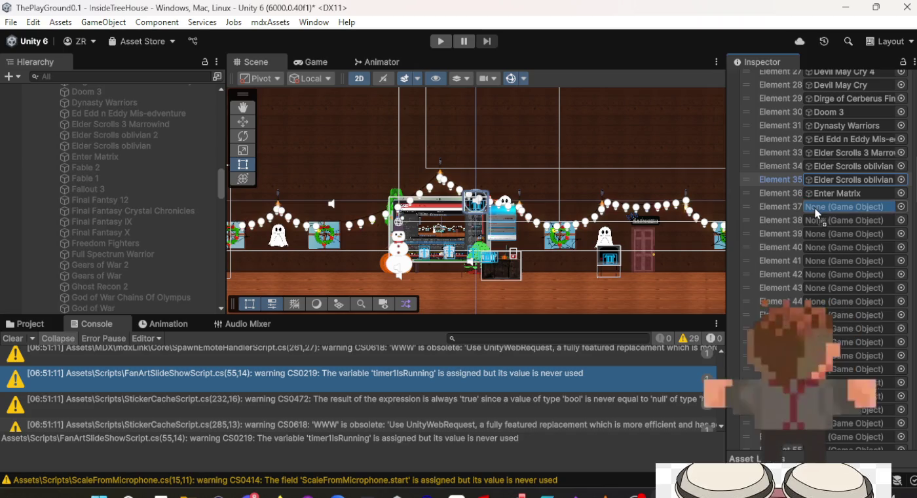
drag(813, 208, 815, 207)
drag(131, 178, 597, 194)
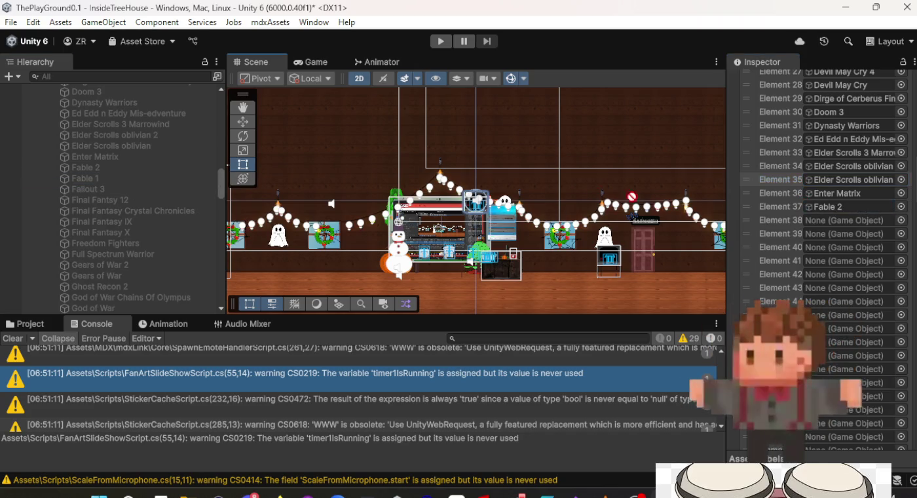
mouse_move(112, 189)
mouse_down()
mouse_move(852, 184)
mouse_move(862, 237)
mouse_up()
Step: Fill Elements 40–45 with Final Fantasy 12, Crystal Chronicles, IX, X, Freedom Fighters and Full Spectrum Warrior
drag(104, 204, 795, 210)
drag(813, 240, 815, 247)
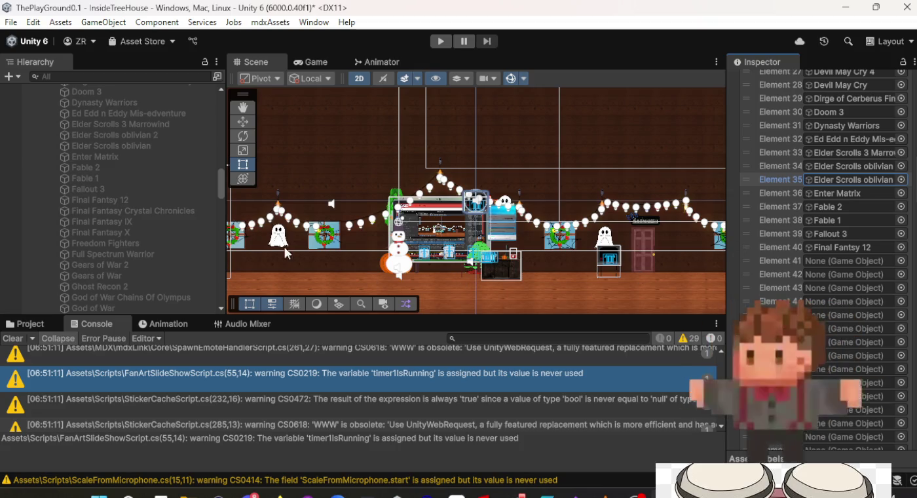
mouse_move(137, 209)
mouse_down()
mouse_move(256, 238)
mouse_move(819, 179)
mouse_move(822, 260)
mouse_up()
mouse_move(175, 221)
mouse_down()
mouse_move(813, 262)
mouse_move(817, 271)
mouse_up()
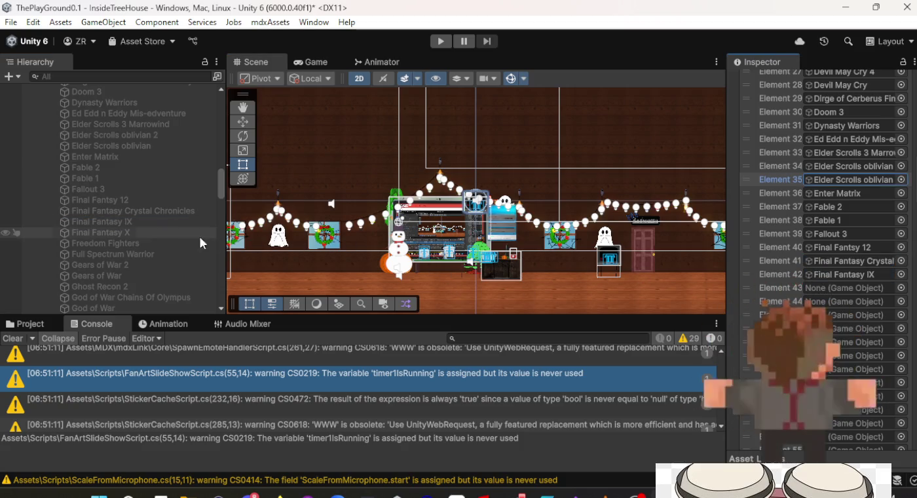
drag(97, 232, 808, 288)
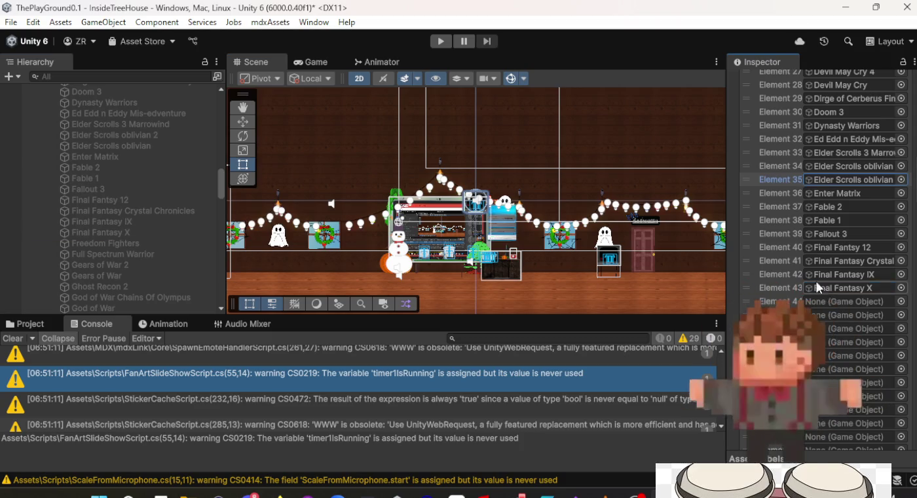
mouse_move(137, 242)
mouse_down()
mouse_move(459, 263)
mouse_move(822, 197)
mouse_move(828, 300)
mouse_up()
mouse_move(105, 255)
mouse_down()
mouse_move(766, 285)
mouse_move(845, 311)
mouse_up()
Step: Fill Elements 46–50 with Gears of War 2, Ghost Recon 2 and the remaining objects through God of War
mouse_move(124, 265)
mouse_down()
mouse_move(852, 179)
mouse_move(845, 335)
mouse_move(846, 327)
mouse_up()
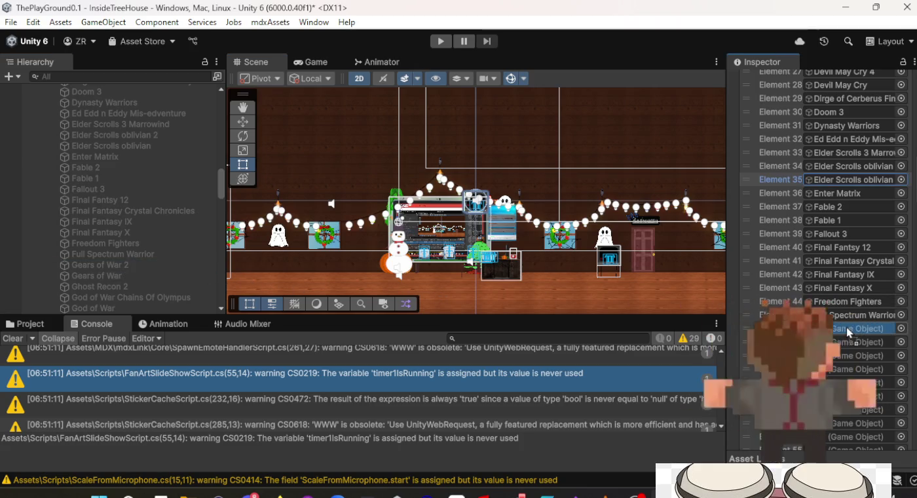
mouse_move(145, 278)
mouse_down()
mouse_move(195, 282)
mouse_move(852, 180)
mouse_move(851, 346)
mouse_up()
mouse_move(143, 286)
mouse_down()
mouse_move(852, 181)
mouse_move(832, 357)
mouse_up()
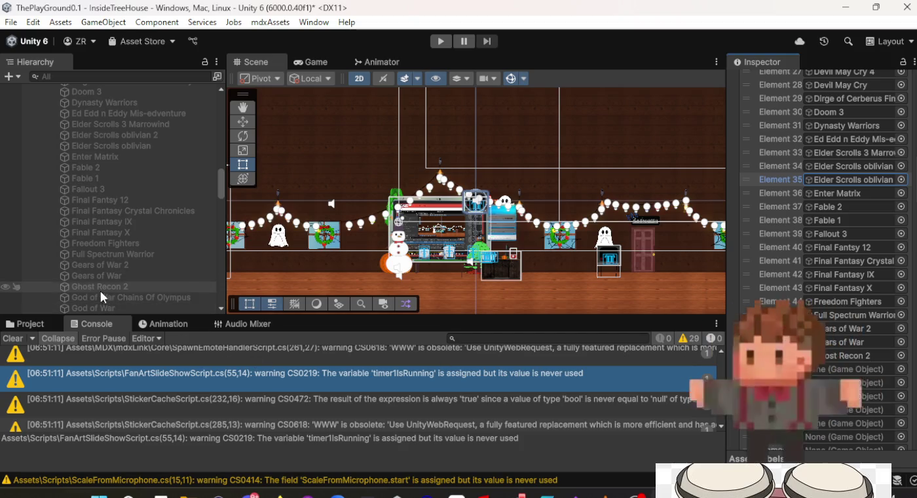
drag(93, 299, 812, 369)
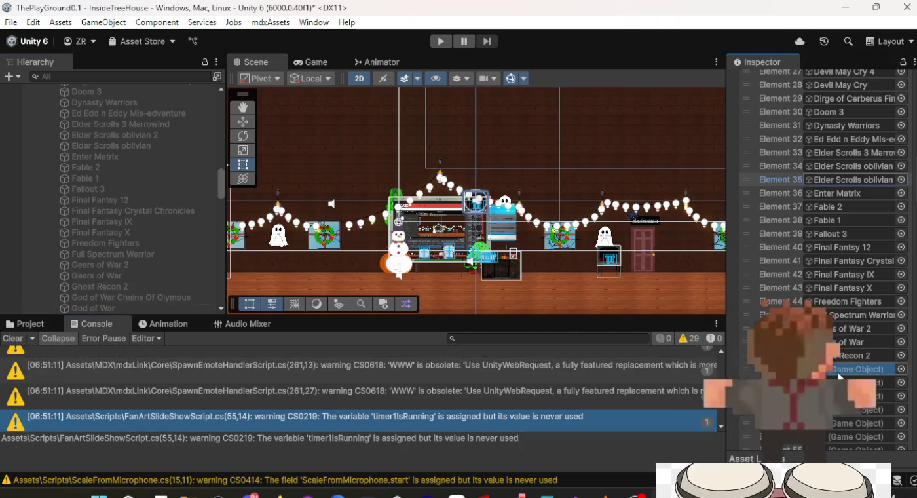
scroll(107, 236, down, 4)
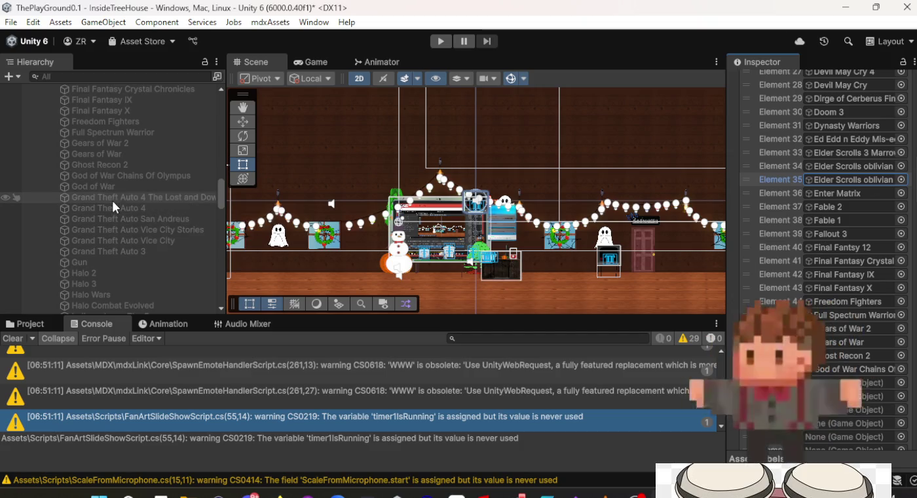
mouse_move(118, 185)
mouse_down()
mouse_move(686, 354)
mouse_move(845, 383)
mouse_up()
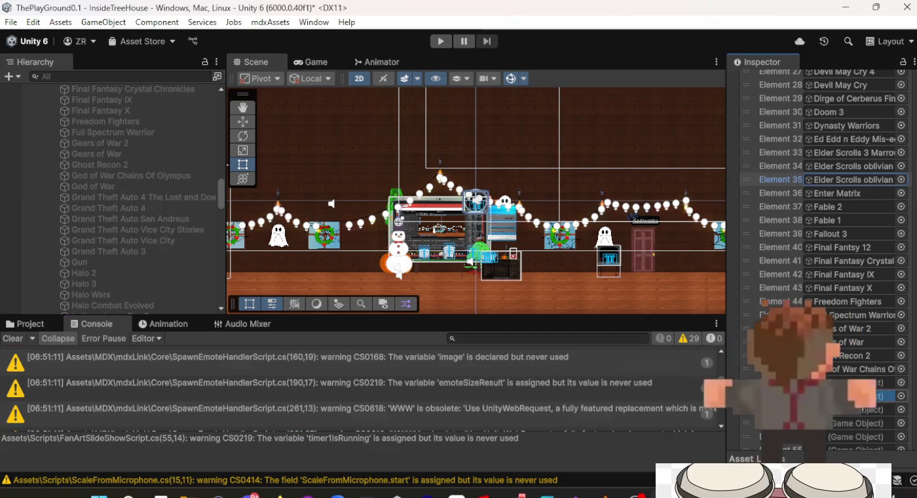
scroll(852, 173, down, 3)
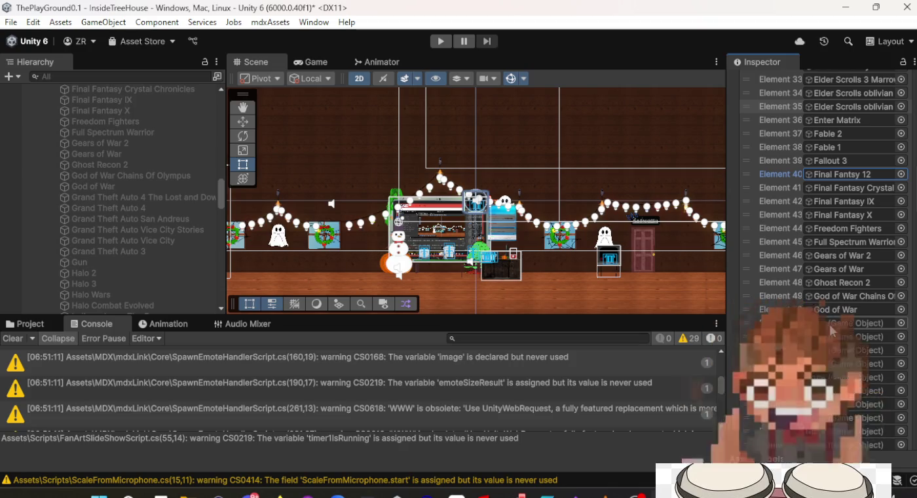
scroll(837, 313, down, 6)
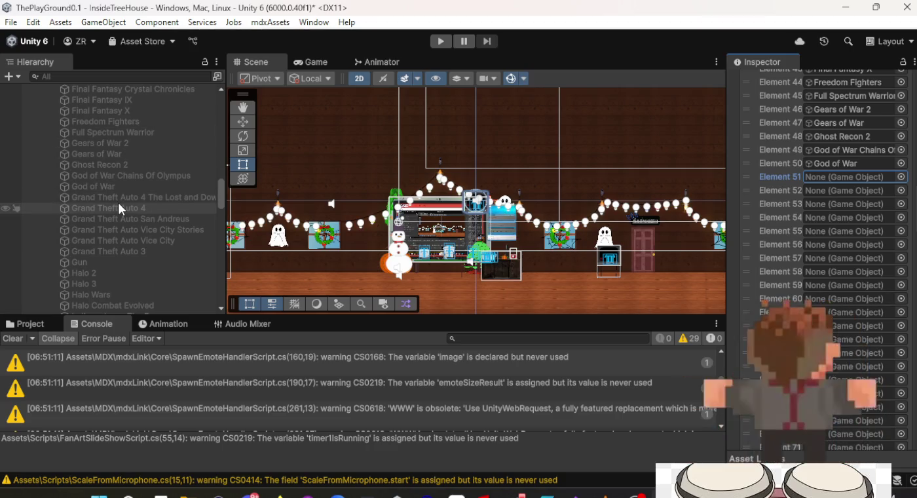
scroll(119, 203, down, 3)
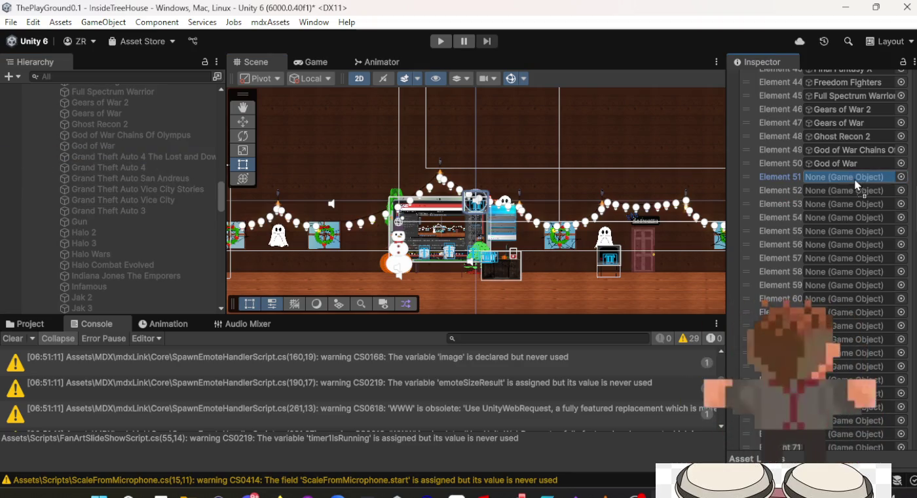
Step: Fill Elements 51–55 with the Grand Theft Auto objects, from the GTA 4 expansion to Grand Theft Auto 3
drag(854, 180, 854, 179)
mouse_move(107, 165)
mouse_down()
mouse_move(838, 206)
mouse_move(856, 196)
mouse_up()
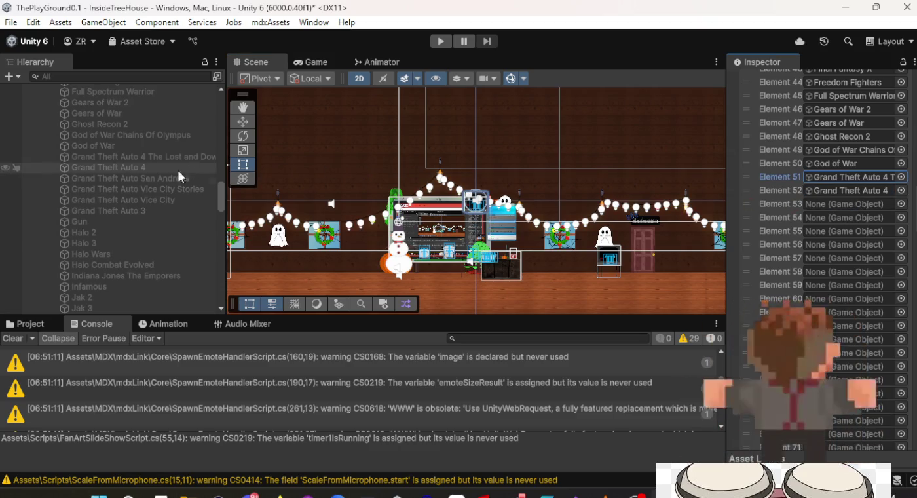
drag(130, 182, 467, 185)
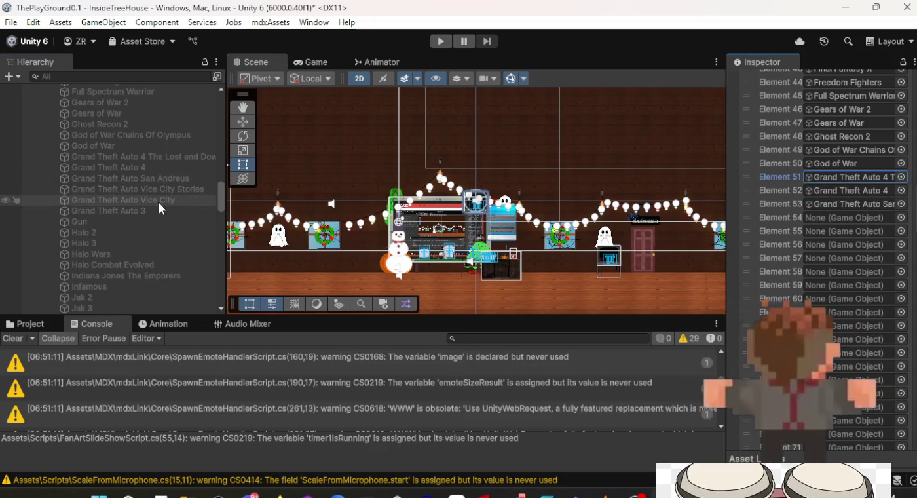
drag(863, 218, 864, 218)
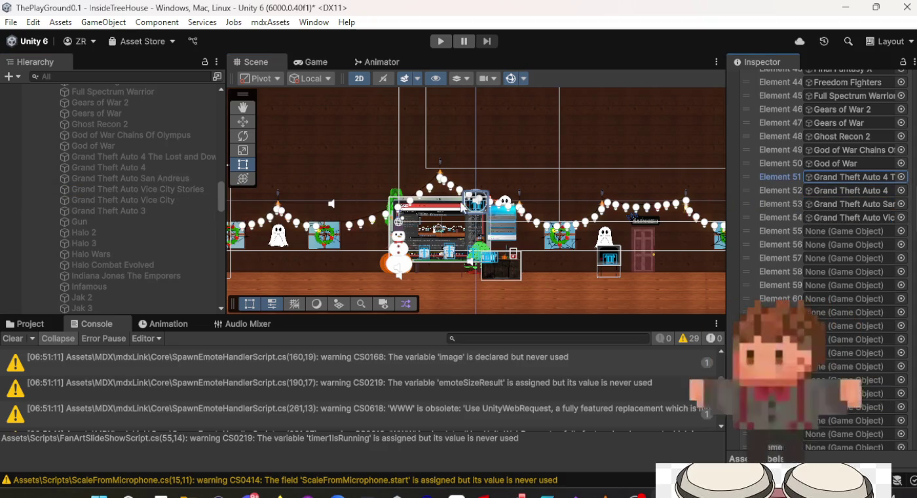
click(111, 212)
drag(112, 211, 821, 232)
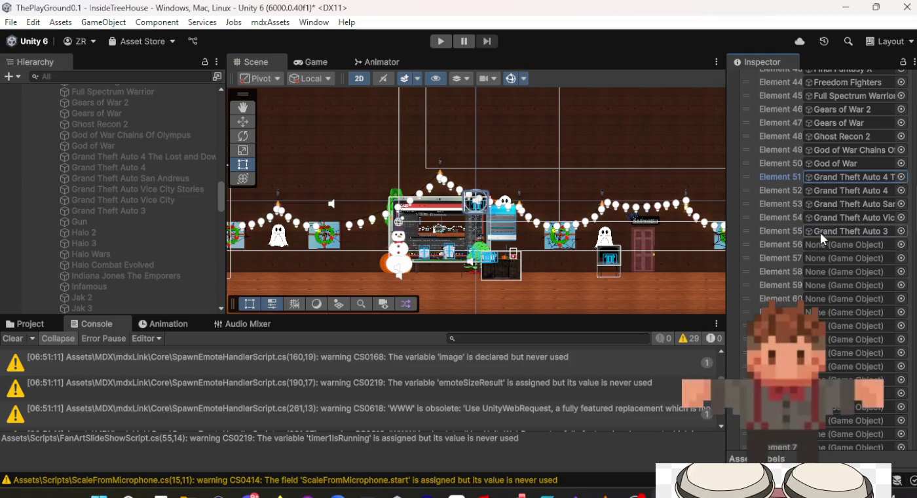
Step: Put Gun, Halo 2, Halo 3, Halo Wars and Halo Combat Evolved into Elements 56–60, then select Indiana Jones The Emporers
click(90, 222)
drag(92, 225, 798, 234)
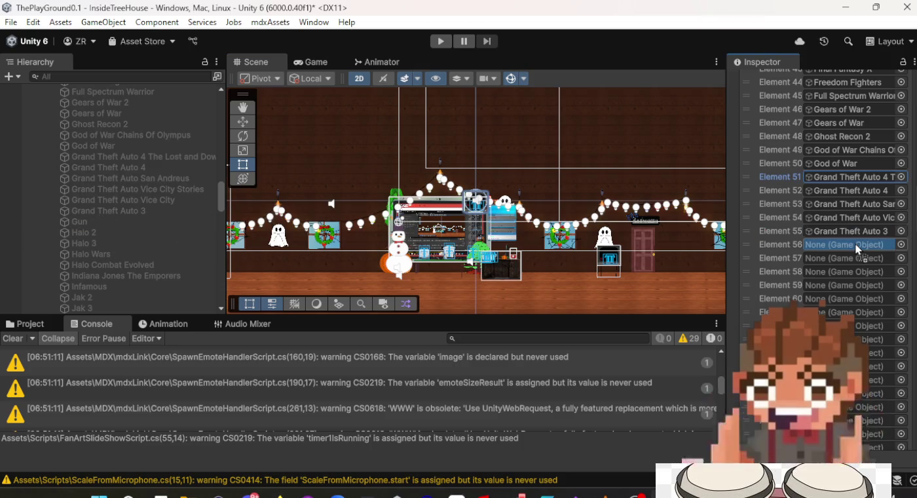
drag(855, 243, 855, 243)
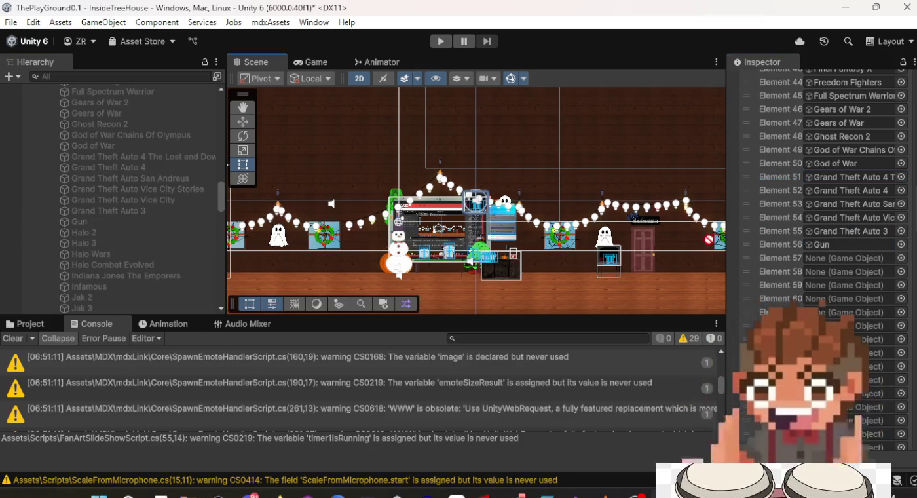
drag(806, 257, 807, 257)
drag(125, 244, 830, 270)
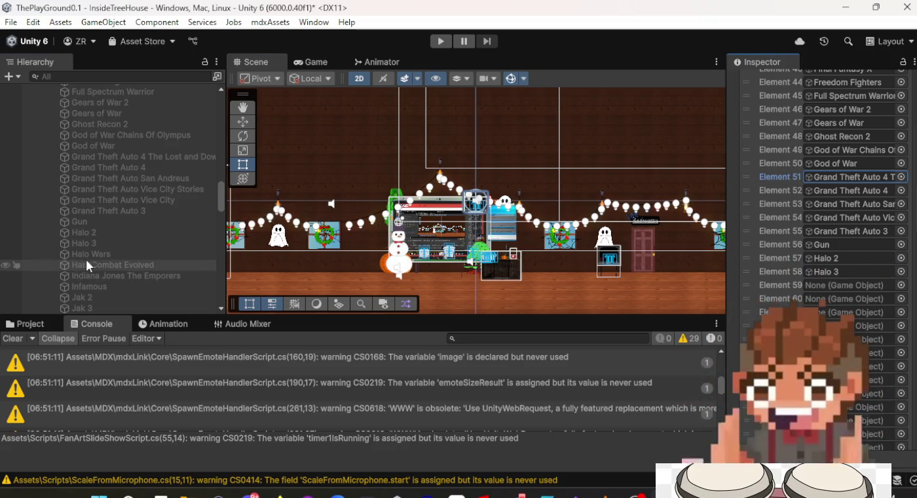
drag(732, 277, 857, 291)
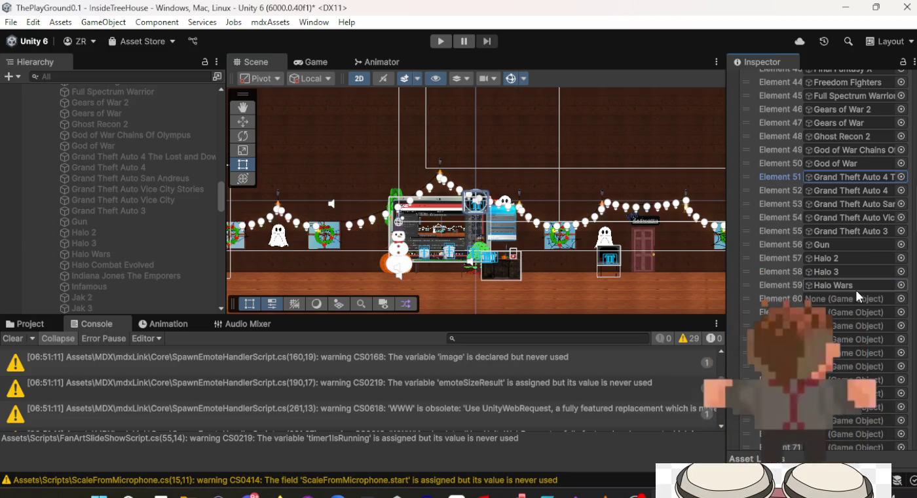
mouse_move(108, 265)
mouse_down()
mouse_move(863, 268)
mouse_move(855, 299)
mouse_up()
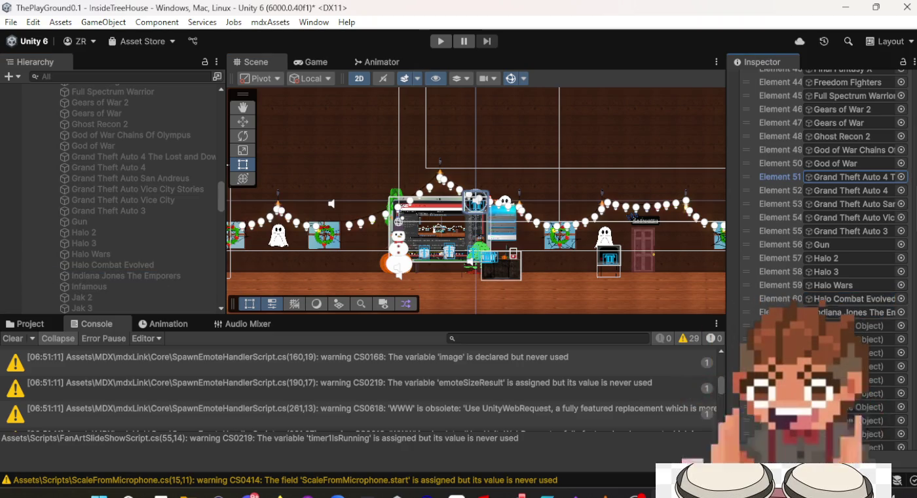
click(121, 280)
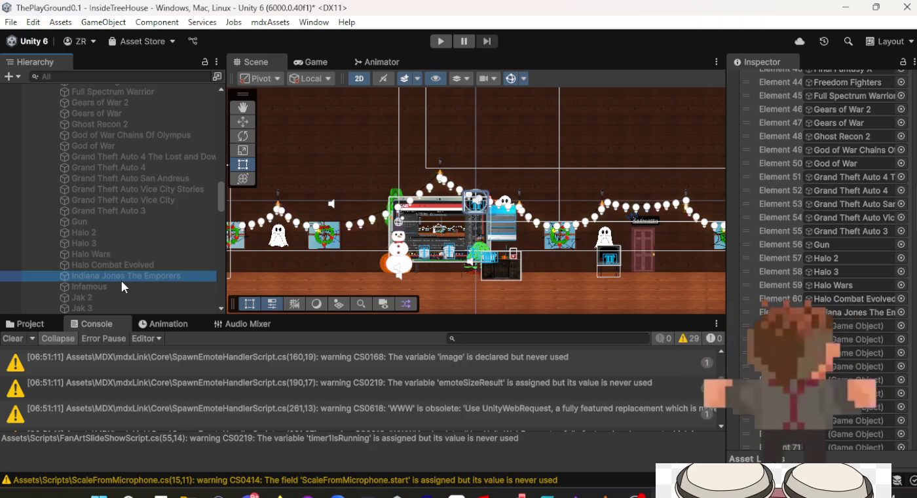
scroll(114, 216, up, 15)
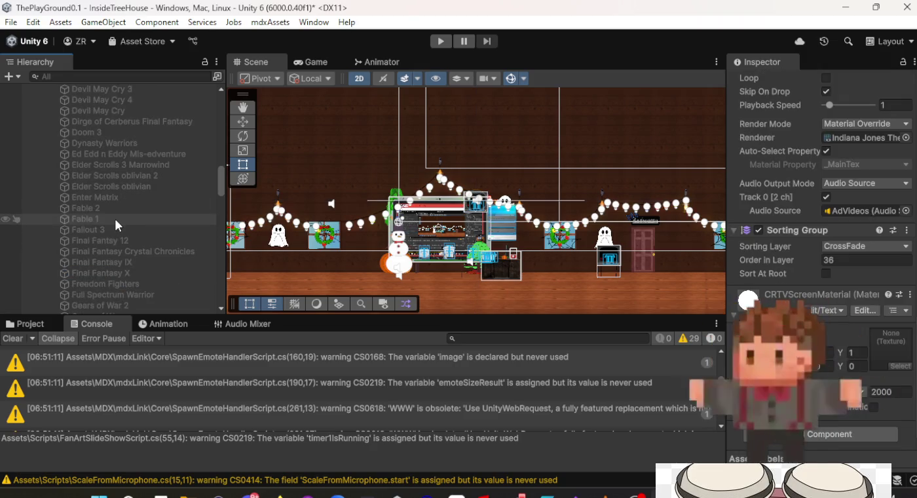
click(83, 253)
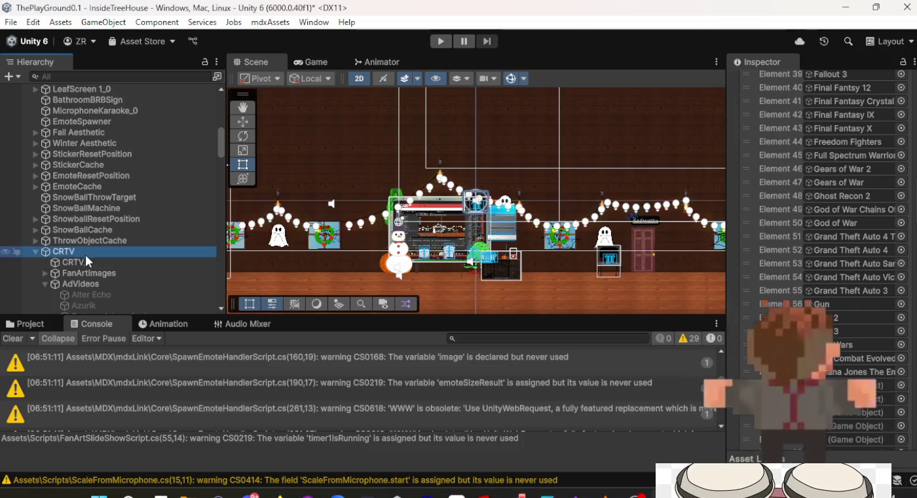
scroll(95, 252, down, 10)
scroll(95, 254, down, 20)
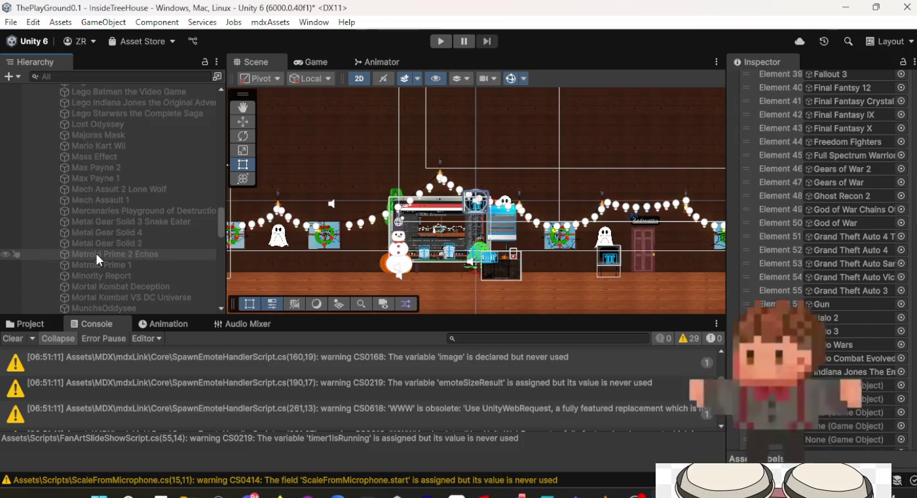
scroll(96, 255, up, 15)
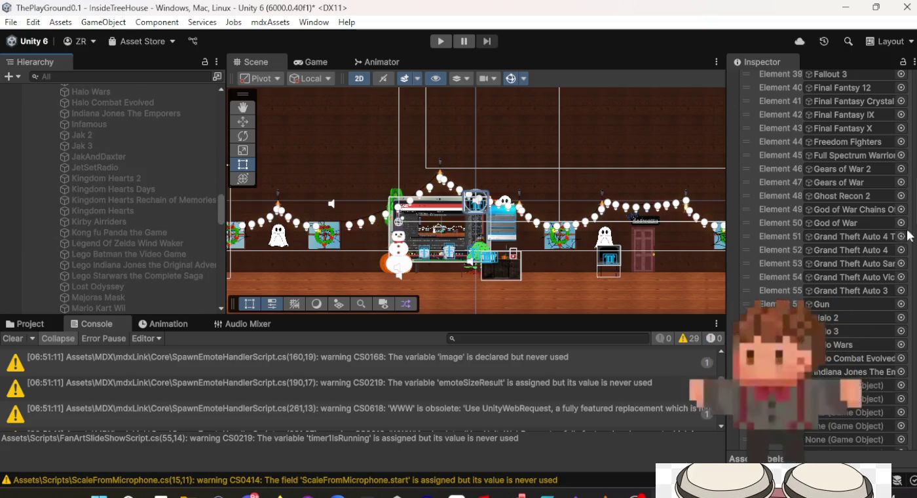
scroll(847, 249, down, 5)
scroll(846, 249, down, 2)
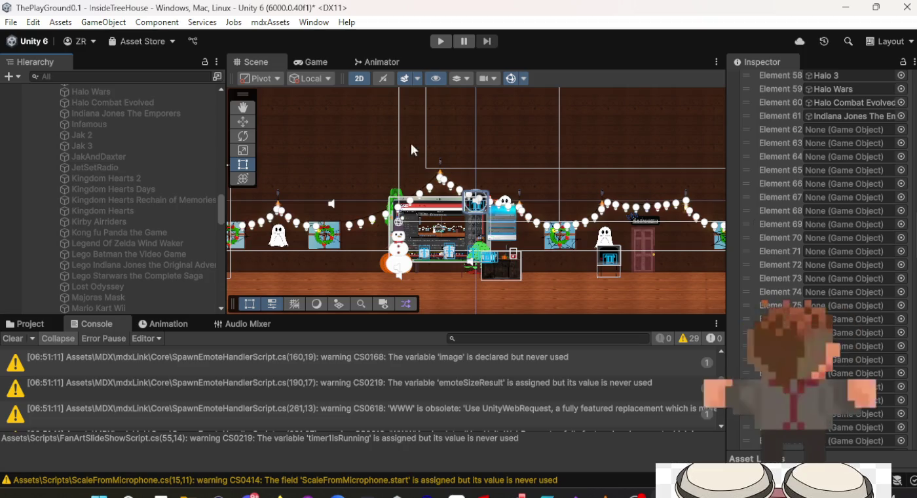
Step: Place Infamous, Jak 2 and Jak 3 into Elements 62–64
drag(133, 122, 789, 141)
drag(847, 128, 848, 129)
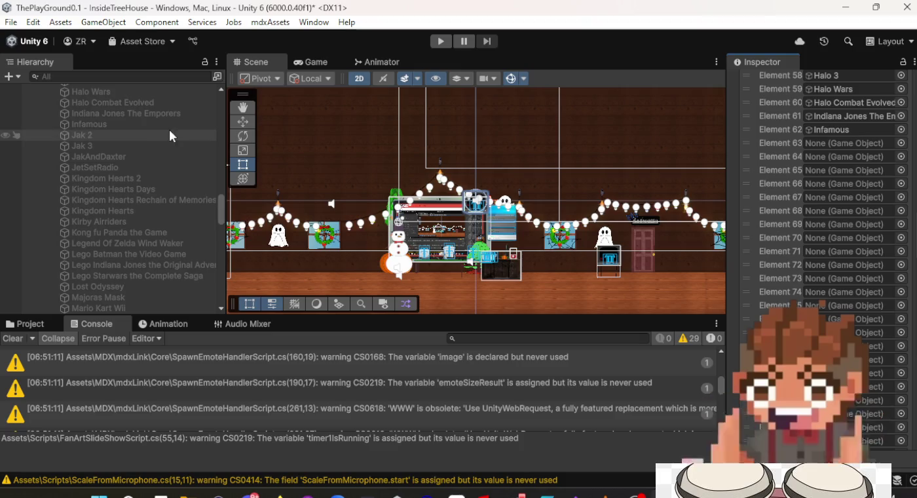
drag(120, 132, 603, 140)
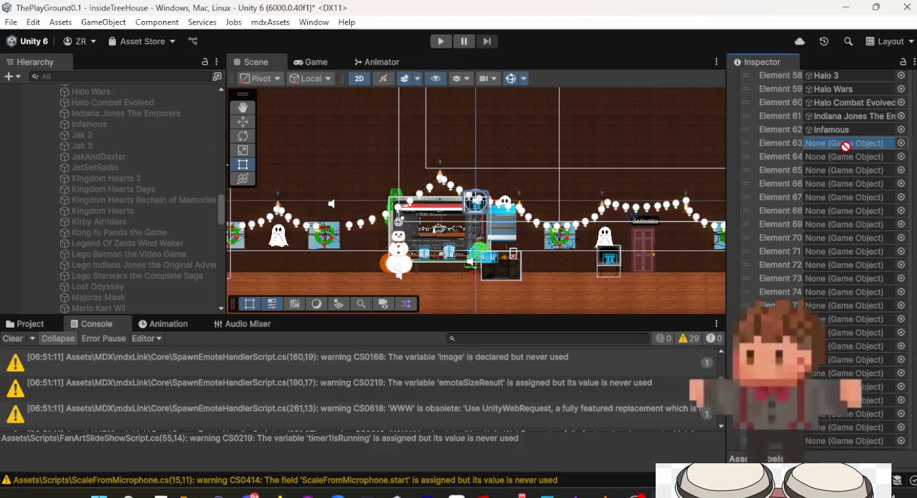
drag(852, 141, 850, 140)
drag(101, 141, 765, 174)
drag(826, 160, 826, 160)
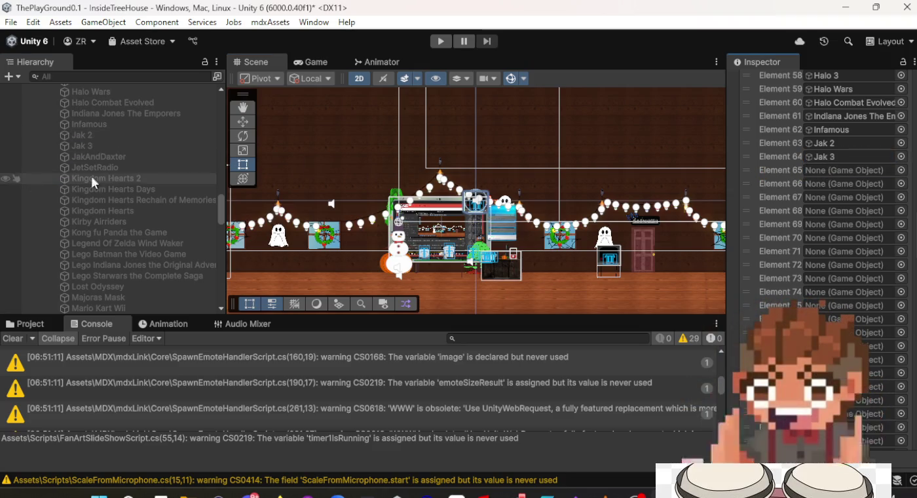
Step: Fill Elements 65–69 with JakAndDaxter, JetSetRadio, Kingdom Hearts 2, Kingdom Hearts Days and Rechain of Memories
drag(130, 158, 661, 160)
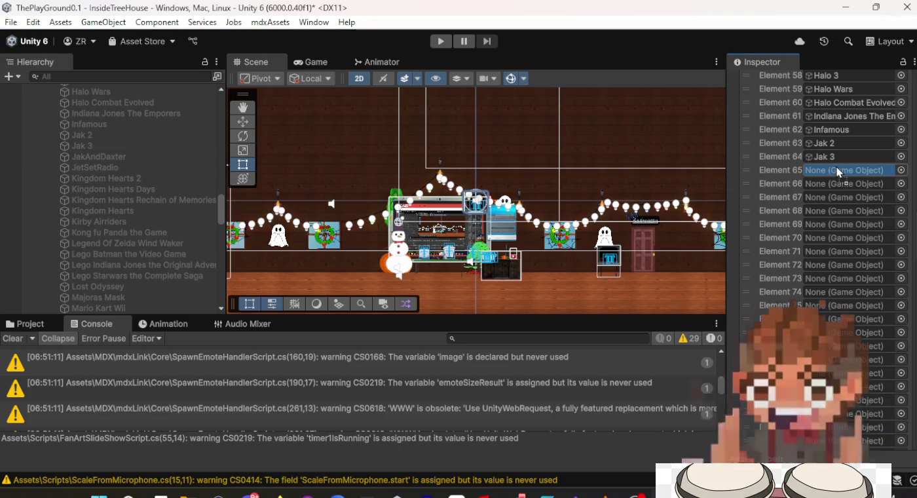
drag(120, 169, 826, 186)
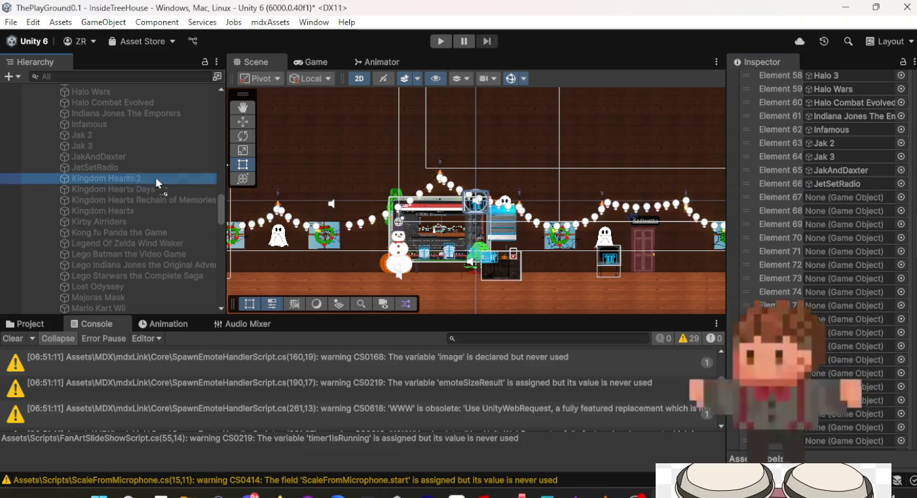
drag(141, 176, 809, 190)
drag(151, 202, 412, 199)
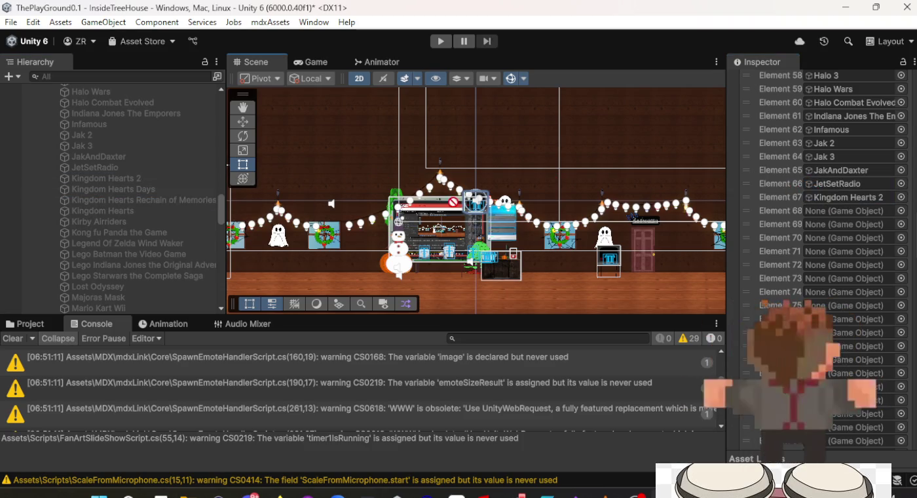
drag(909, 212, 835, 225)
drag(82, 187, 794, 197)
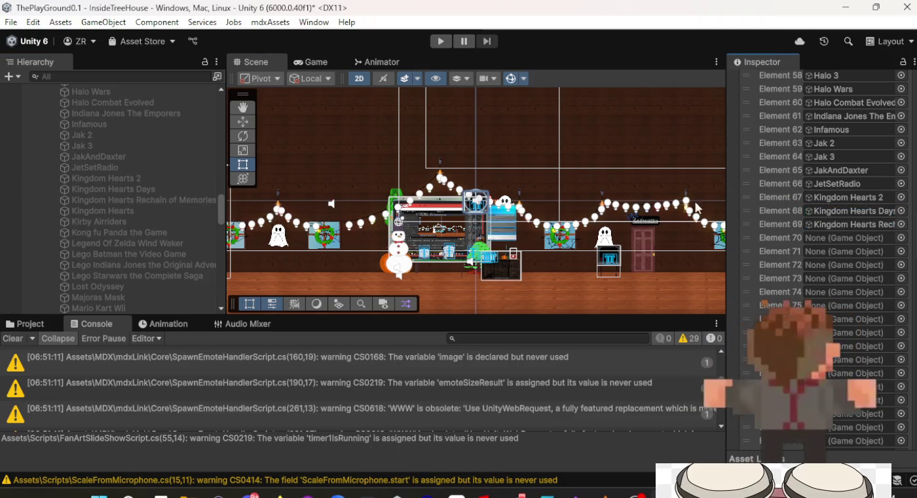
Step: Add Kingdom Hearts, Kirby Airriders, Legend Of Zelda Wind Waker and Lego Indiana Jones to Elements 70–74
drag(124, 209, 636, 219)
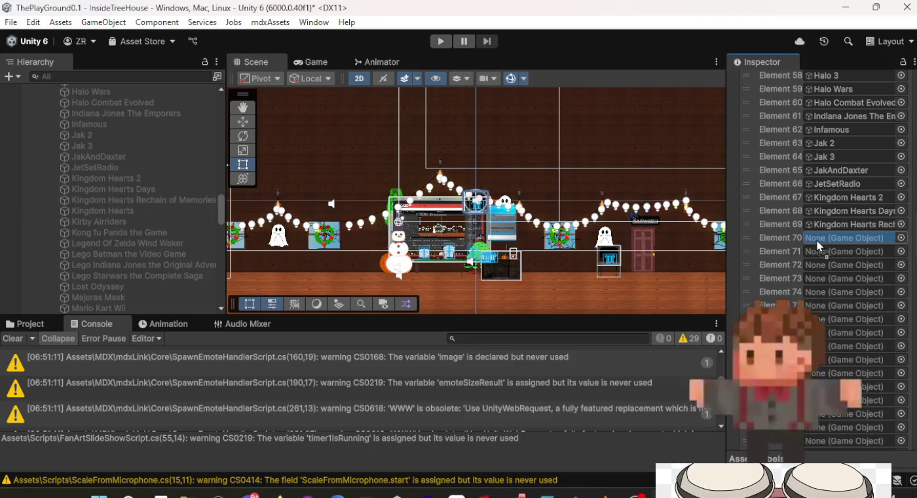
drag(814, 240, 821, 240)
drag(116, 220, 713, 240)
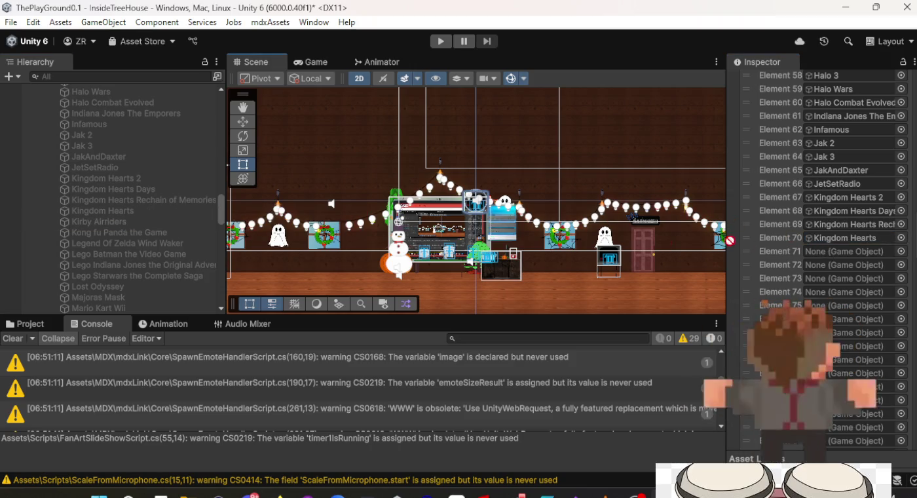
drag(837, 243, 843, 254)
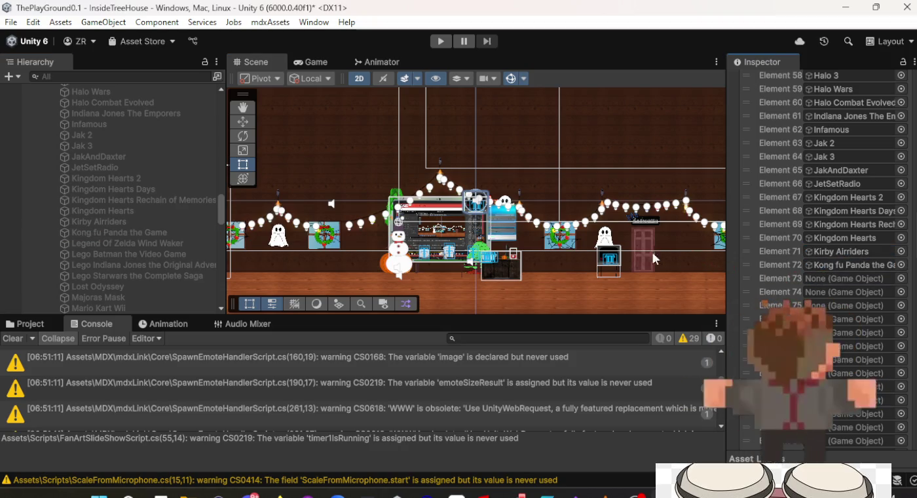
mouse_move(106, 243)
mouse_down()
mouse_move(801, 247)
mouse_move(840, 276)
mouse_up()
drag(125, 268, 821, 288)
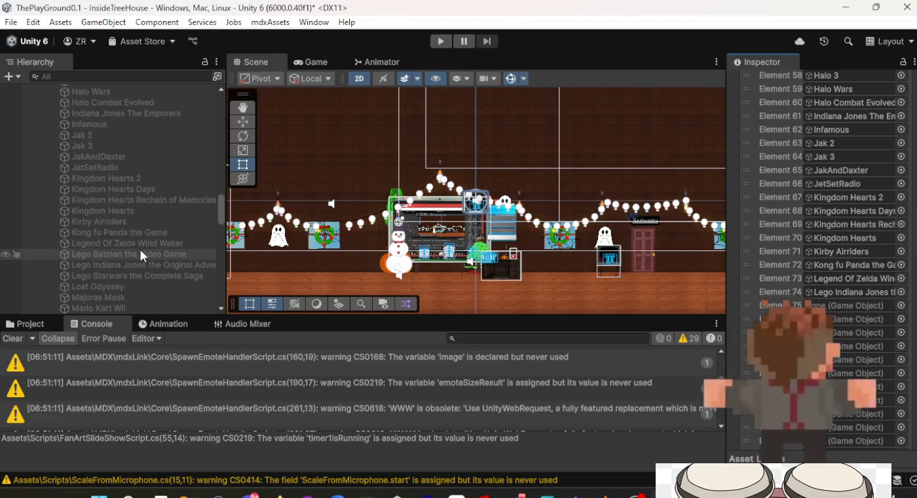
Step: Fill Elements 74–79 with Lego Batman, Lego Starwars, Lego Indiana Jones, Lost Odyssey, Majoras Mask and Mario Kart Wil
mouse_move(140, 255)
mouse_down()
mouse_move(829, 255)
mouse_move(857, 289)
mouse_up()
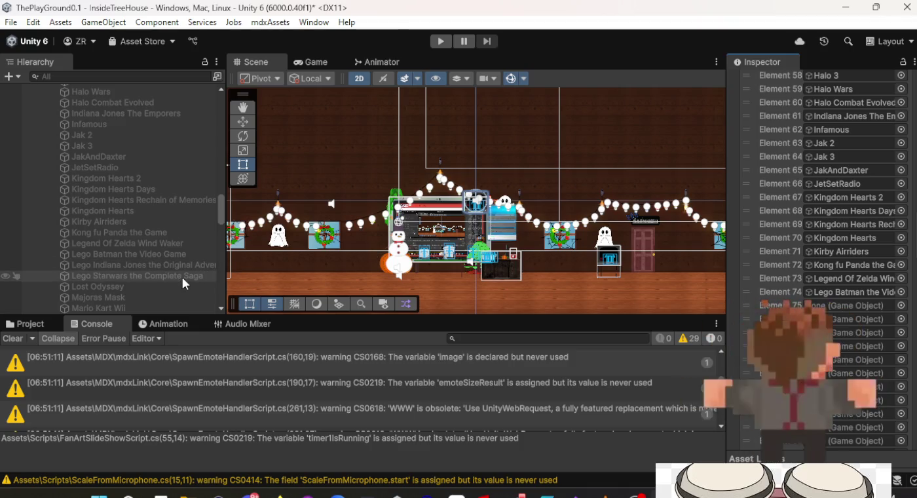
mouse_move(182, 276)
mouse_down()
mouse_move(860, 289)
mouse_move(834, 319)
mouse_up()
drag(140, 269, 848, 303)
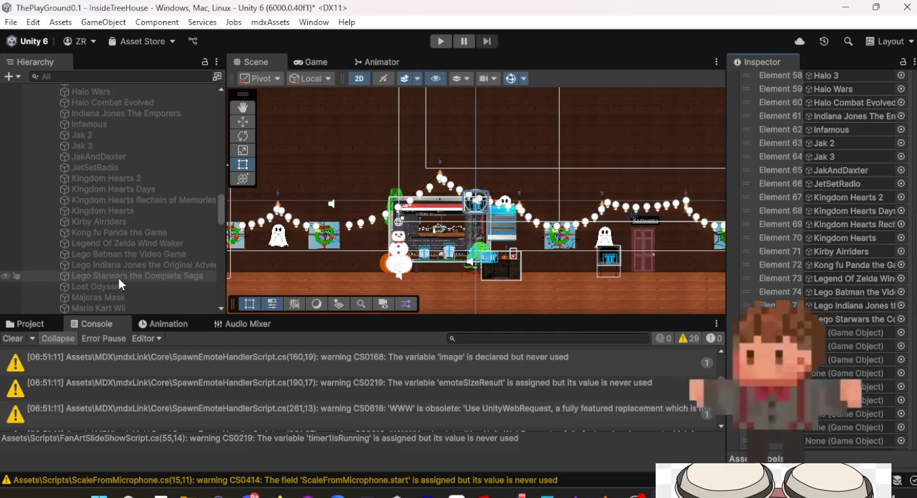
drag(125, 287, 853, 333)
drag(102, 293, 851, 347)
scroll(115, 308, down, 3)
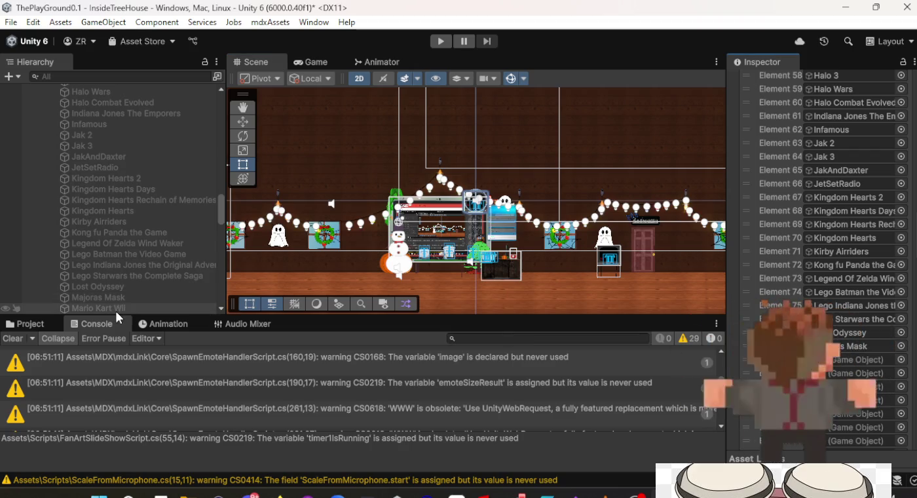
drag(98, 265, 852, 360)
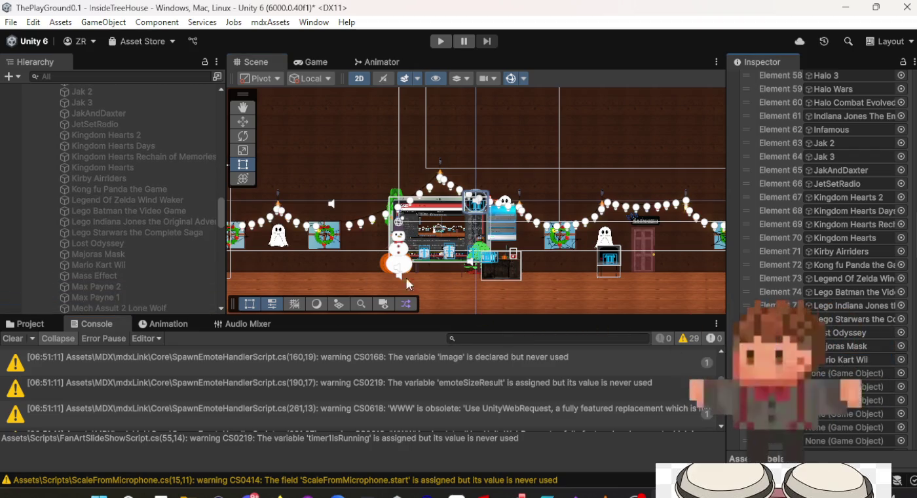
scroll(97, 251, down, 5)
drag(98, 251, 528, 240)
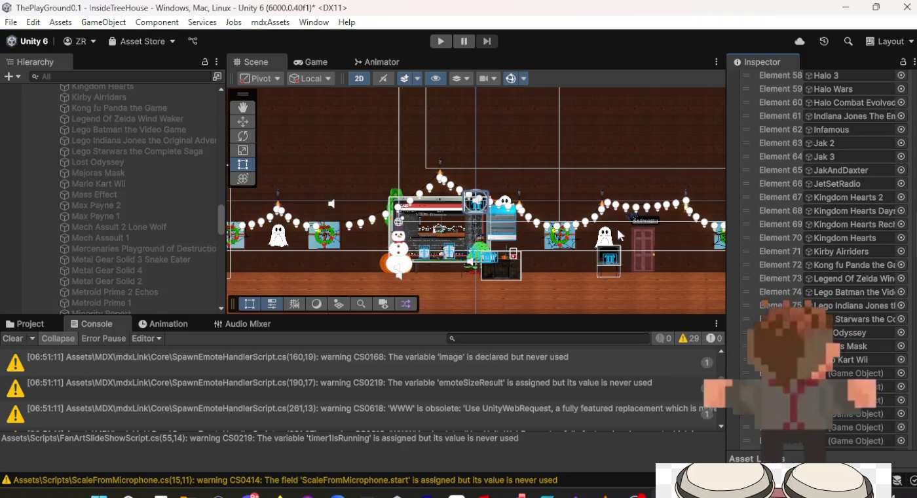